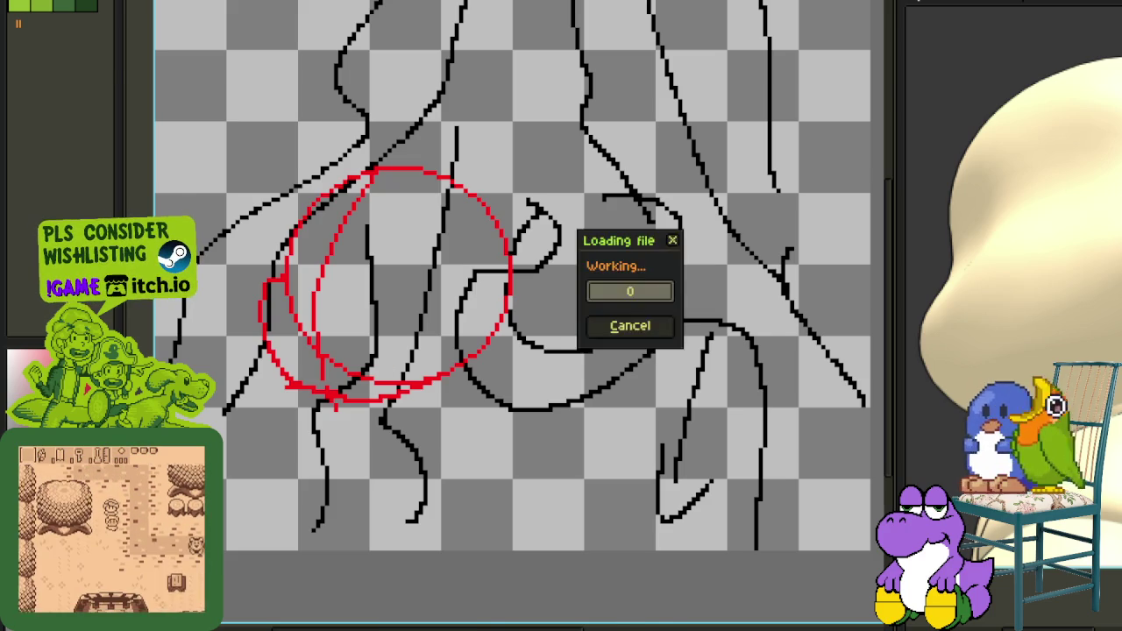
# Zoom in and out on the Frieren reference image to study the left character's face.
pyautogui.scroll(1, 472, 145)
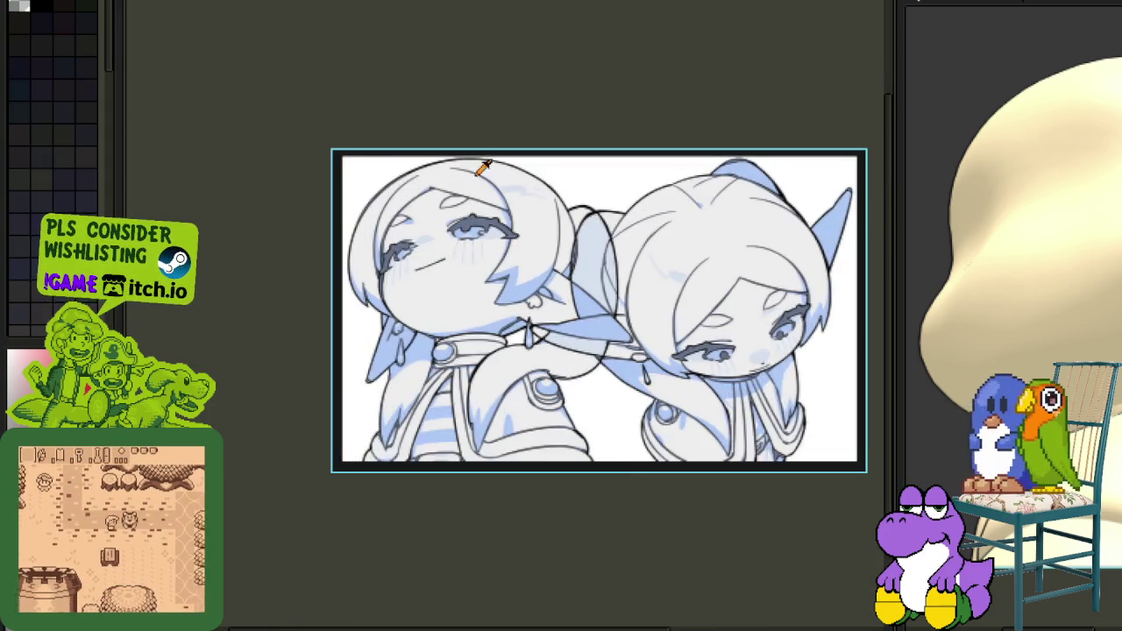
pyautogui.scroll(2, 471, 144)
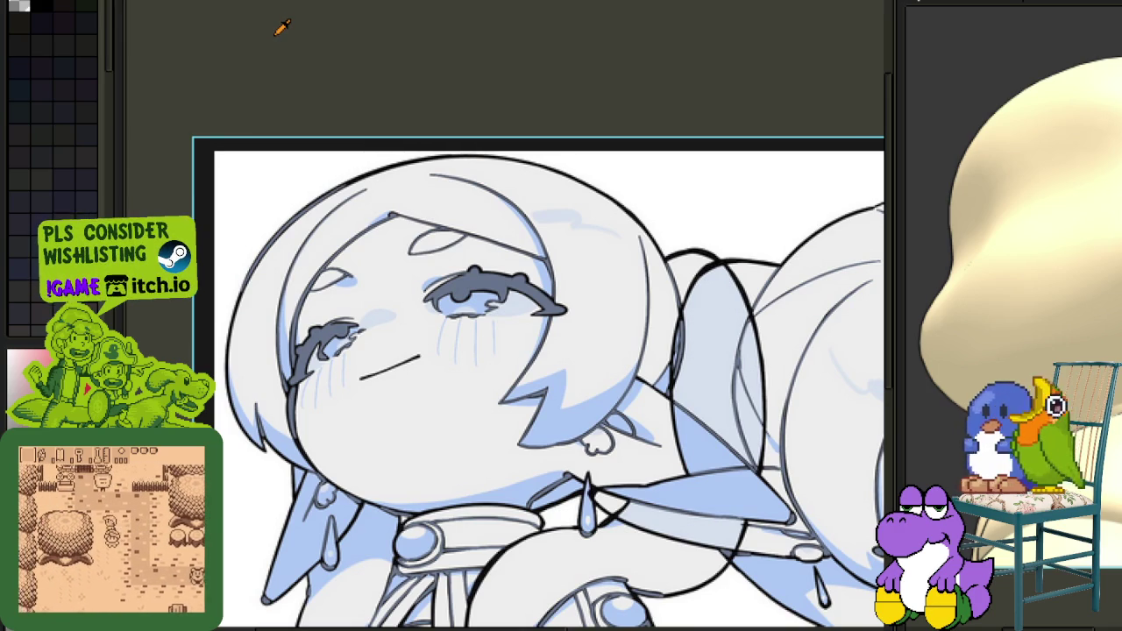
pyautogui.scroll(-3, 392, 31)
pyautogui.scroll(-1, 435, 27)
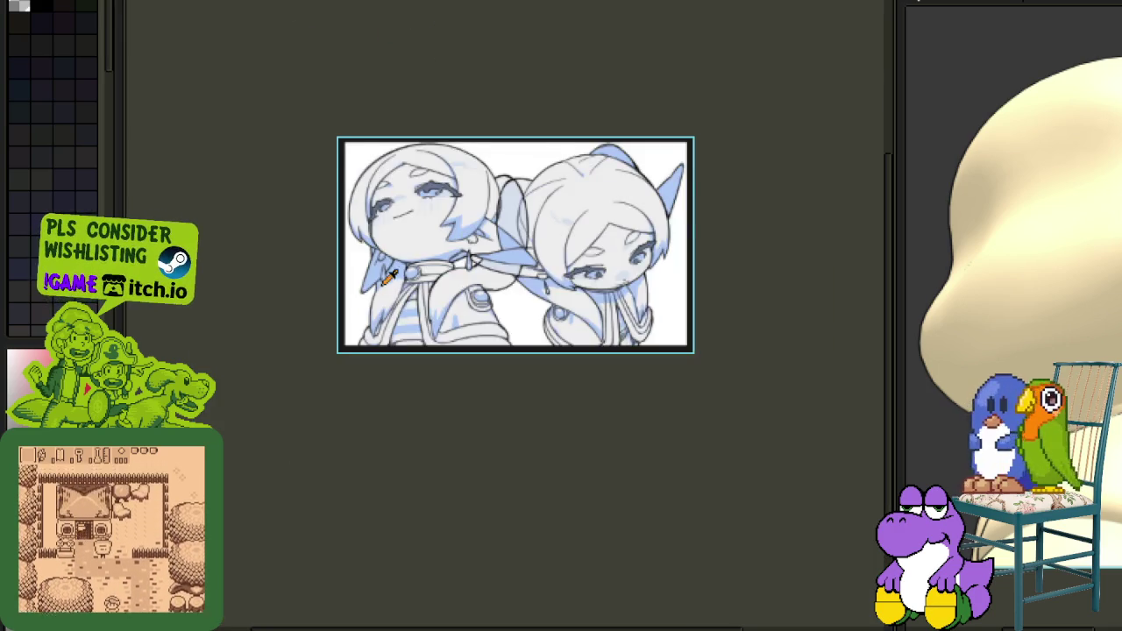
pyautogui.scroll(4, 390, 277)
pyautogui.scroll(-1, 286, 220)
pyautogui.scroll(-2, 400, 25)
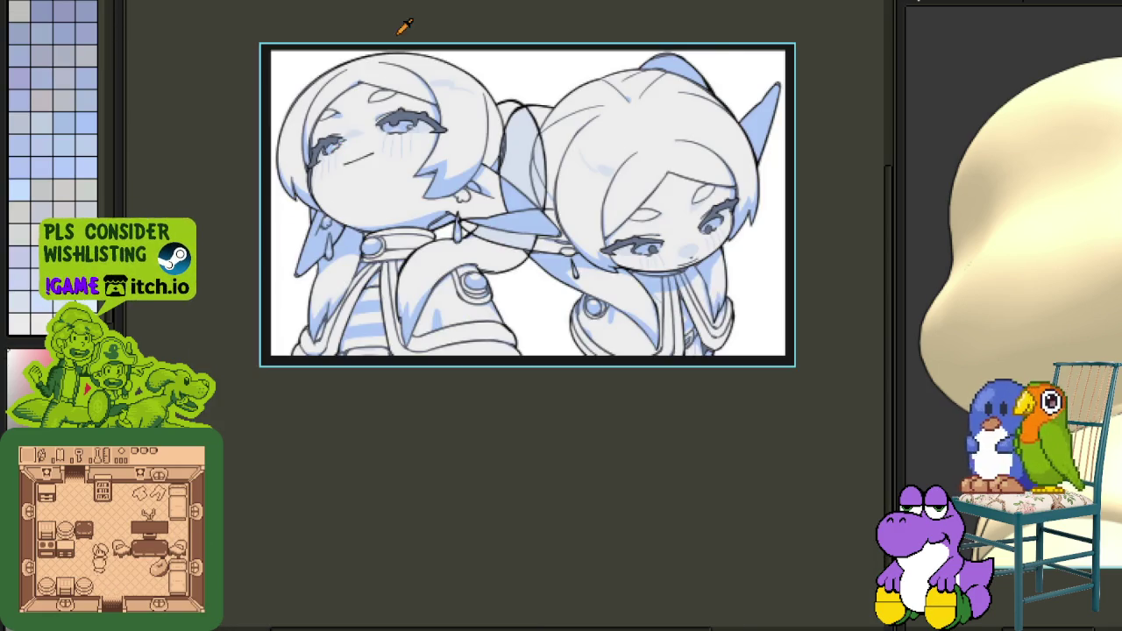
pyautogui.scroll(3, 346, 157)
pyautogui.scroll(1, 376, 99)
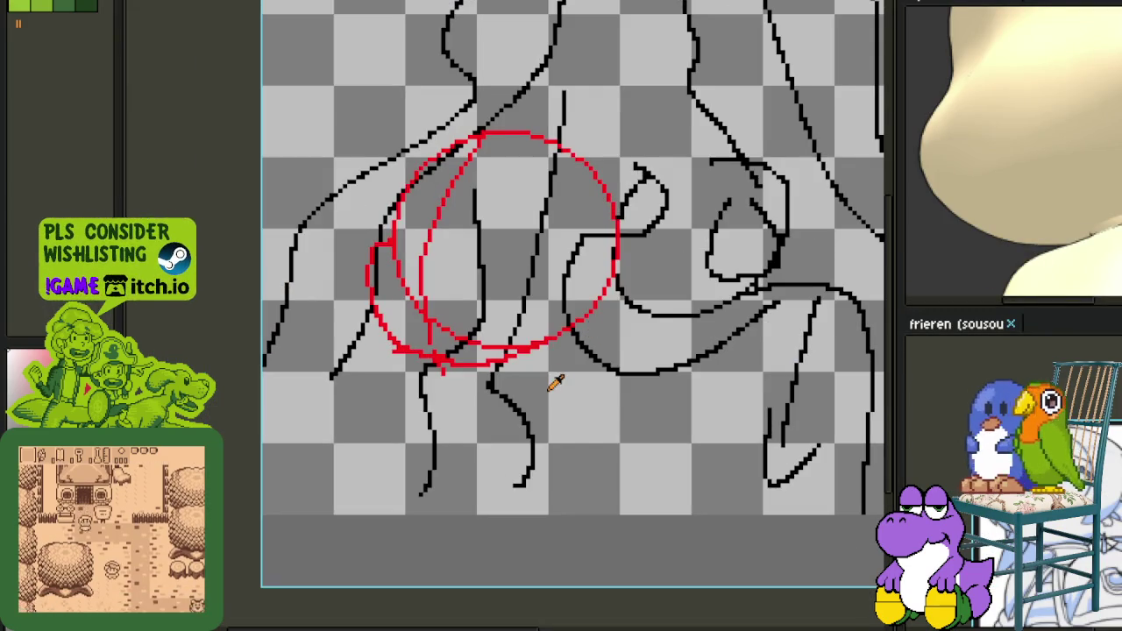
# Draw a red guide line across the head circle marking eye level and tilt.
pyautogui.scroll(1, 499, 256)
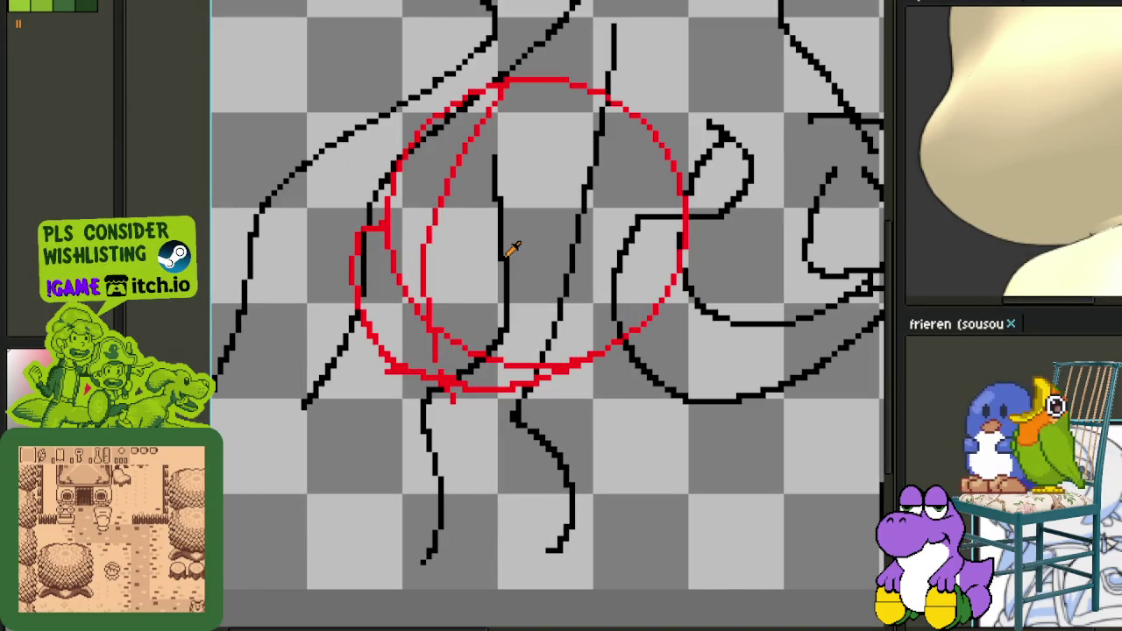
pyautogui.scroll(-1, 463, 265)
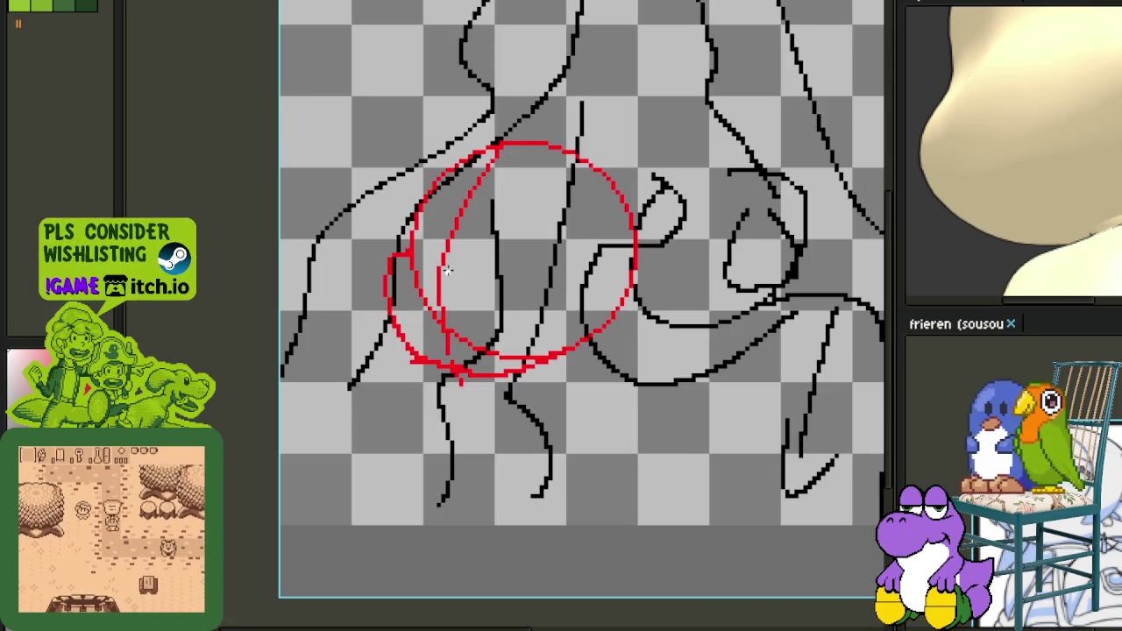
pyautogui.scroll(1, 449, 276)
pyautogui.scroll(1, 449, 280)
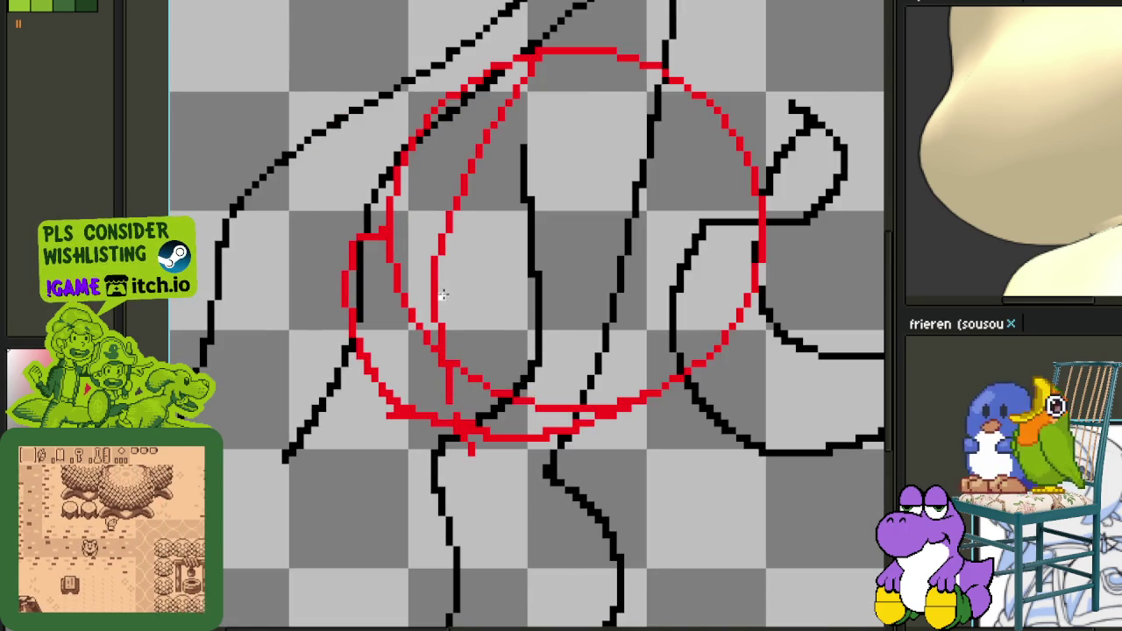
pyautogui.scroll(1, 448, 294)
pyautogui.scroll(1, 491, 271)
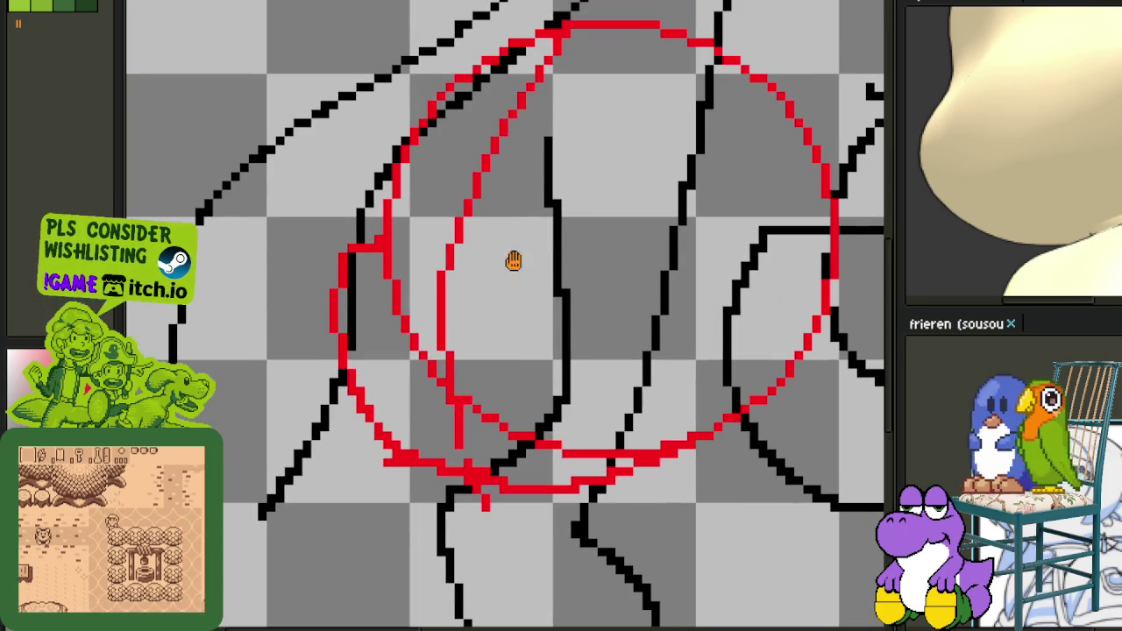
pyautogui.scroll(-1, 499, 180)
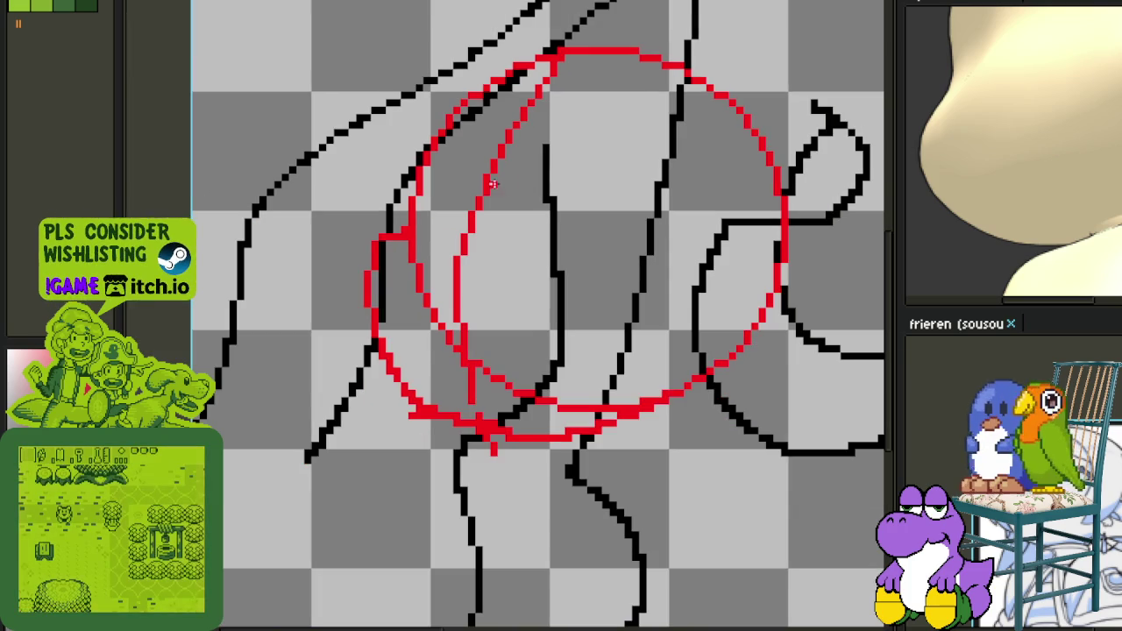
pyautogui.scroll(-1, 412, 189)
pyautogui.scroll(1, 406, 193)
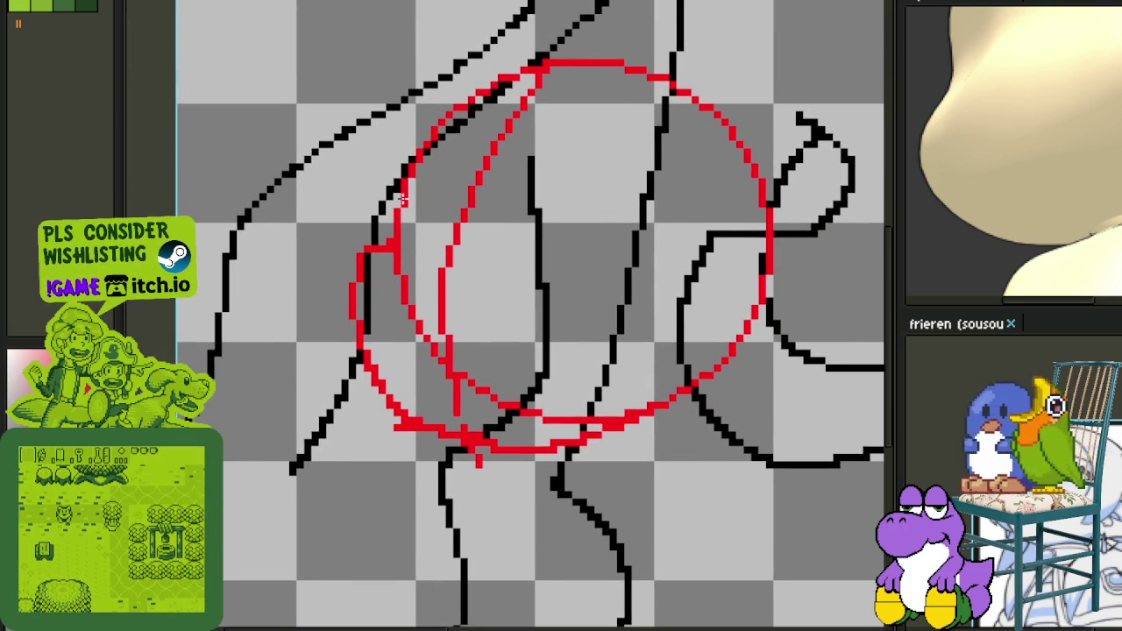
pyautogui.moveTo(405, 198)
pyautogui.mouseDown()
pyautogui.moveTo(575, 234)
pyautogui.moveTo(732, 333)
pyautogui.mouseUp()
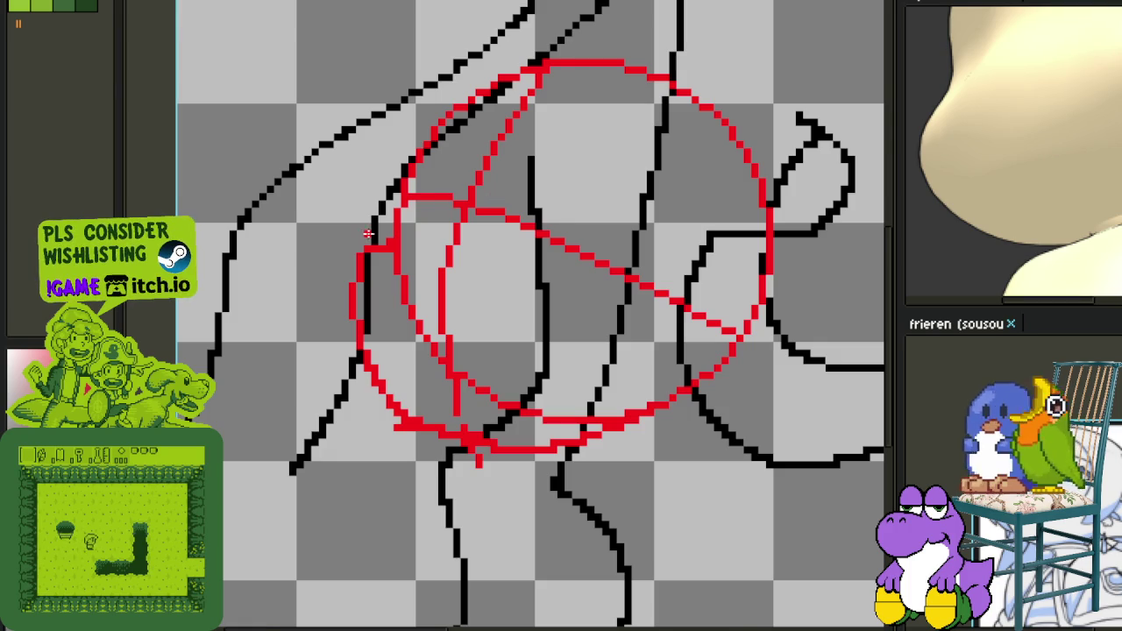
# Remove the stray black stroke drawn down from the circle's edge.
pyautogui.scroll(1, 383, 244)
pyautogui.moveTo(383, 244)
pyautogui.mouseDown()
pyautogui.moveTo(337, 417)
pyautogui.moveTo(396, 478)
pyautogui.moveTo(368, 303)
pyautogui.moveTo(383, 204)
pyautogui.moveTo(388, 220)
pyautogui.mouseUp()
pyautogui.hotkey('ctrl', 'z')
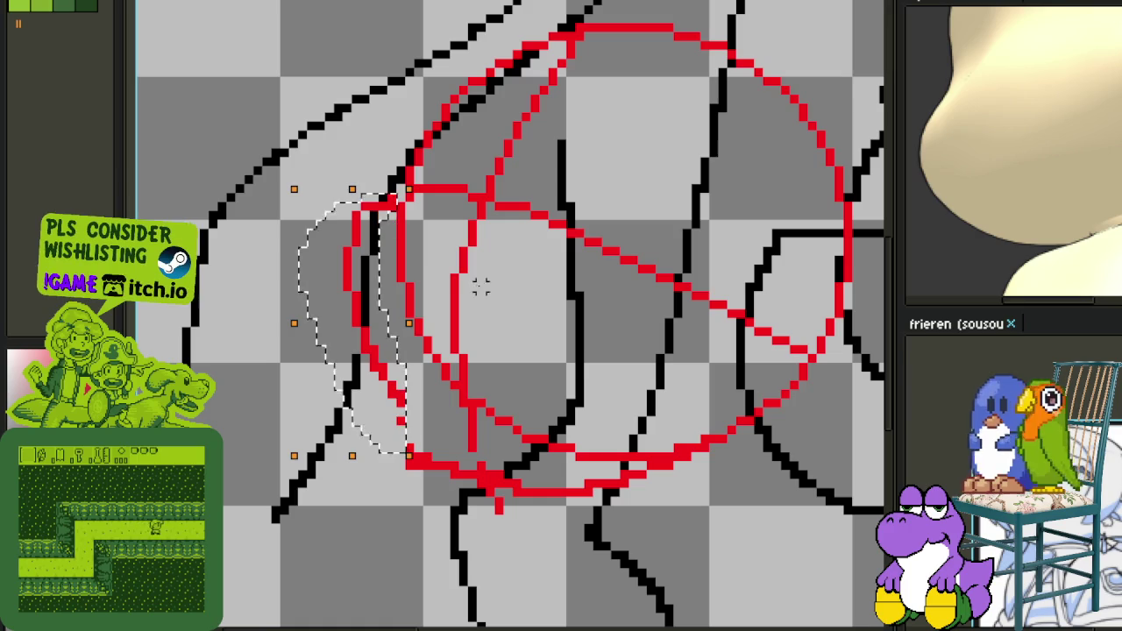
# Drop the moved outline piece and thicken the red cheek line of the circle.
pyautogui.click(392, 348)
pyautogui.scroll(1, 405, 403)
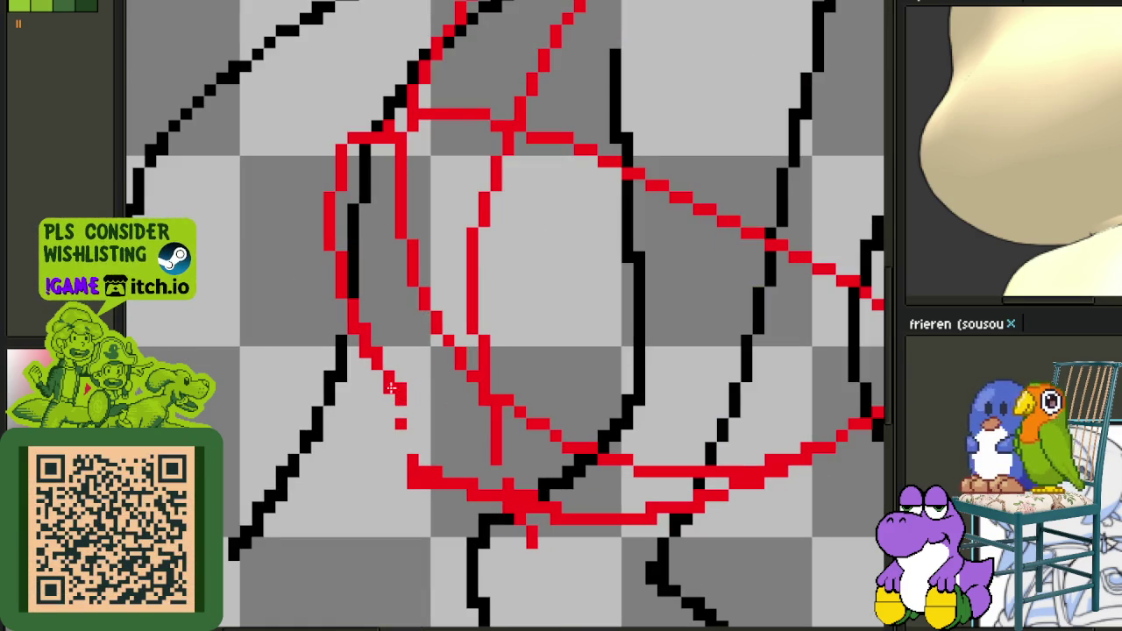
pyautogui.moveTo(372, 356)
pyautogui.mouseDown()
pyautogui.moveTo(609, 518)
pyautogui.moveTo(591, 584)
pyautogui.moveTo(429, 476)
pyautogui.moveTo(448, 494)
pyautogui.moveTo(394, 496)
pyautogui.mouseUp()
# Recentre the view on the head circle and save the drawing.
pyautogui.scroll(1, 483, 493)
pyautogui.scroll(-3, 377, 442)
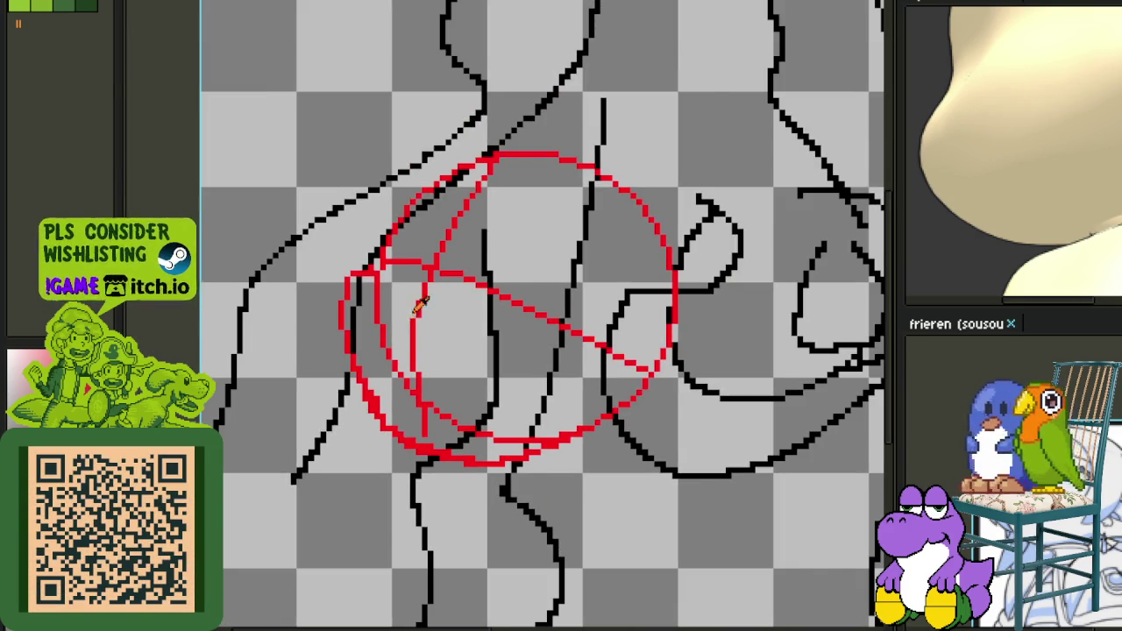
pyautogui.scroll(1, 420, 303)
pyautogui.scroll(1, 493, 251)
pyautogui.moveTo(413, 225); pyautogui.dragTo(467, 207)
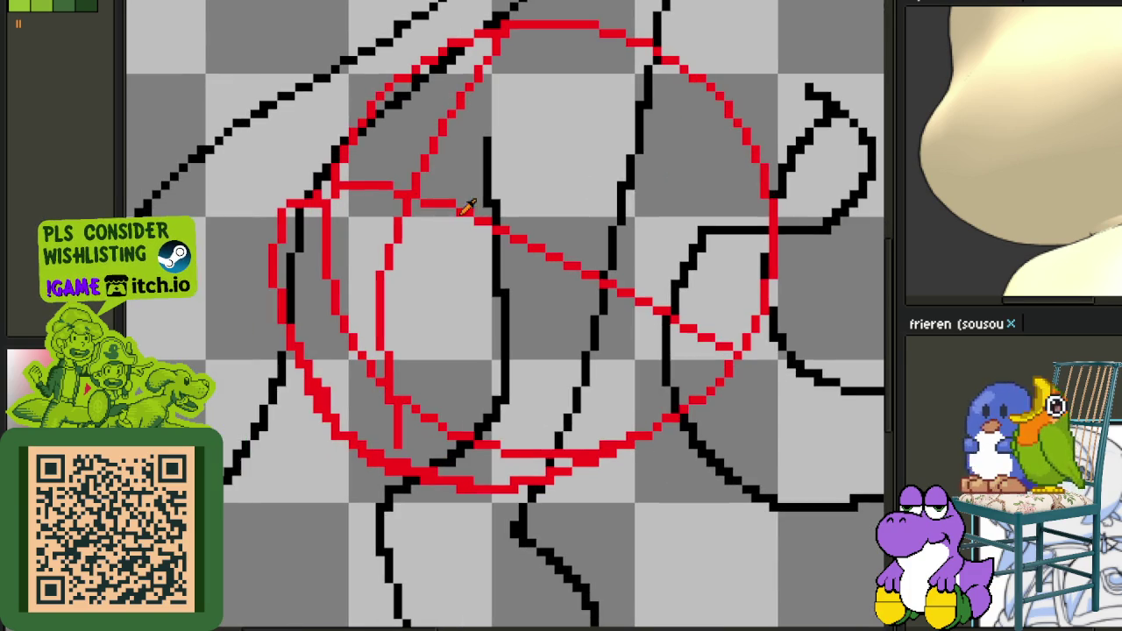
pyautogui.hotkey('ctrl', 's')
# Erase the inner part of the red diagonal guide across the face.
pyautogui.scroll(1, 478, 208)
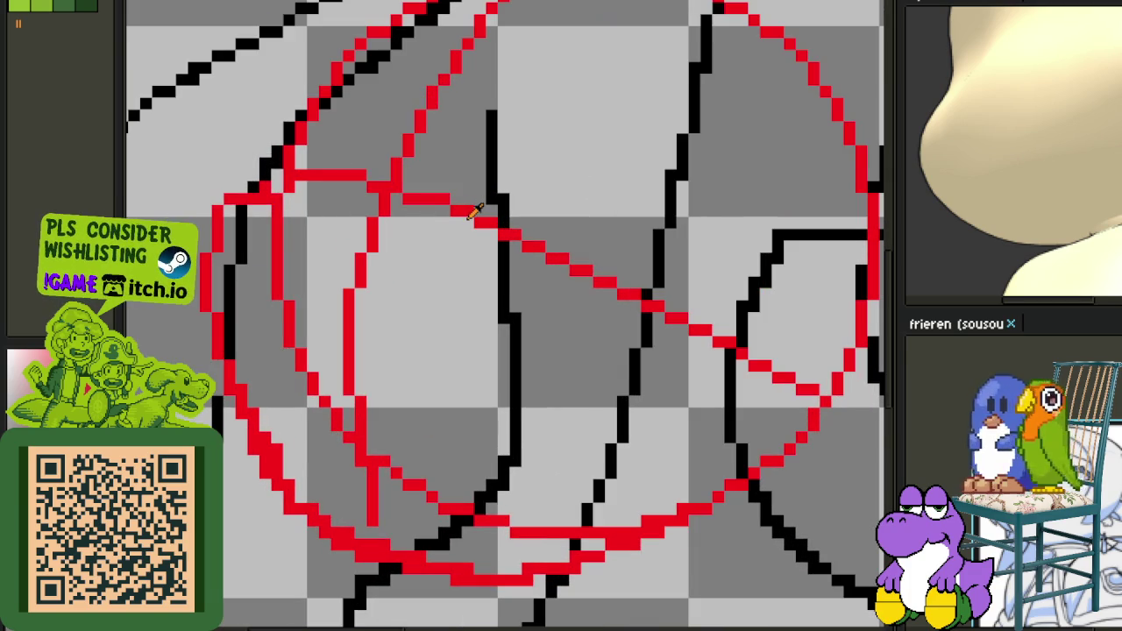
pyautogui.scroll(1, 480, 223)
pyautogui.scroll(-1, 497, 217)
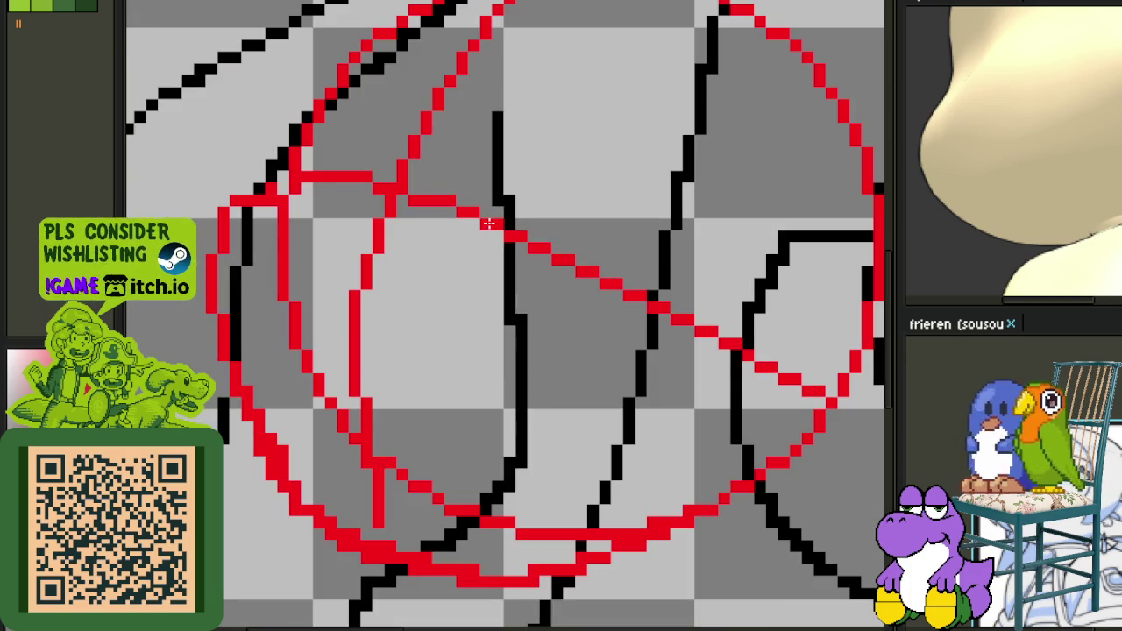
pyautogui.moveTo(467, 211)
pyautogui.mouseDown()
pyautogui.moveTo(506, 243)
pyautogui.moveTo(445, 203)
pyautogui.mouseUp()
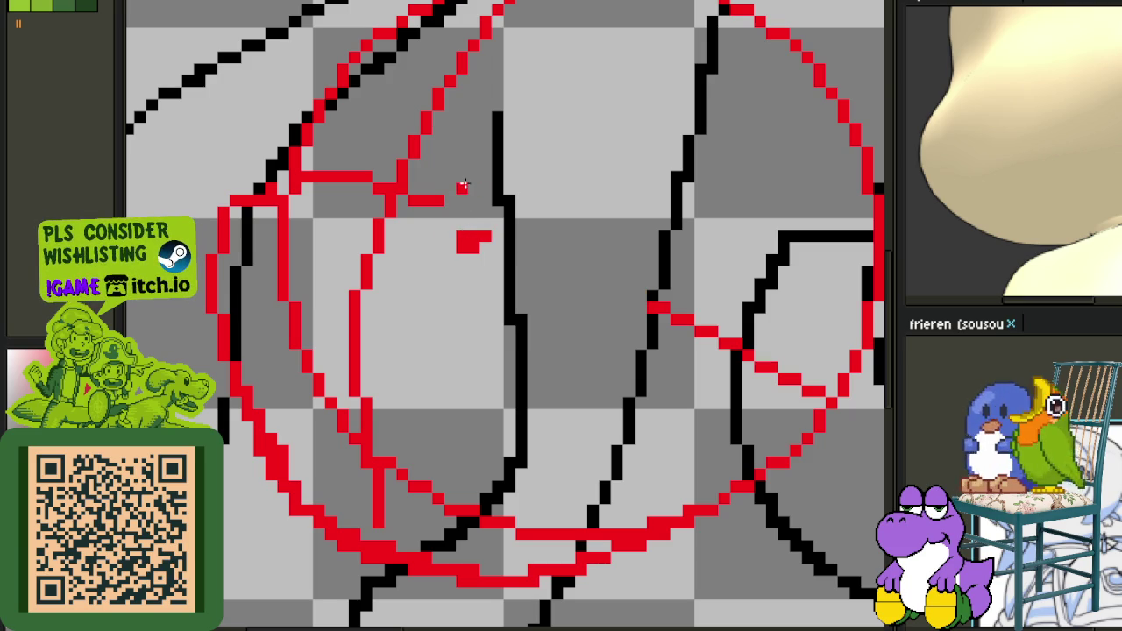
# Erase the small red block and draw the first eye's outline with its upper diagonal edge.
pyautogui.moveTo(474, 239); pyautogui.dragTo(462, 201)
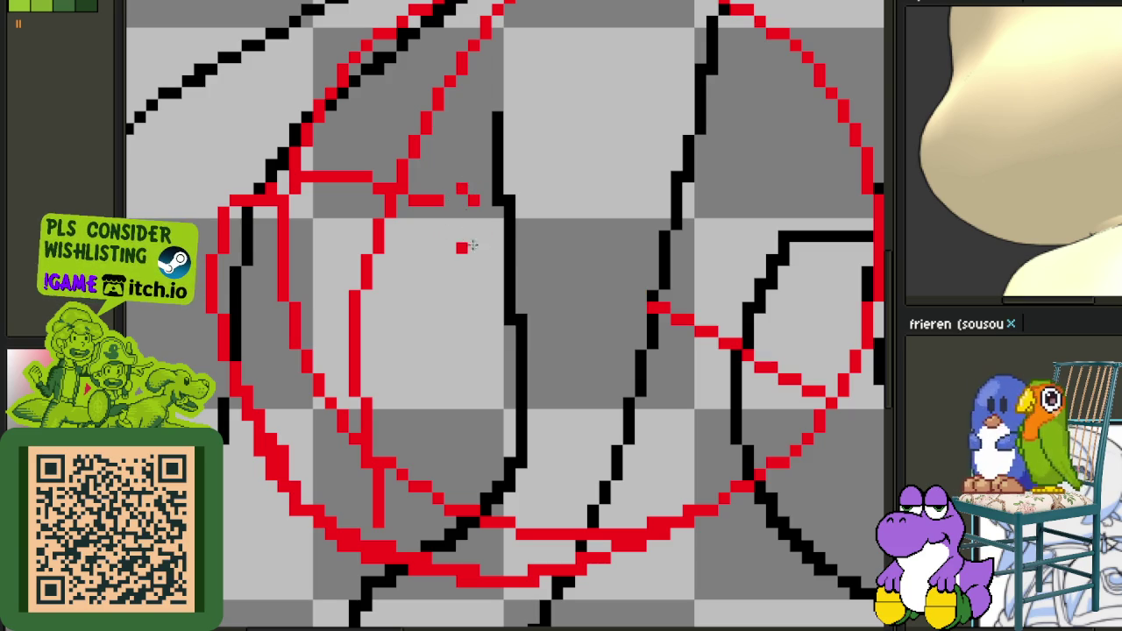
pyautogui.moveTo(455, 232); pyautogui.dragTo(447, 200)
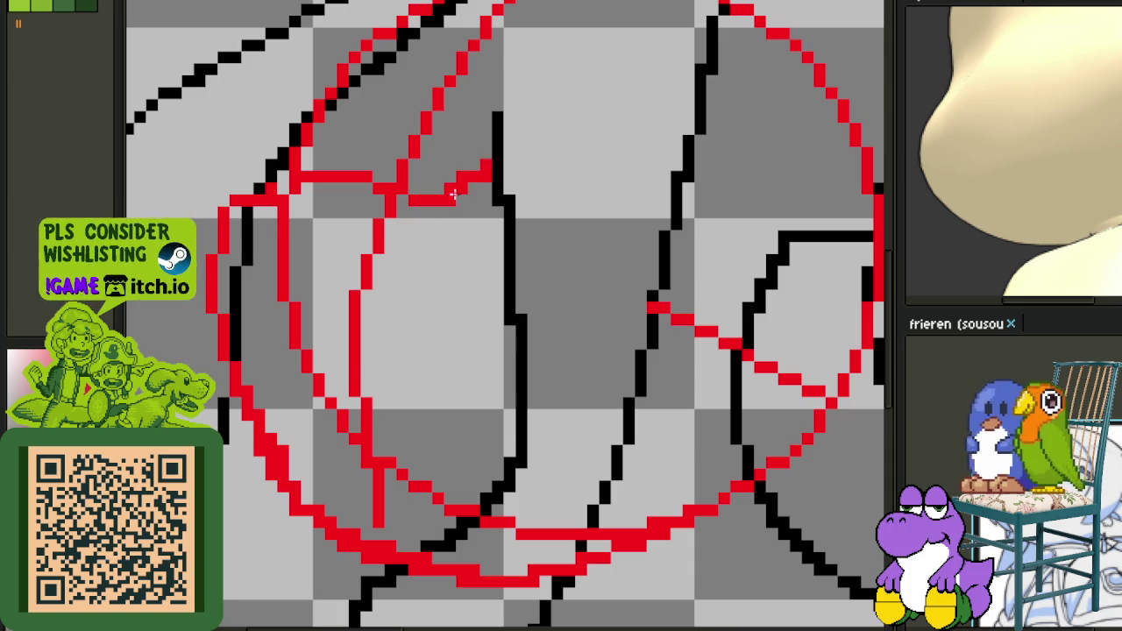
pyautogui.moveTo(513, 163); pyautogui.dragTo(448, 197)
pyautogui.moveTo(510, 154)
pyautogui.mouseDown()
pyautogui.moveTo(435, 194)
pyautogui.moveTo(507, 245)
pyautogui.moveTo(547, 296)
pyautogui.mouseUp()
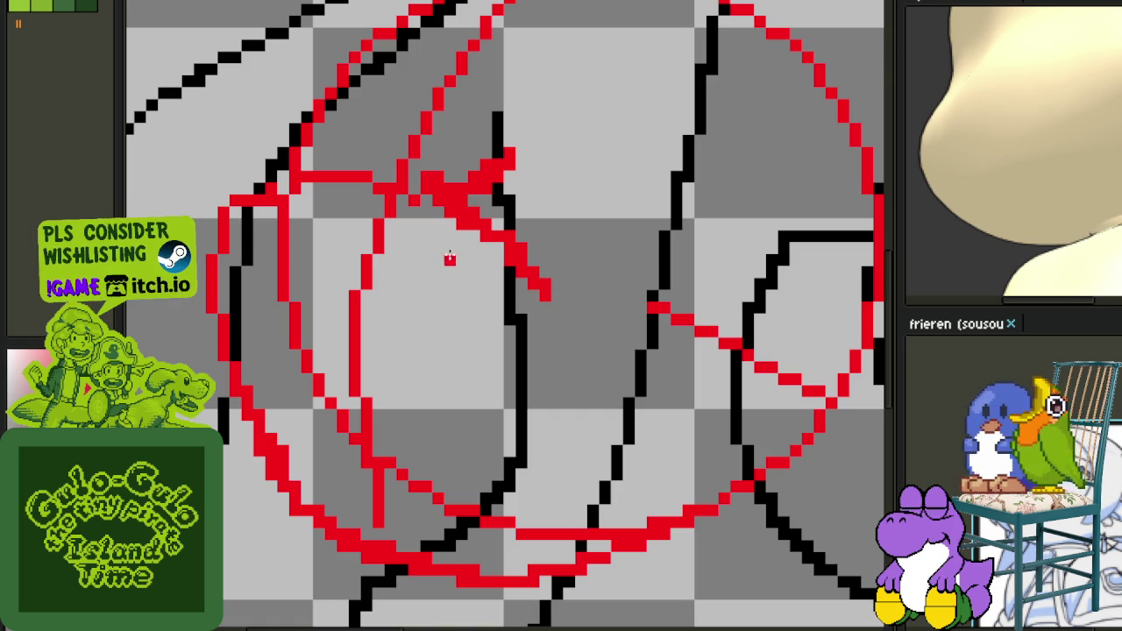
# Draw two red diagonal lines below the eye.
pyautogui.moveTo(427, 272)
pyautogui.mouseDown()
pyautogui.moveTo(470, 306)
pyautogui.moveTo(490, 345)
pyautogui.mouseUp()
pyautogui.click(418, 280)
pyautogui.scroll(1, 462, 247)
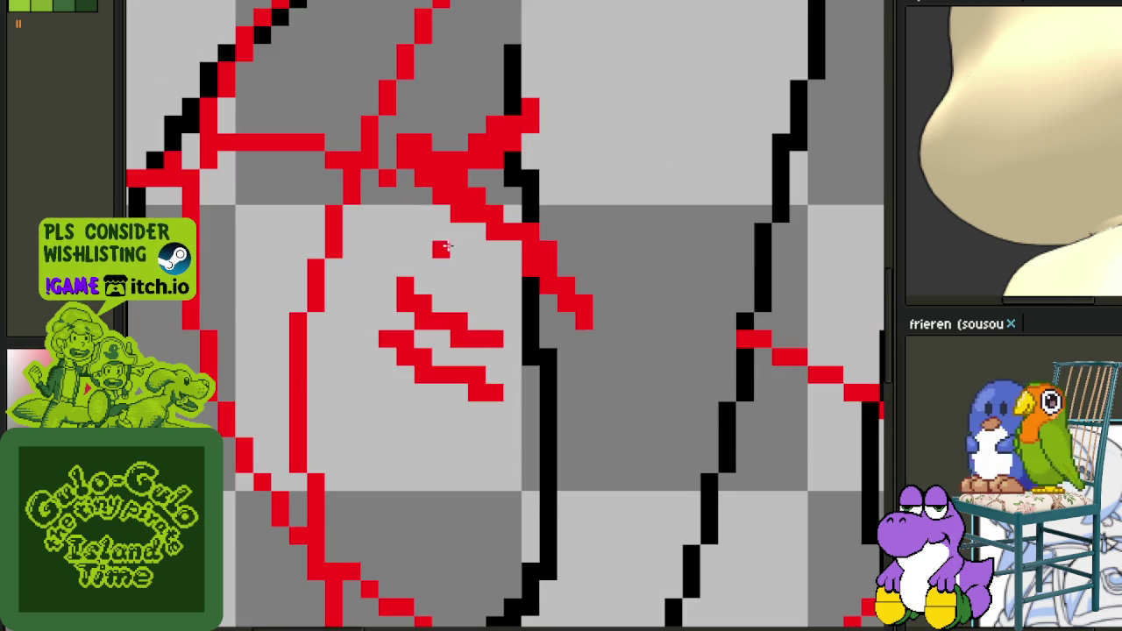
pyautogui.moveTo(426, 230)
pyautogui.mouseDown()
pyautogui.moveTo(406, 245)
pyautogui.moveTo(426, 238)
pyautogui.moveTo(470, 280)
pyautogui.mouseUp()
pyautogui.scroll(-2, 455, 249)
pyautogui.scroll(1, 478, 274)
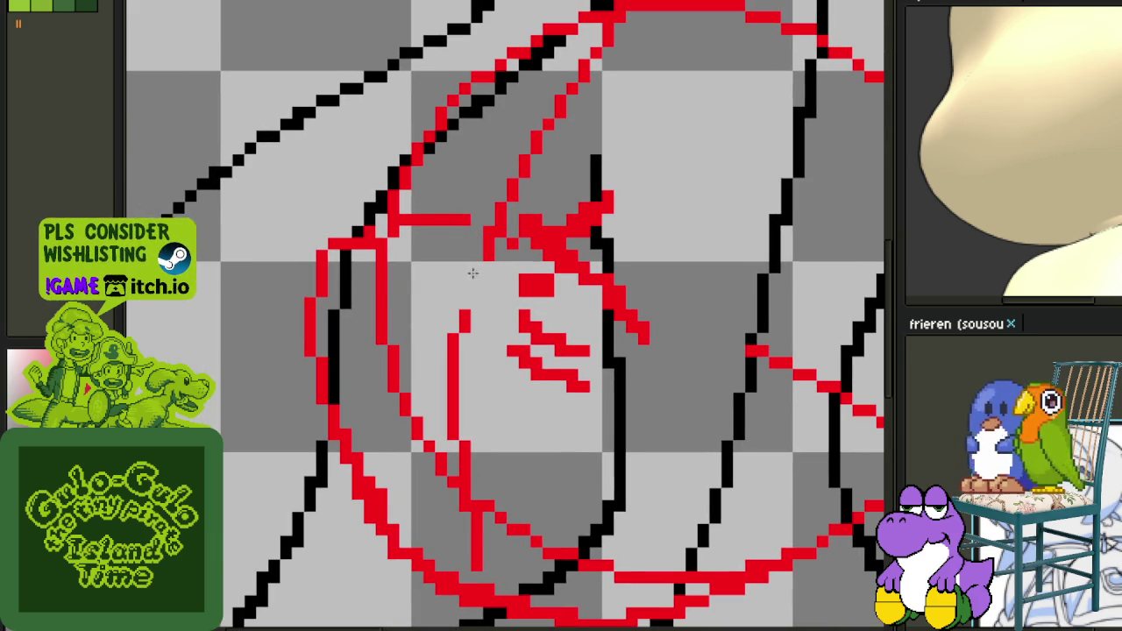
# Erase stray red pixels beside the eye and add a red lash stroke.
pyautogui.moveTo(487, 240); pyautogui.dragTo(459, 339)
pyautogui.moveTo(465, 244)
pyautogui.mouseDown()
pyautogui.moveTo(481, 268)
pyautogui.moveTo(441, 243)
pyautogui.mouseUp()
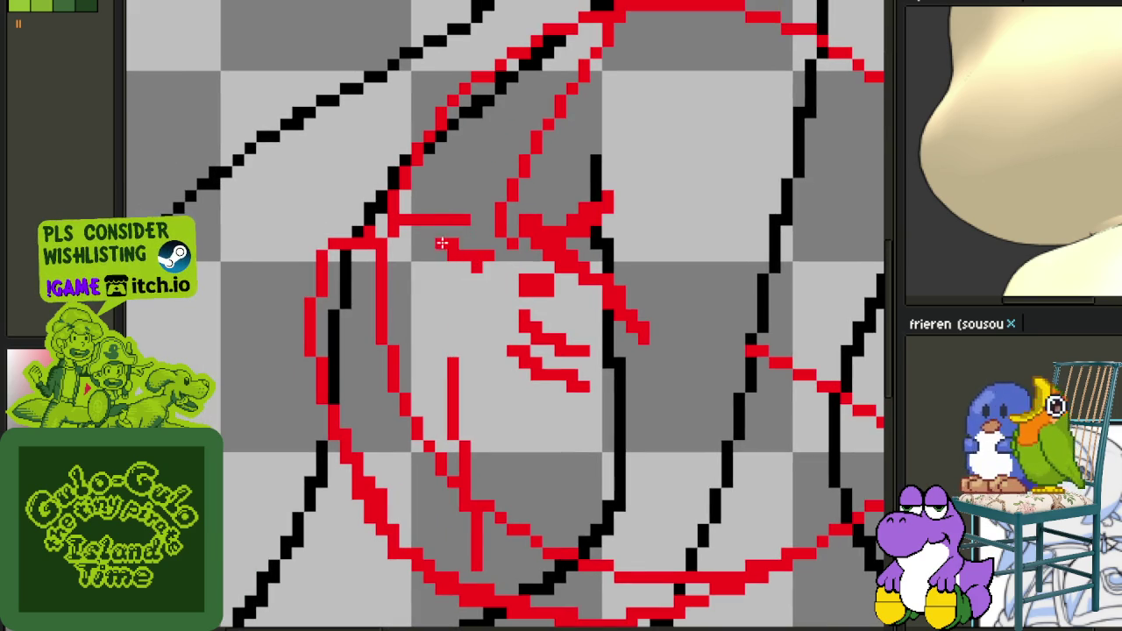
pyautogui.scroll(2, 413, 280)
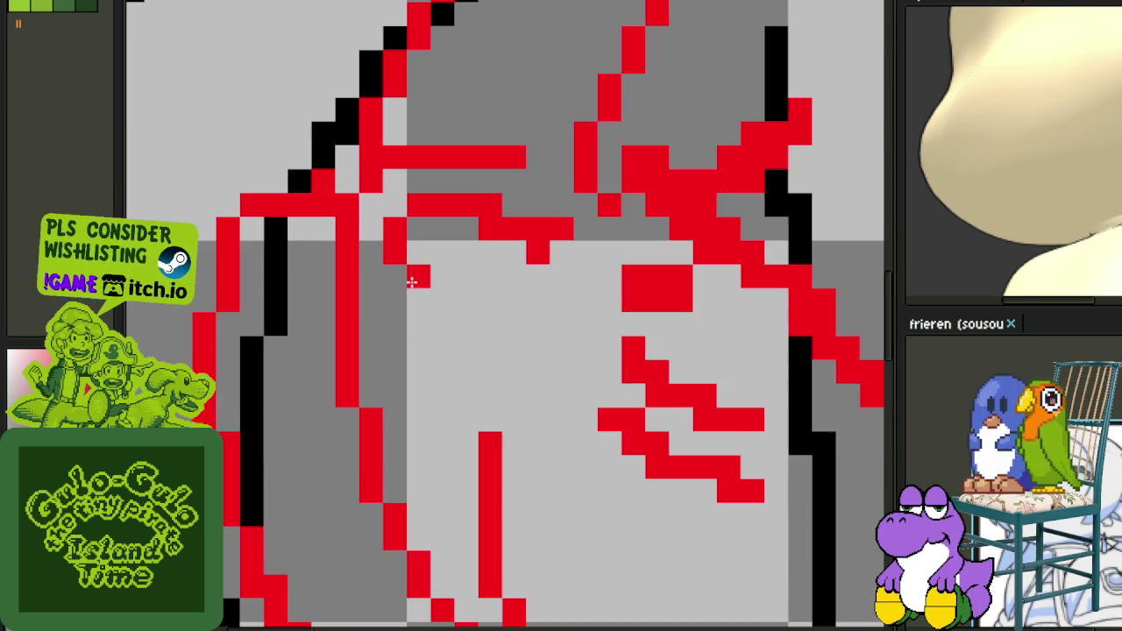
# Redraw the other eye's outline with a red side line and a diagonal lower line.
pyautogui.moveTo(409, 247); pyautogui.dragTo(421, 211)
pyautogui.moveTo(394, 263)
pyautogui.mouseDown()
pyautogui.moveTo(391, 301)
pyautogui.moveTo(491, 396)
pyautogui.mouseUp()
pyautogui.rightClick(538, 251)
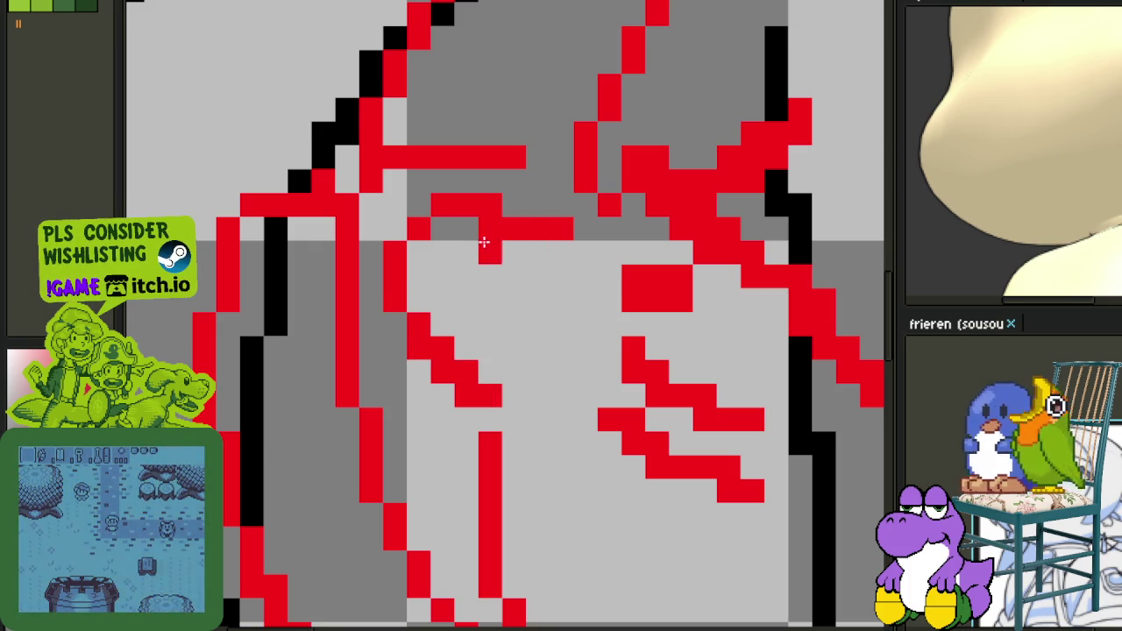
pyautogui.scroll(-2, 514, 225)
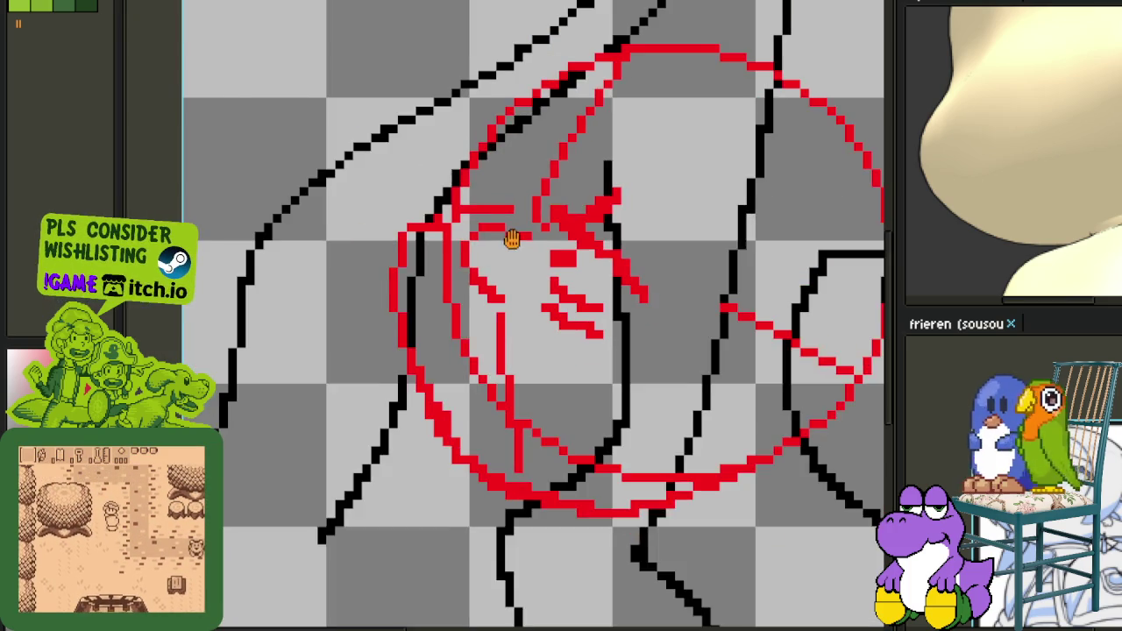
# Undo the last red stroke and draw a thin diagonal red hair strand across the face.
pyautogui.scroll(2, 514, 263)
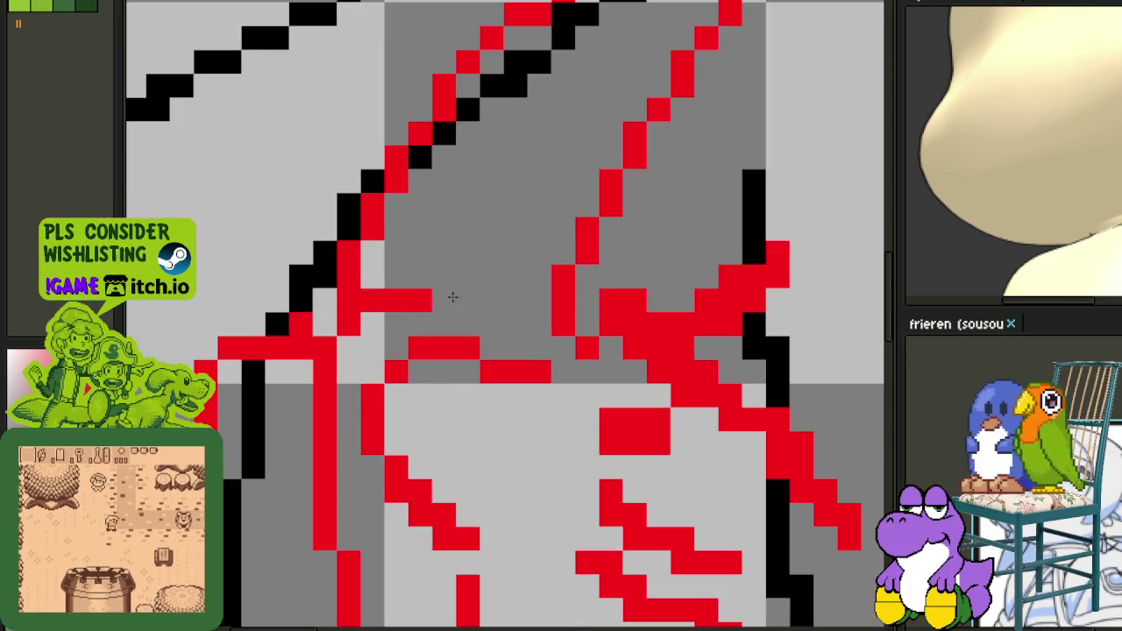
pyautogui.scroll(-3, 517, 251)
pyautogui.scroll(2, 509, 253)
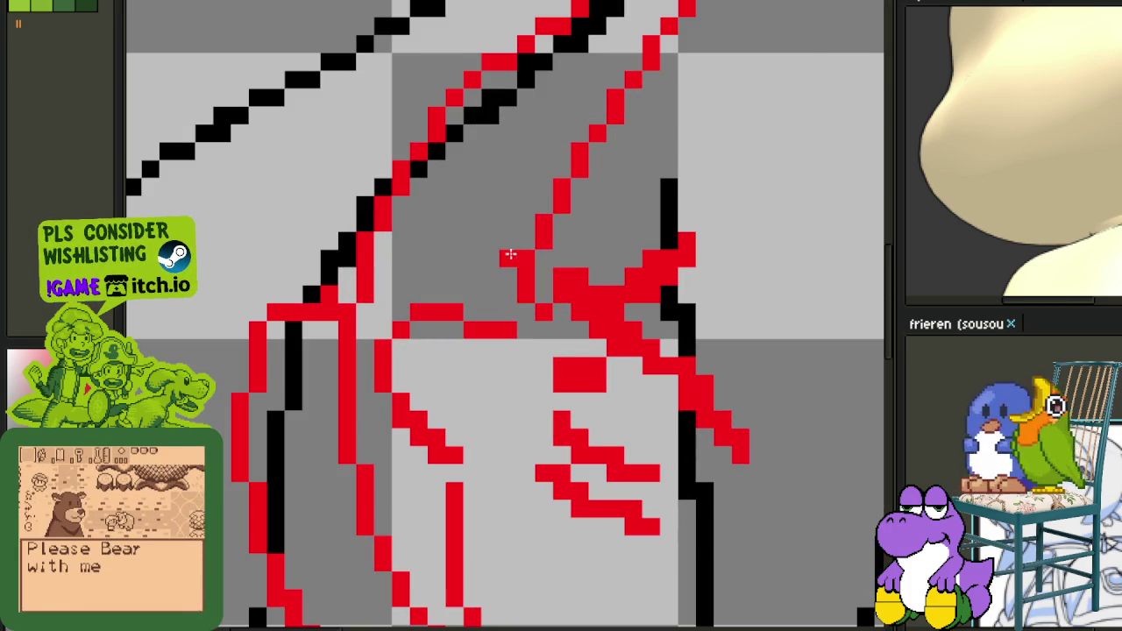
pyautogui.hotkey('ctrl', 'z')
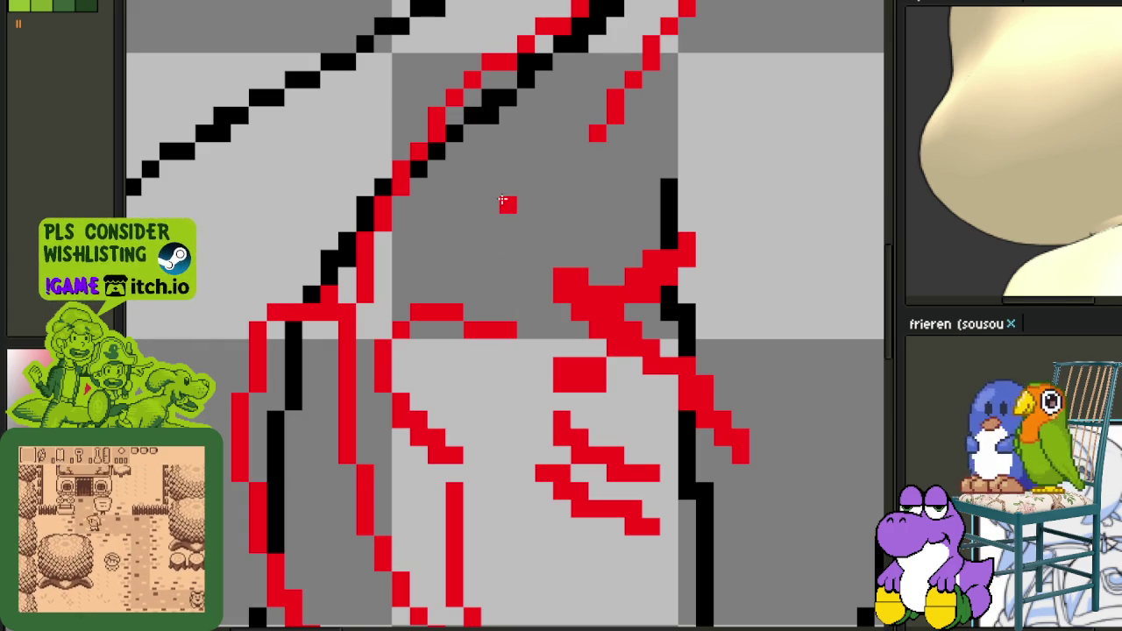
pyautogui.moveTo(470, 186); pyautogui.dragTo(409, 244)
pyautogui.moveTo(459, 213)
pyautogui.mouseDown()
pyautogui.moveTo(406, 240)
pyautogui.moveTo(506, 283)
pyautogui.moveTo(419, 273)
pyautogui.mouseUp()
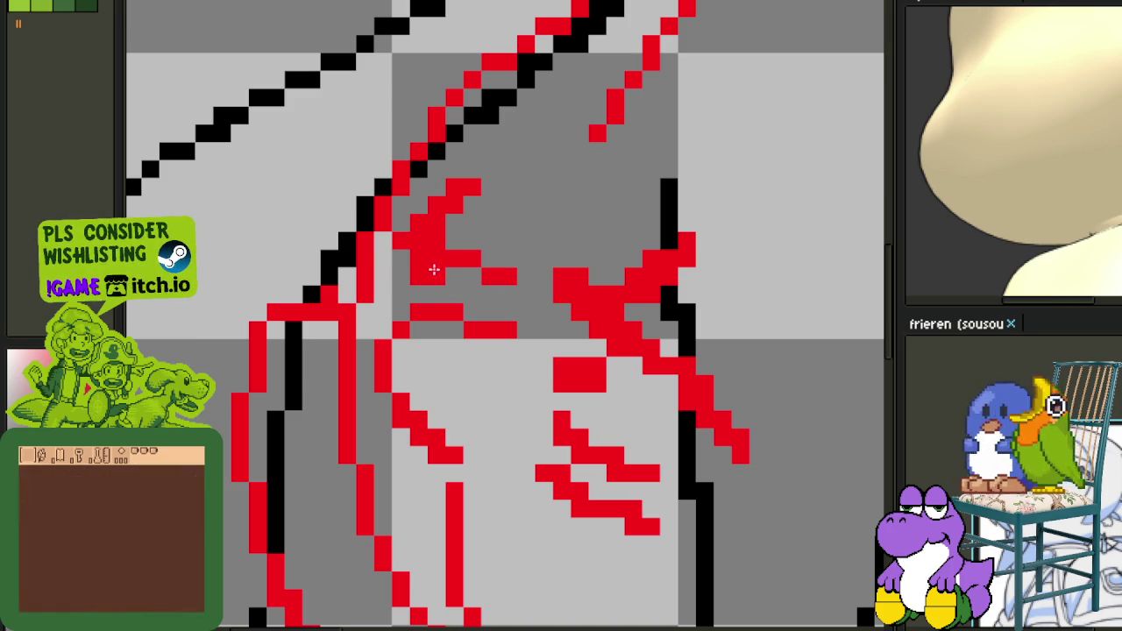
# Erase the stray red sketch strokes on the lower face.
pyautogui.scroll(-3, 419, 272)
pyautogui.scroll(2, 423, 278)
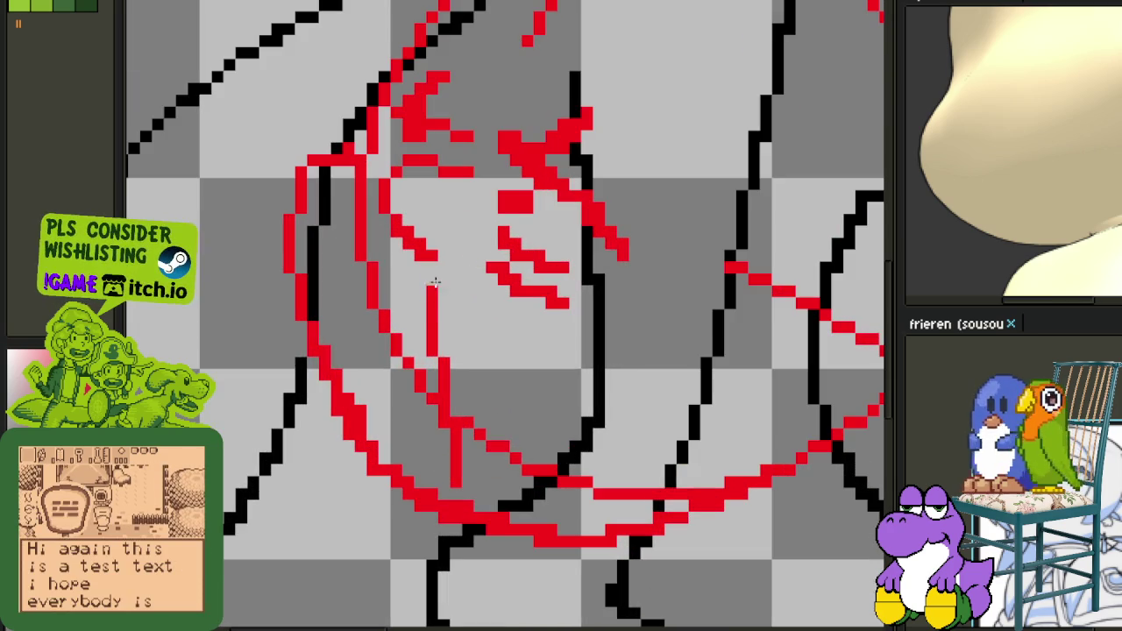
pyautogui.moveTo(386, 326)
pyautogui.mouseDown()
pyautogui.moveTo(456, 455)
pyautogui.moveTo(517, 460)
pyautogui.mouseUp()
pyautogui.moveTo(452, 469); pyautogui.dragTo(488, 482)
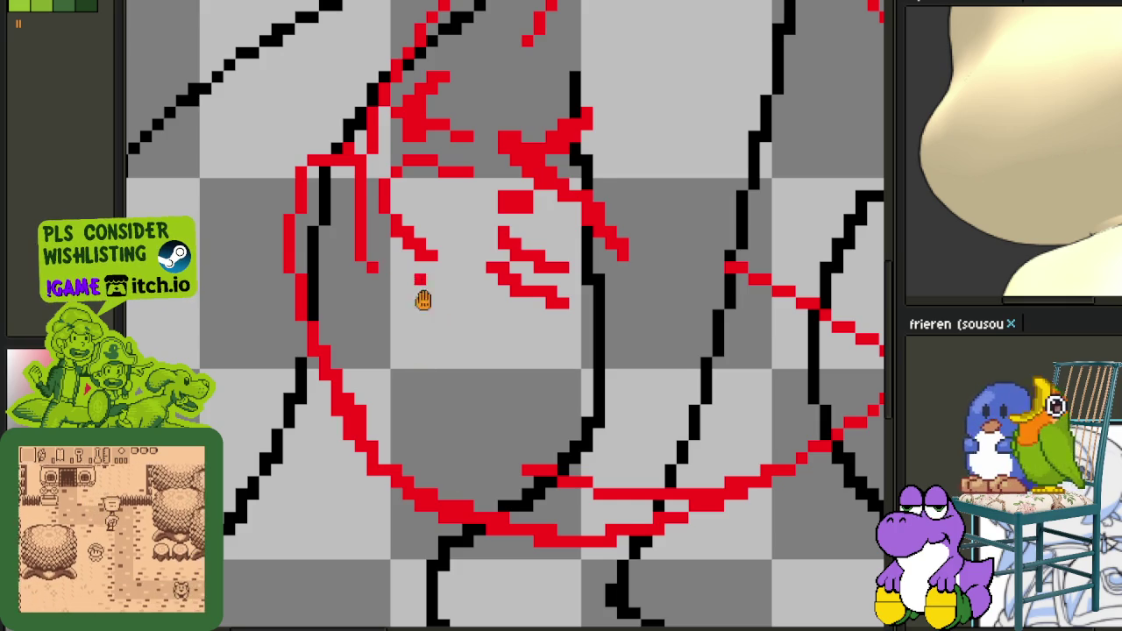
# Draw a red hooked diagonal stroke for the nose below the eyes.
pyautogui.scroll(-2, 420, 295)
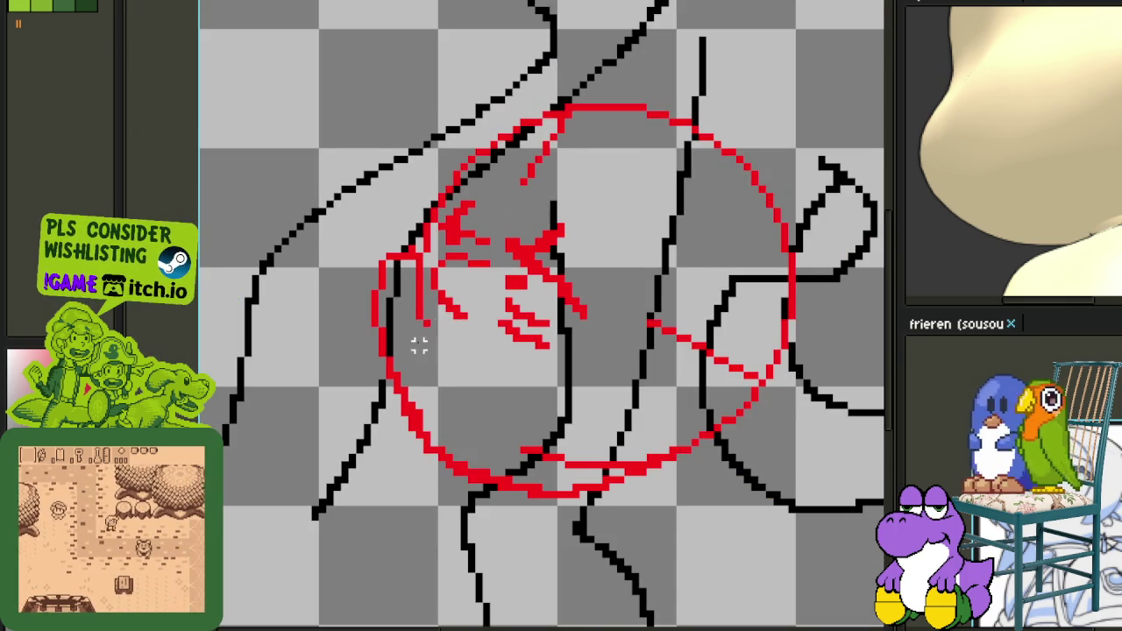
pyautogui.scroll(2, 419, 346)
pyautogui.moveTo(456, 332); pyautogui.dragTo(495, 405)
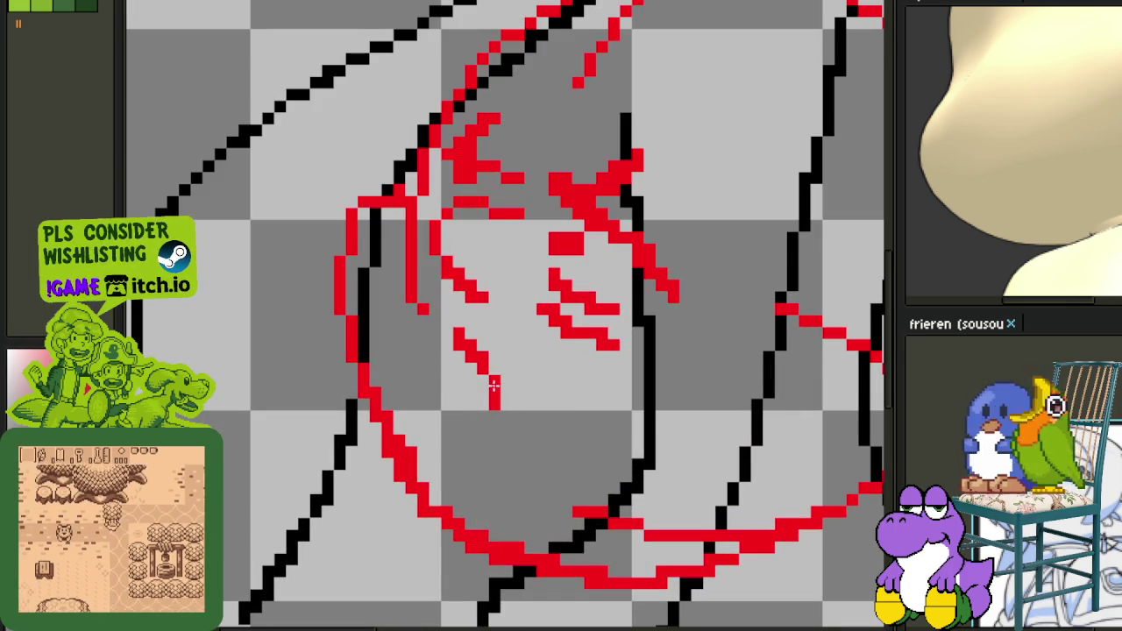
# Draw a red curved loop on the lower left of the face and clear stray pixels.
pyautogui.click(444, 435)
pyautogui.scroll(1, 444, 435)
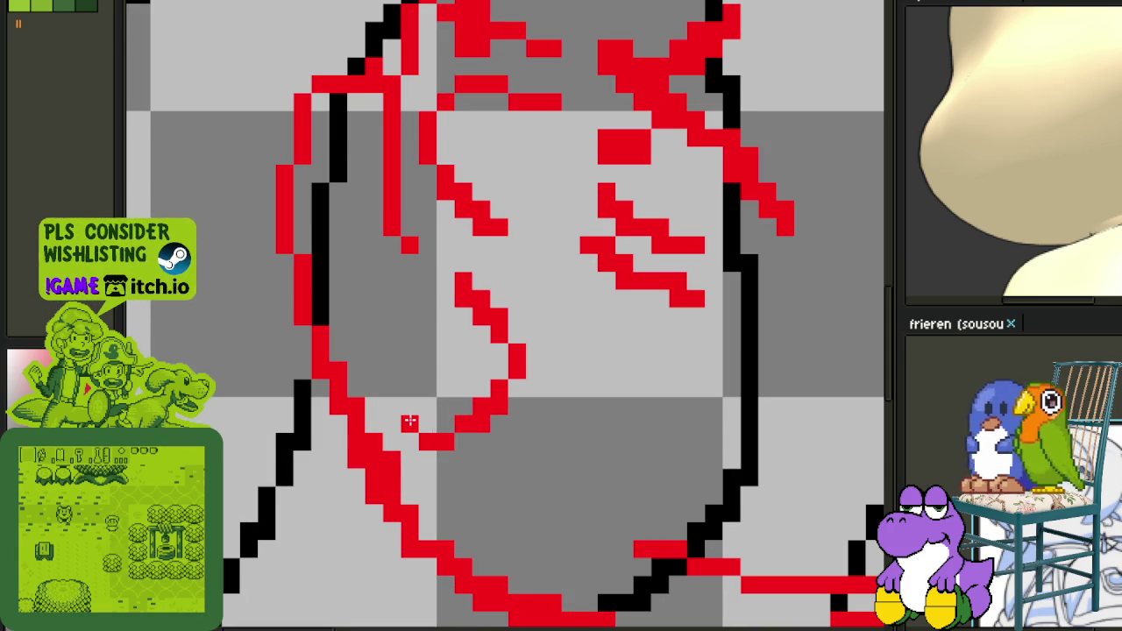
pyautogui.moveTo(404, 401)
pyautogui.mouseDown()
pyautogui.moveTo(391, 302)
pyautogui.moveTo(430, 273)
pyautogui.moveTo(401, 243)
pyautogui.moveTo(392, 184)
pyautogui.mouseUp()
pyautogui.moveTo(383, 109); pyautogui.dragTo(392, 176)
# Paint-bucket the head interior black, including the right side and bottom gaps.
pyautogui.scroll(-3, 455, 228)
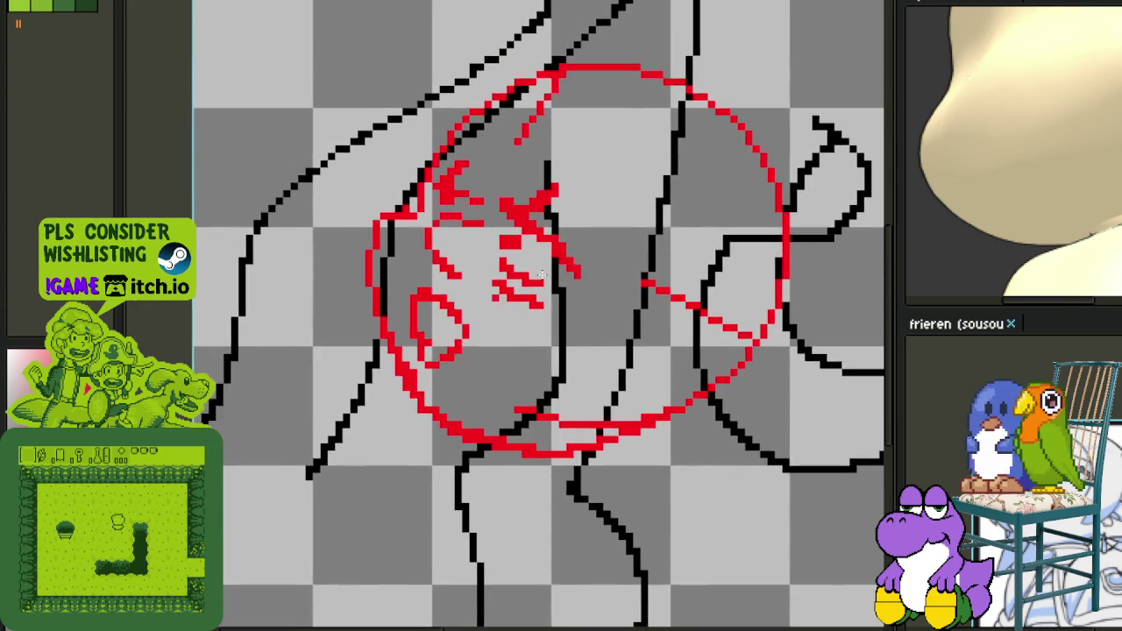
pyautogui.scroll(1, 522, 217)
pyautogui.scroll(1, 506, 217)
pyautogui.scroll(-1, 474, 200)
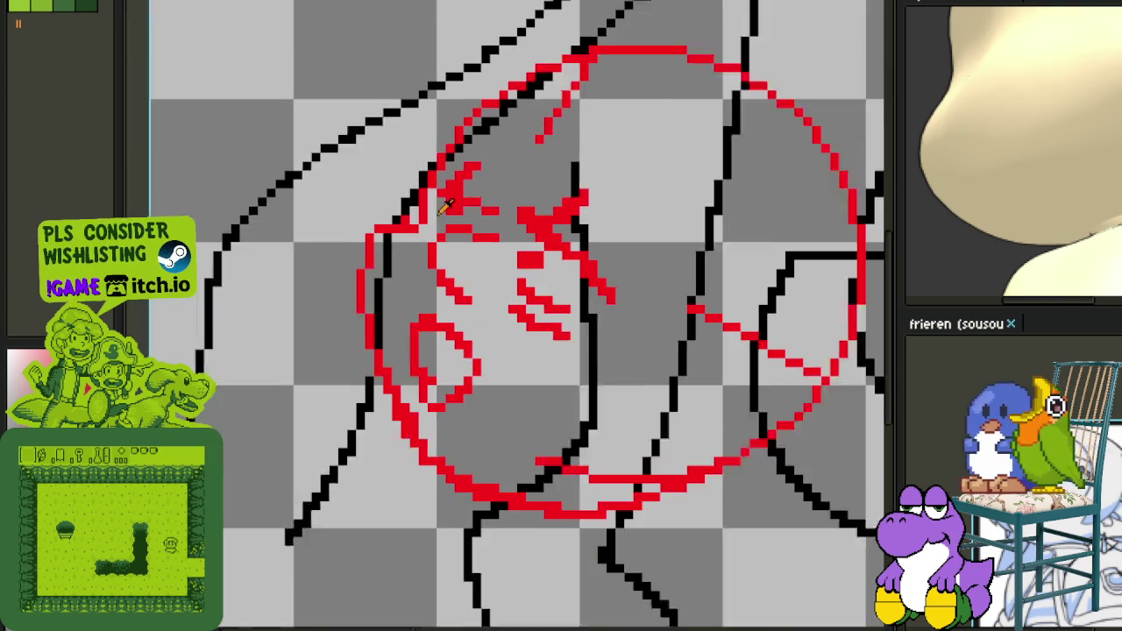
pyautogui.scroll(1, 474, 200)
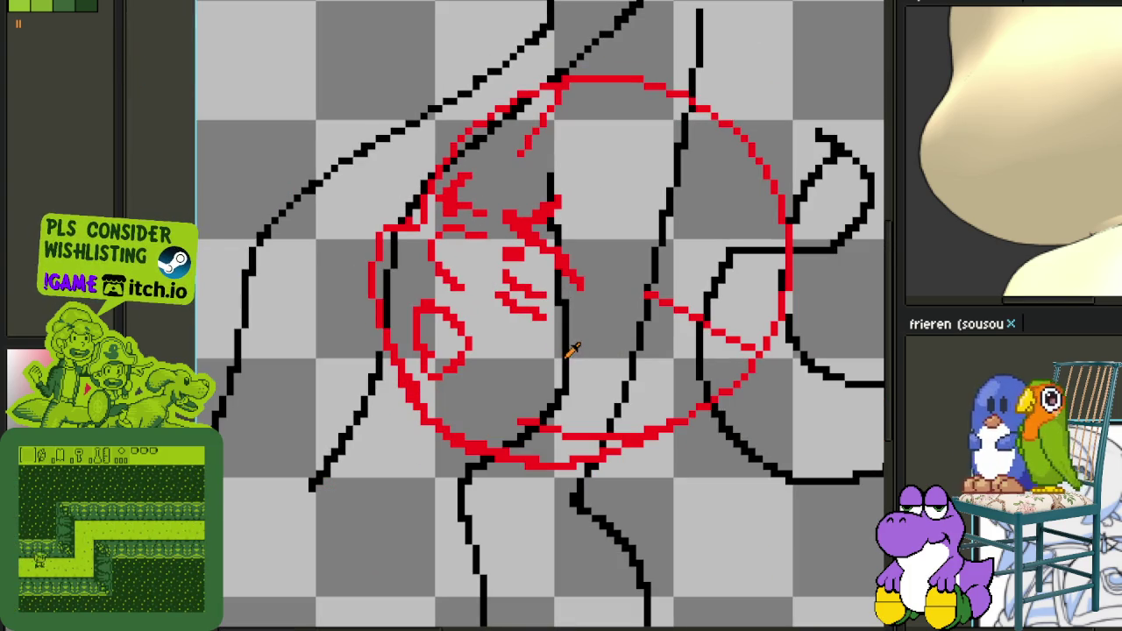
pyautogui.click(577, 352)
pyautogui.click(657, 371)
pyautogui.click(556, 441)
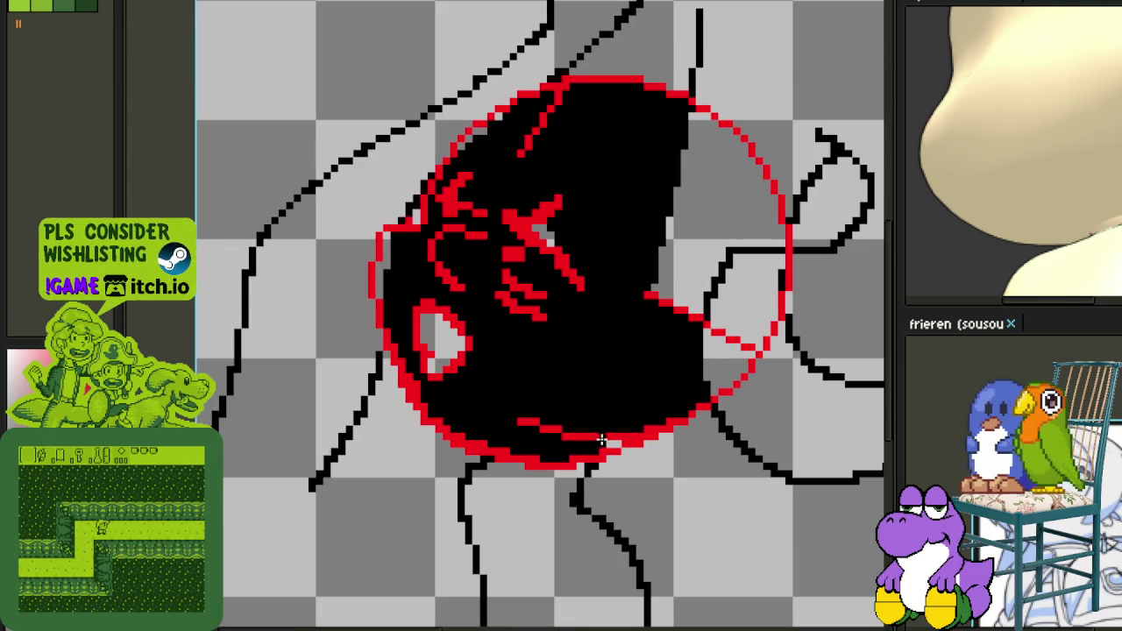
# Fill the bottom-right gap black and close the red outline along the head's bottom edge.
pyautogui.click(614, 442)
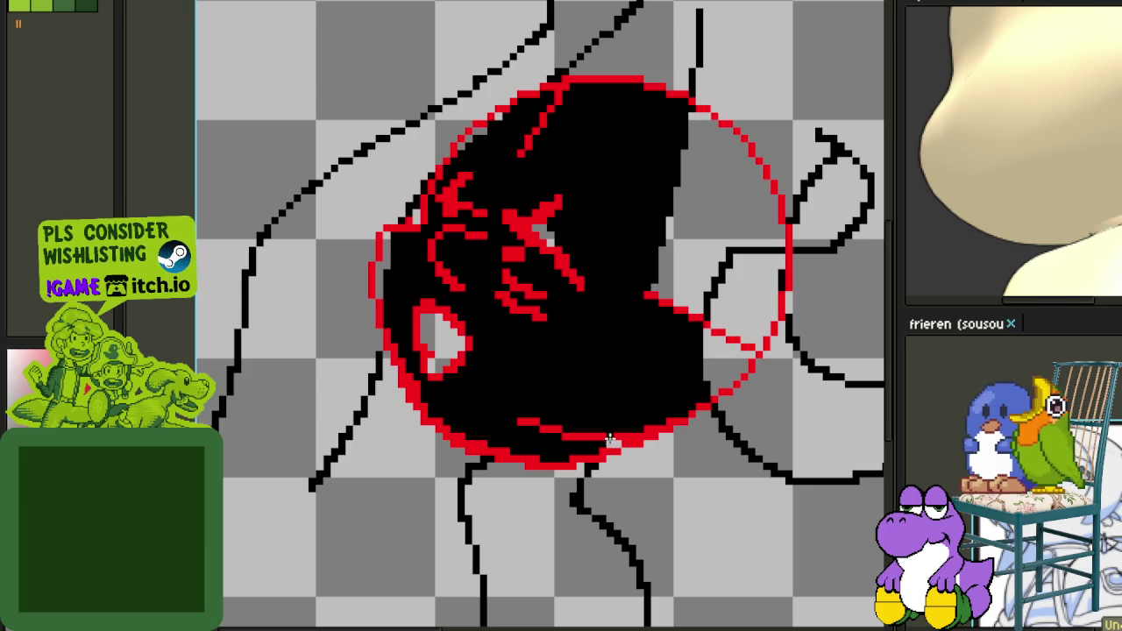
pyautogui.moveTo(561, 435); pyautogui.dragTo(697, 417)
pyautogui.moveTo(695, 377)
pyautogui.mouseDown()
pyautogui.moveTo(742, 315)
pyautogui.moveTo(680, 245)
pyautogui.mouseUp()
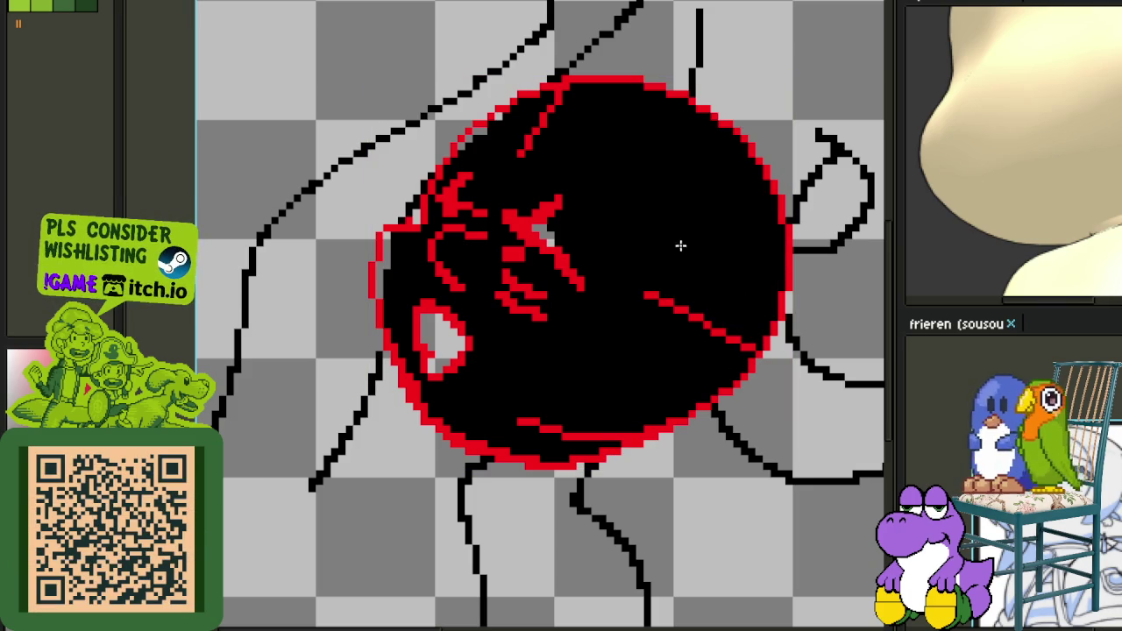
# Paint the last grey strip black, then bucket-fill the face interior lime green.
pyautogui.scroll(1, 578, 234)
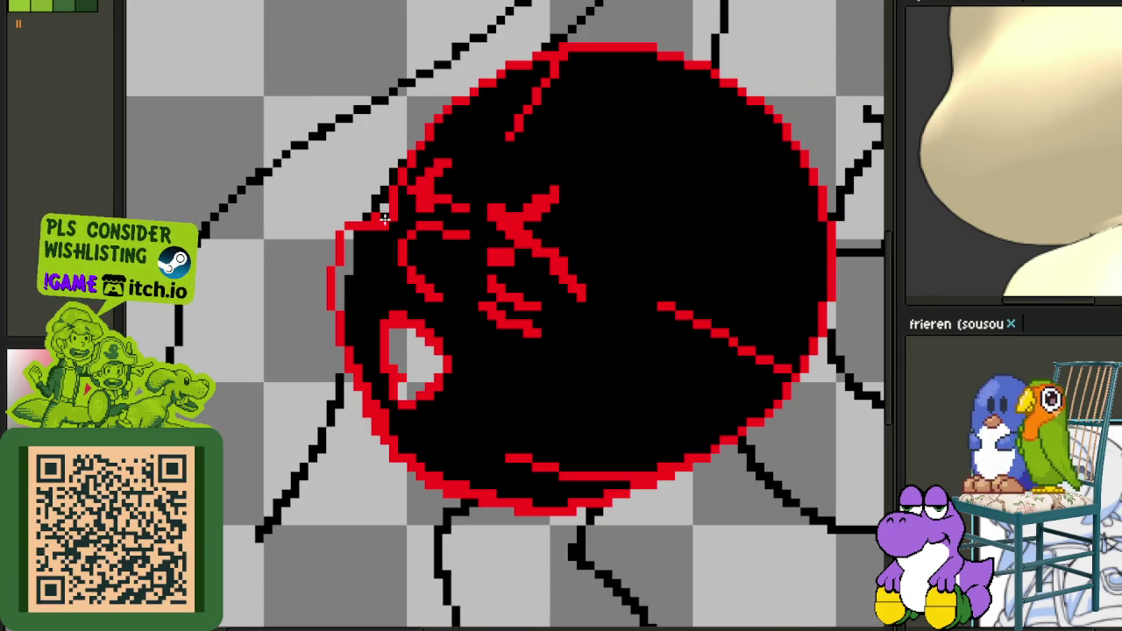
pyautogui.moveTo(341, 272); pyautogui.dragTo(345, 272)
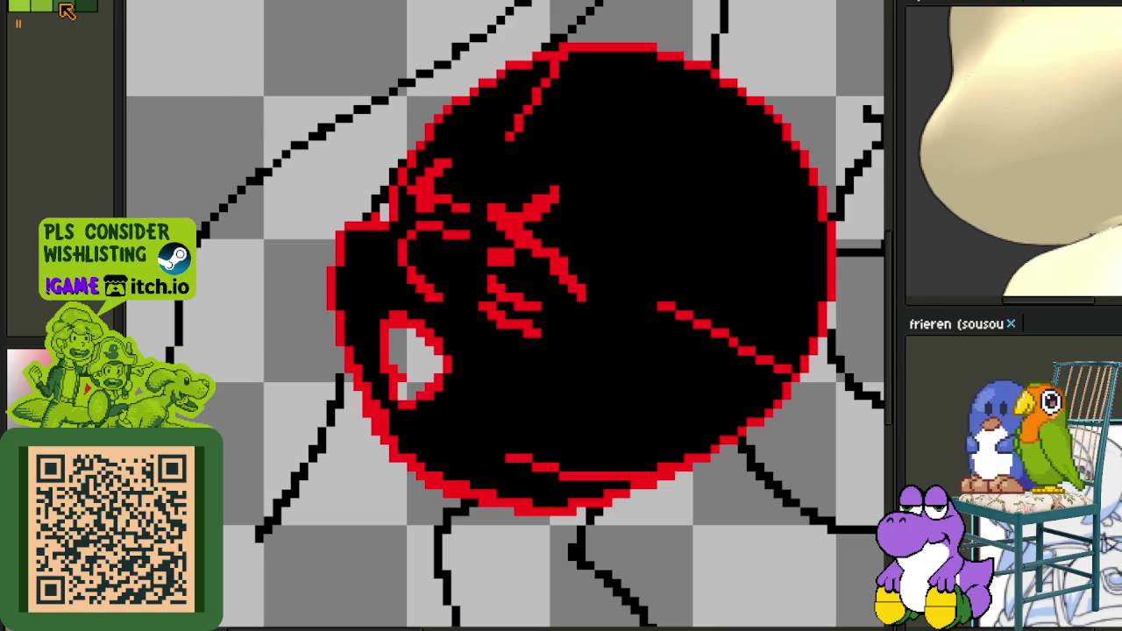
pyautogui.scroll(2, 430, 210)
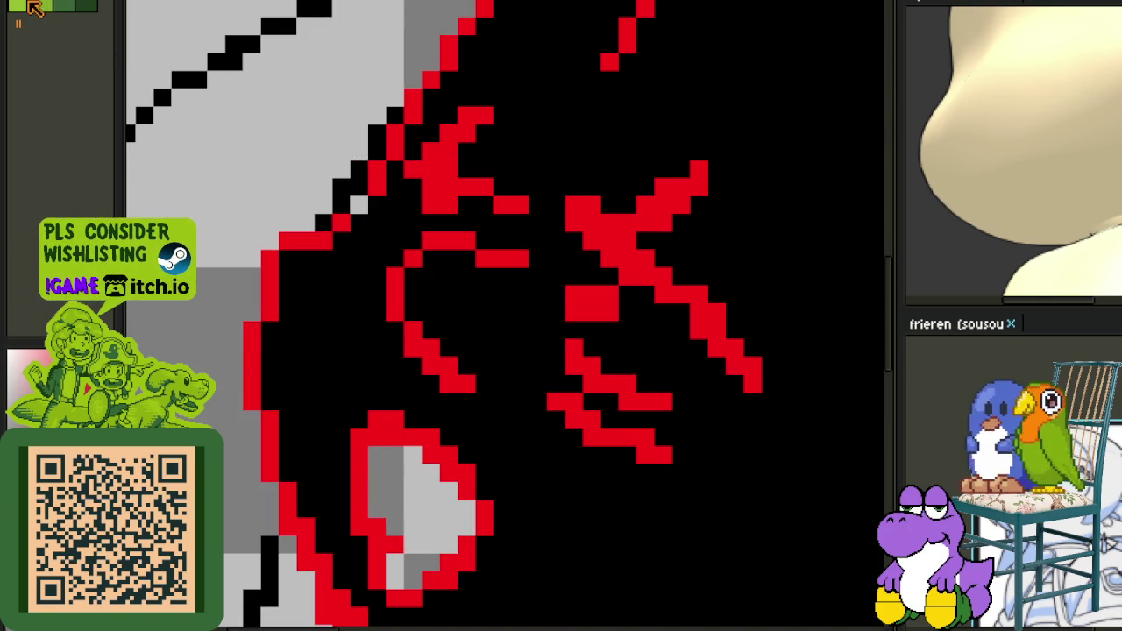
pyautogui.click(375, 251)
pyautogui.scroll(-2, 375, 250)
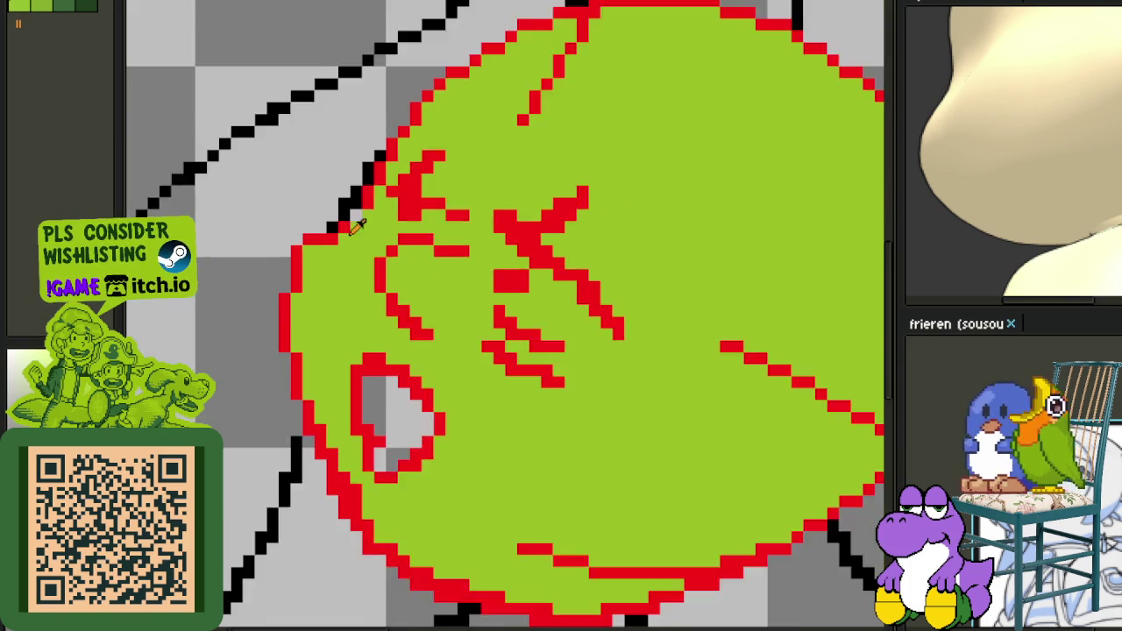
# Erase the red mouth strokes and the red diagonal line on the lower face.
pyautogui.scroll(2, 333, 207)
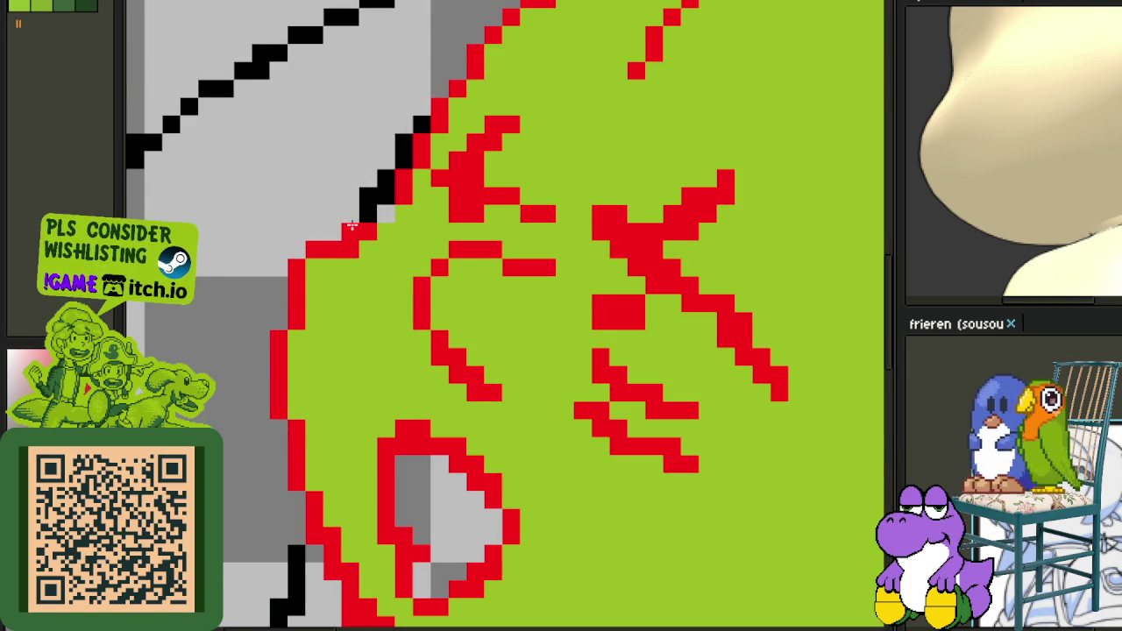
pyautogui.scroll(-4, 386, 210)
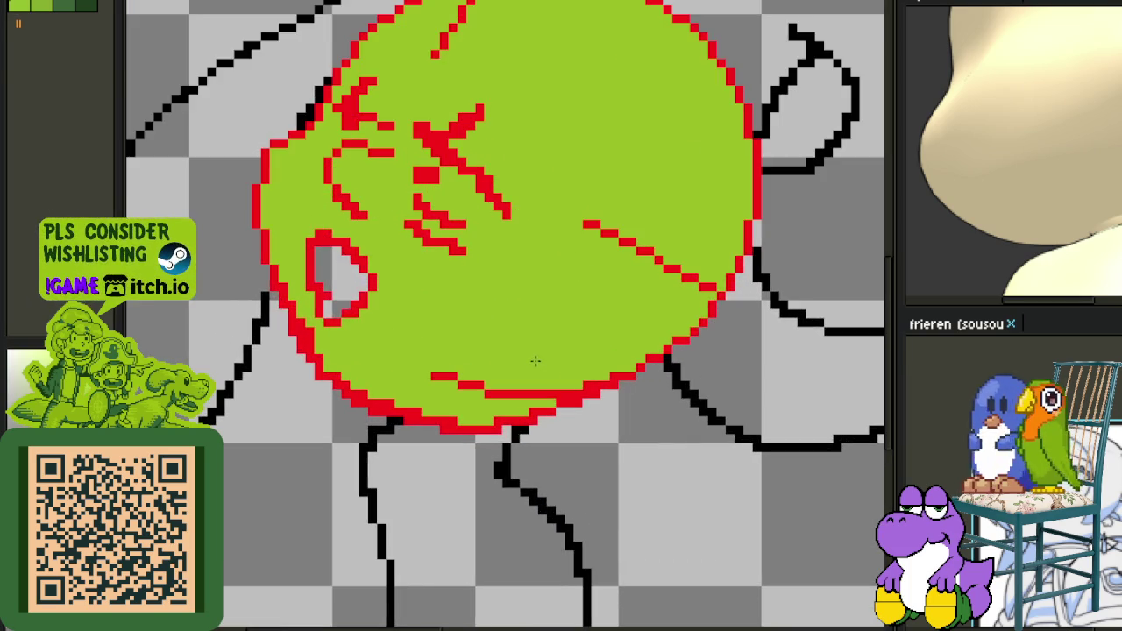
pyautogui.scroll(4, 534, 362)
pyautogui.moveTo(541, 405); pyautogui.dragTo(321, 382)
pyautogui.scroll(-4, 320, 382)
pyautogui.scroll(4, 672, 280)
pyautogui.moveTo(707, 306); pyautogui.dragTo(596, 248)
pyautogui.scroll(-4, 596, 248)
pyautogui.scroll(3, 605, 364)
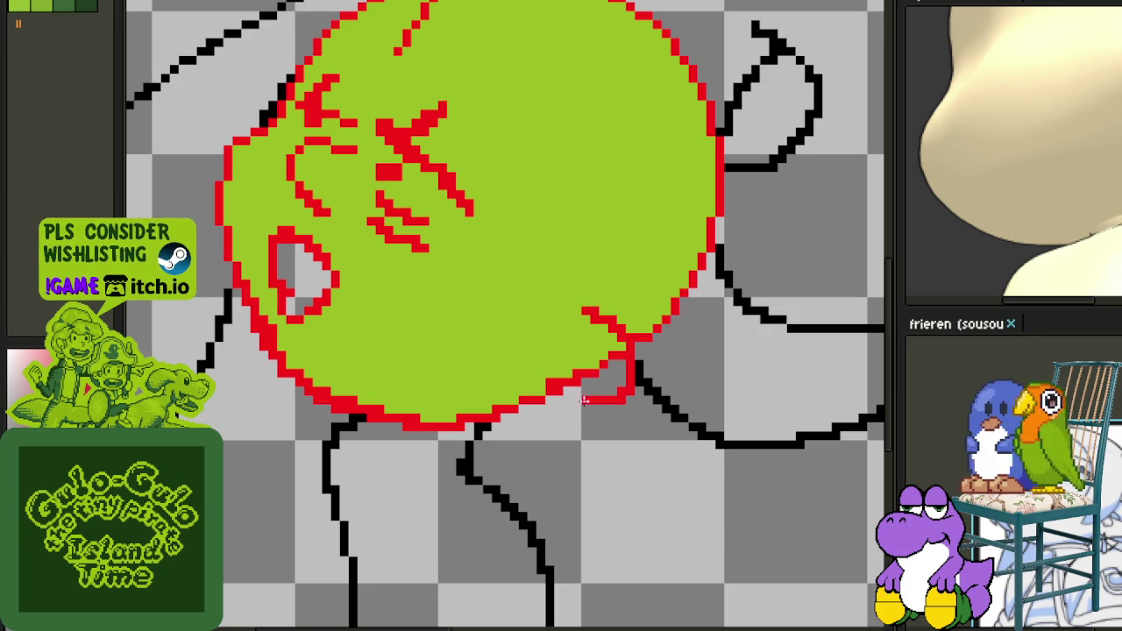
# Redraw the red jaw outline along the head's bottom right.
pyautogui.moveTo(519, 367); pyautogui.dragTo(510, 359)
pyautogui.scroll(1, 538, 375)
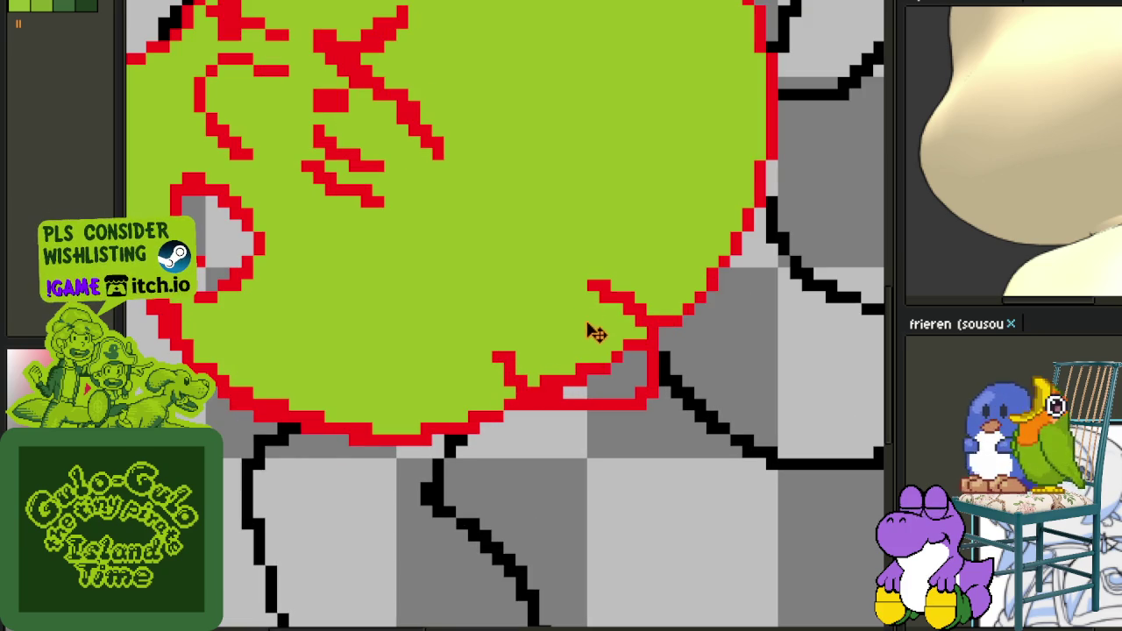
pyautogui.hotkey('ctrl', 'z')
pyautogui.hotkey('ctrl', 'z')
pyautogui.moveTo(584, 296)
pyautogui.mouseDown()
pyautogui.moveTo(613, 346)
pyautogui.moveTo(565, 420)
pyautogui.mouseUp()
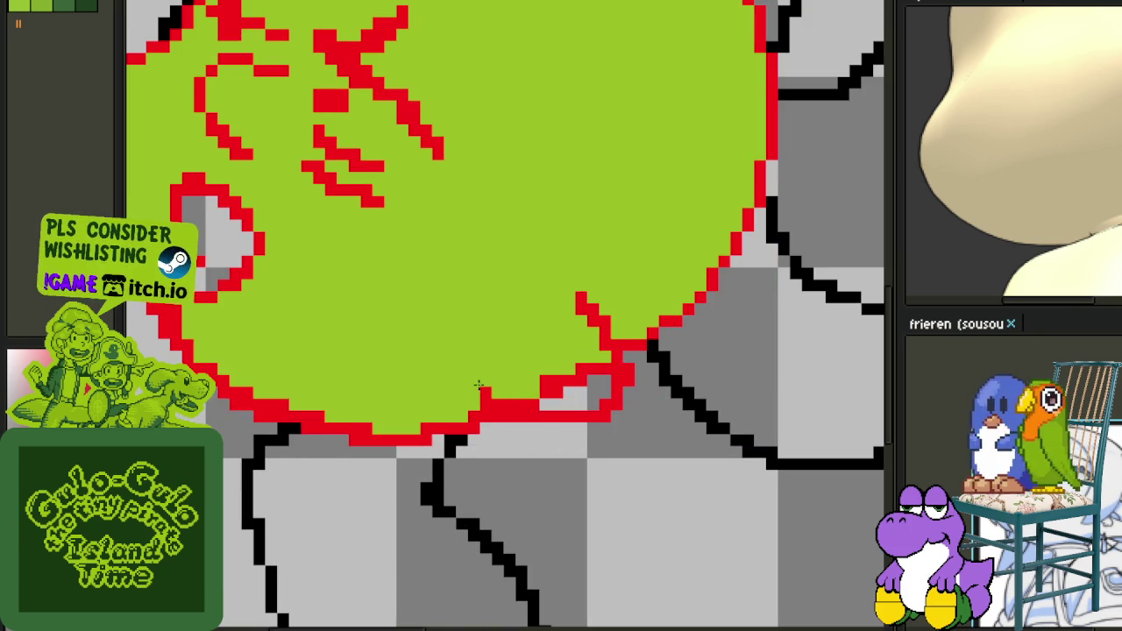
pyautogui.scroll(1, 510, 368)
pyautogui.scroll(1, 526, 364)
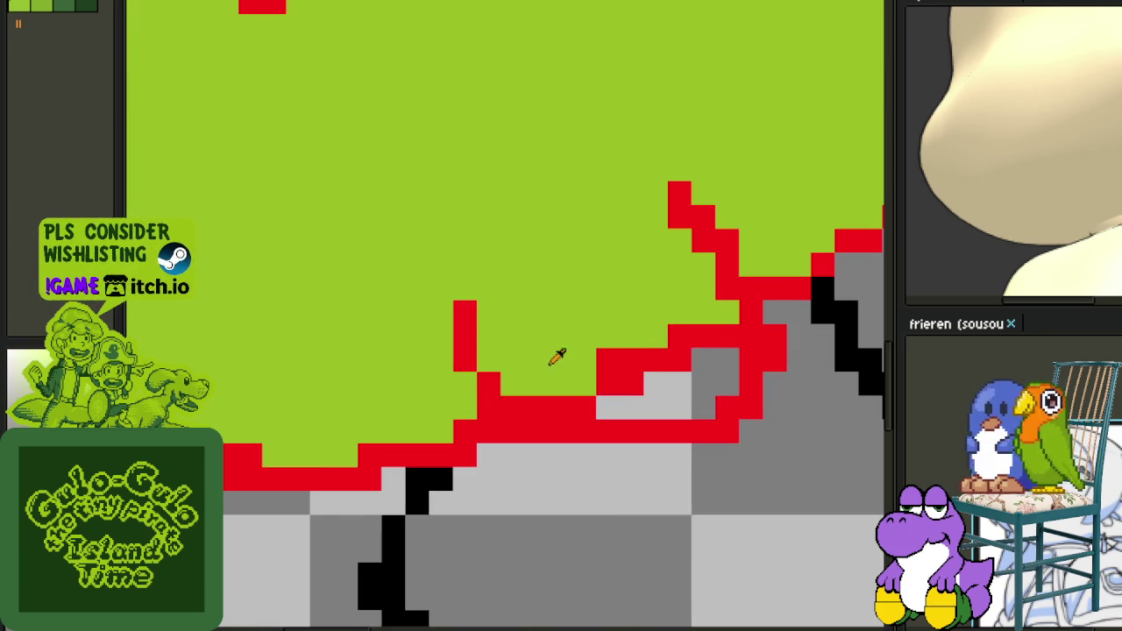
pyautogui.hotkey('ctrl', 'z')
pyautogui.hotkey('ctrl', 'y')
# Paint lime green over leftover red and grey pixels at the bottom.
pyautogui.moveTo(536, 407)
pyautogui.mouseDown()
pyautogui.moveTo(659, 348)
pyautogui.moveTo(701, 385)
pyautogui.moveTo(728, 368)
pyautogui.moveTo(709, 346)
pyautogui.mouseUp()
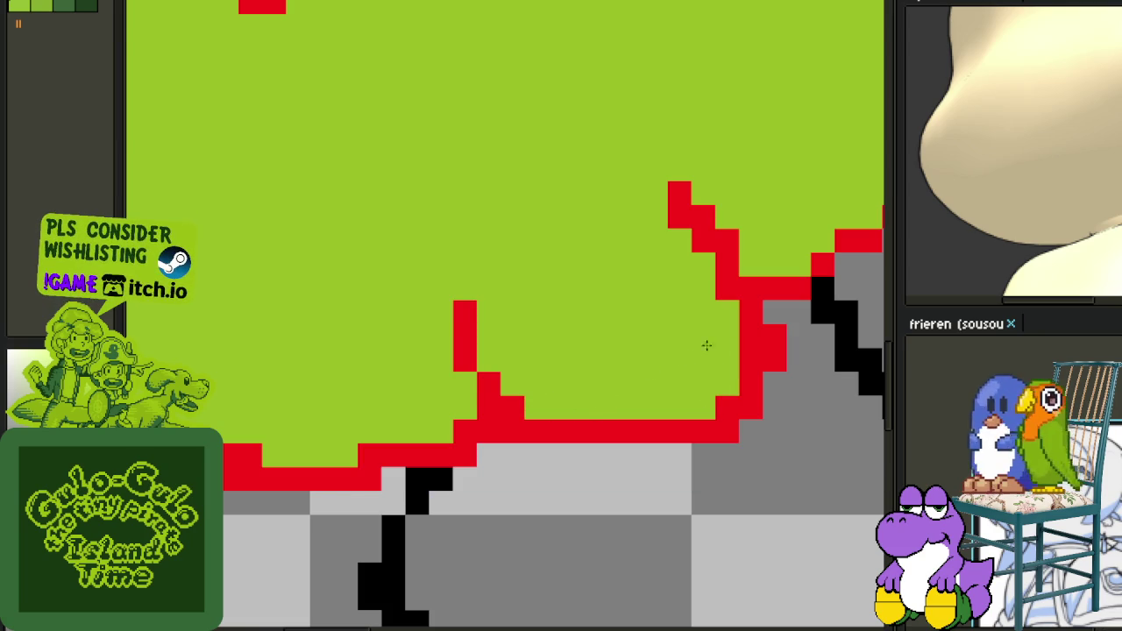
pyautogui.scroll(-2, 709, 346)
pyautogui.scroll(-2, 701, 381)
pyautogui.scroll(1, 664, 355)
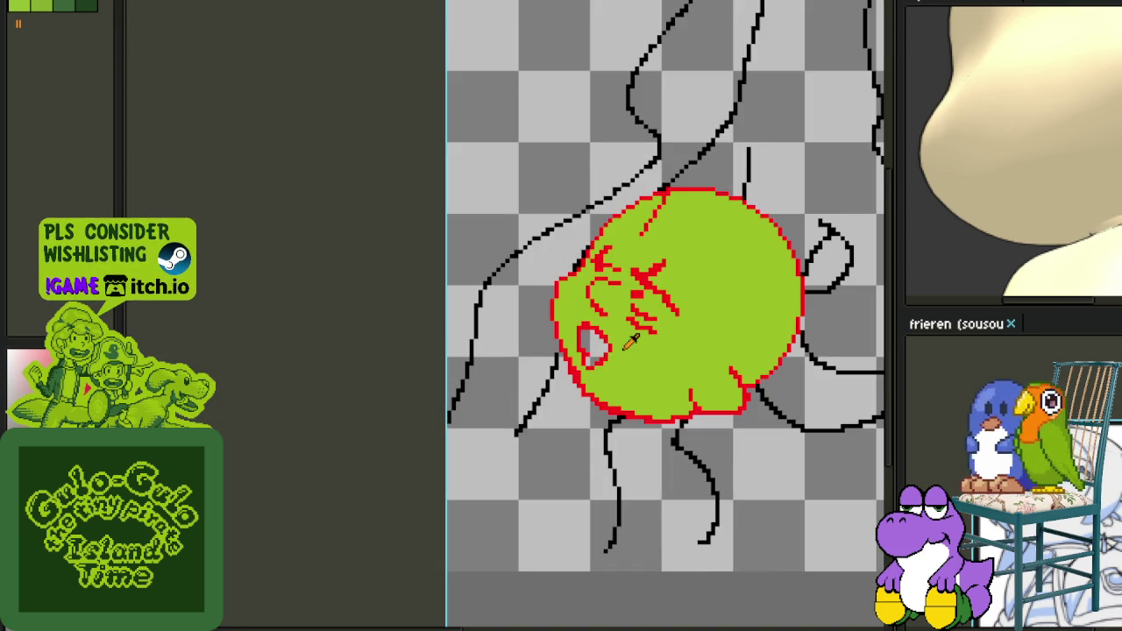
pyautogui.scroll(2, 615, 366)
pyautogui.scroll(2, 614, 357)
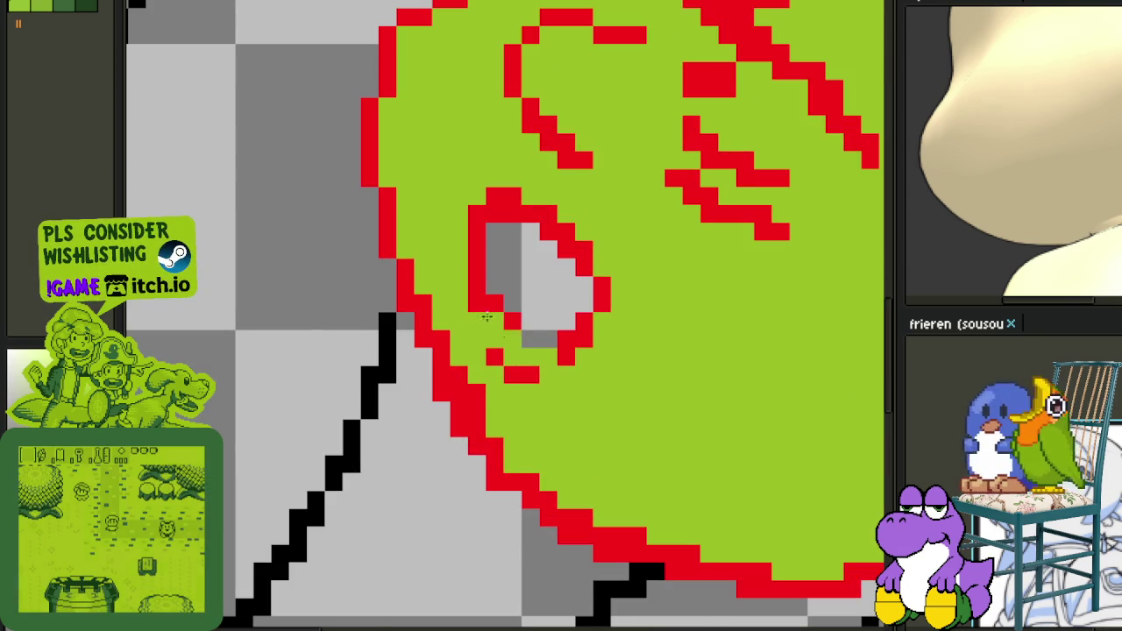
pyautogui.scroll(-2, 588, 383)
pyautogui.scroll(1, 573, 371)
pyautogui.scroll(1, 586, 343)
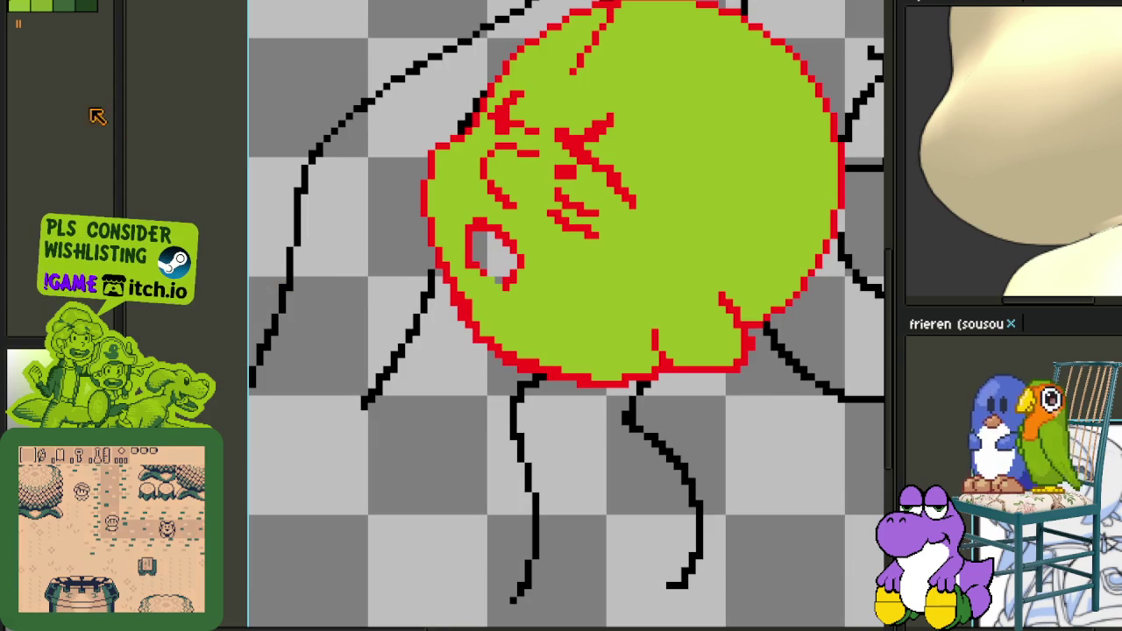
pyautogui.scroll(2, 491, 311)
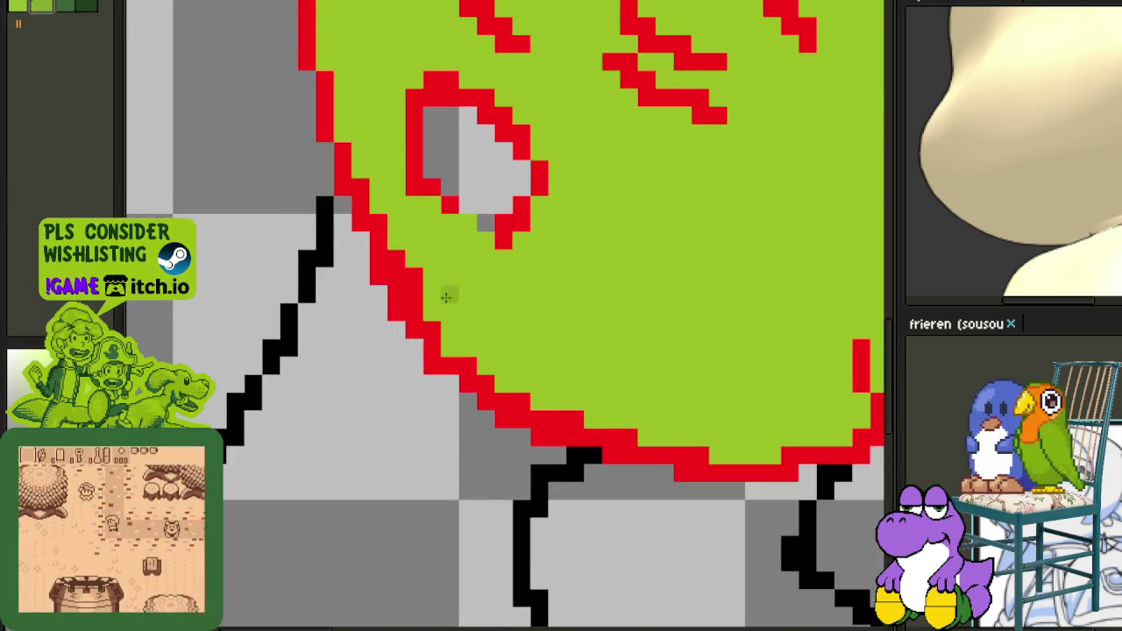
pyautogui.scroll(-1, 463, 290)
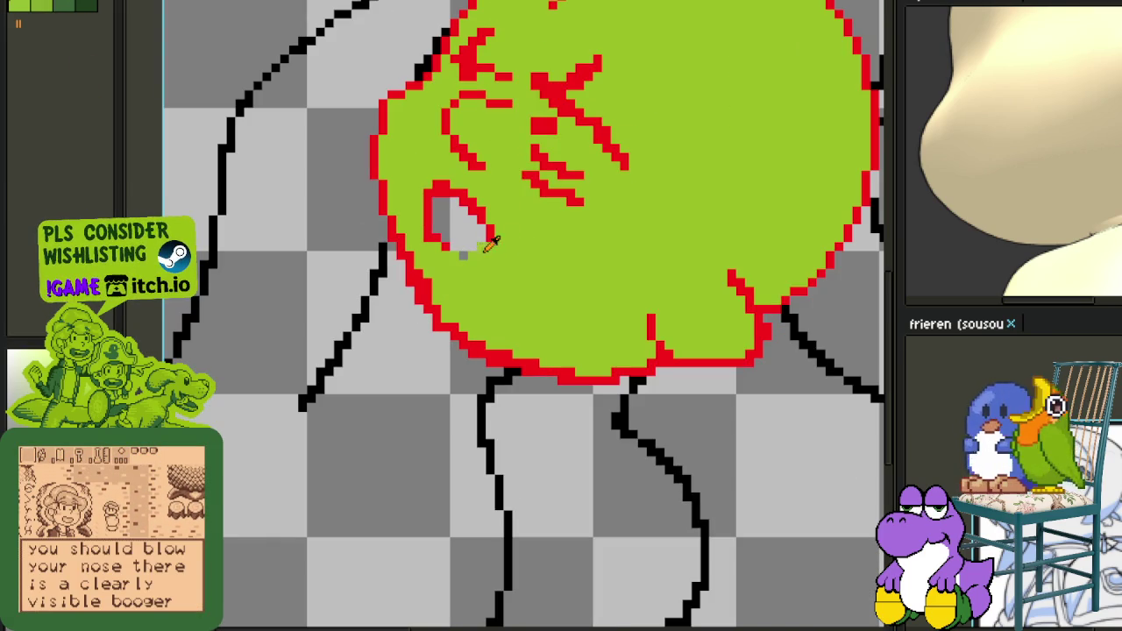
pyautogui.moveTo(464, 235); pyautogui.dragTo(496, 223)
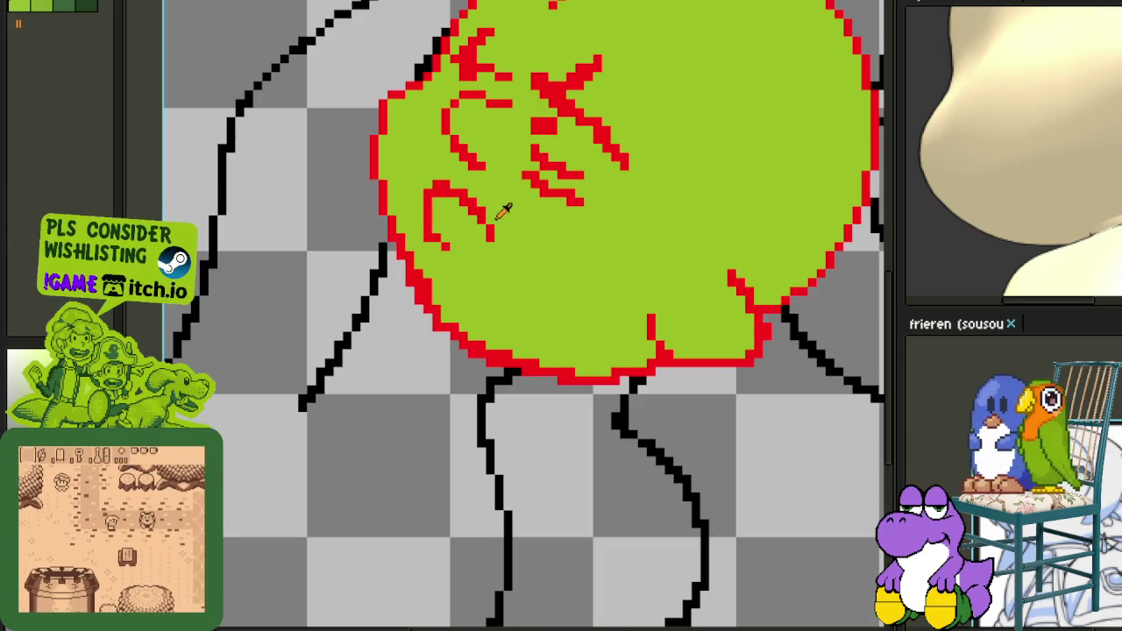
pyautogui.hotkey('ctrl', 'z')
pyautogui.moveTo(443, 206); pyautogui.dragTo(467, 218)
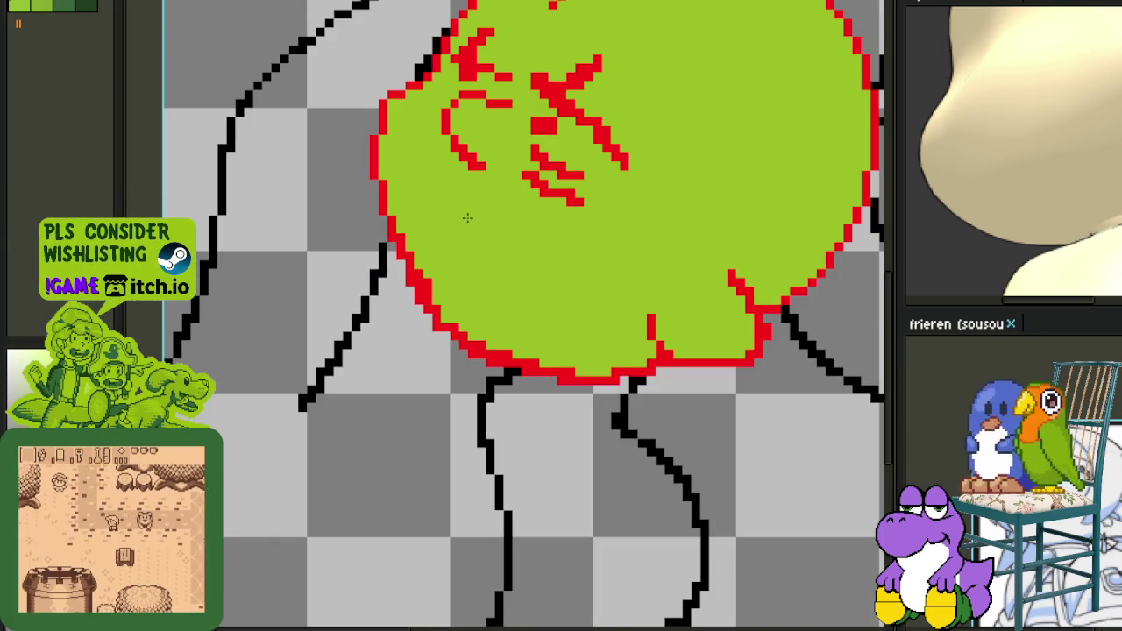
pyautogui.scroll(-1, 431, 253)
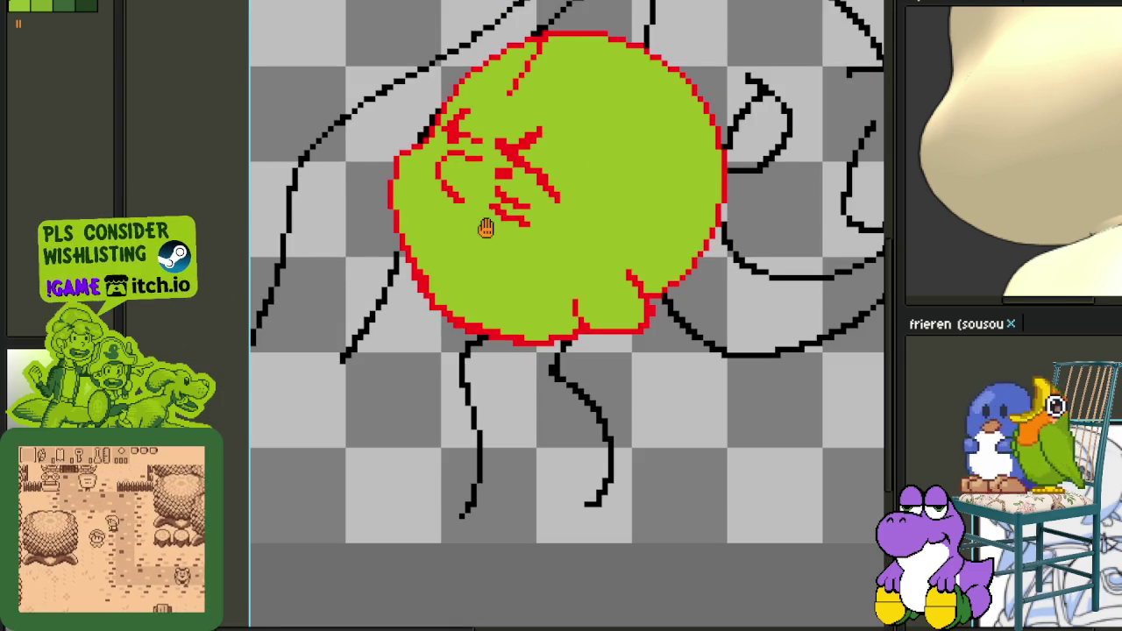
pyautogui.scroll(1, 485, 228)
pyautogui.scroll(1, 523, 104)
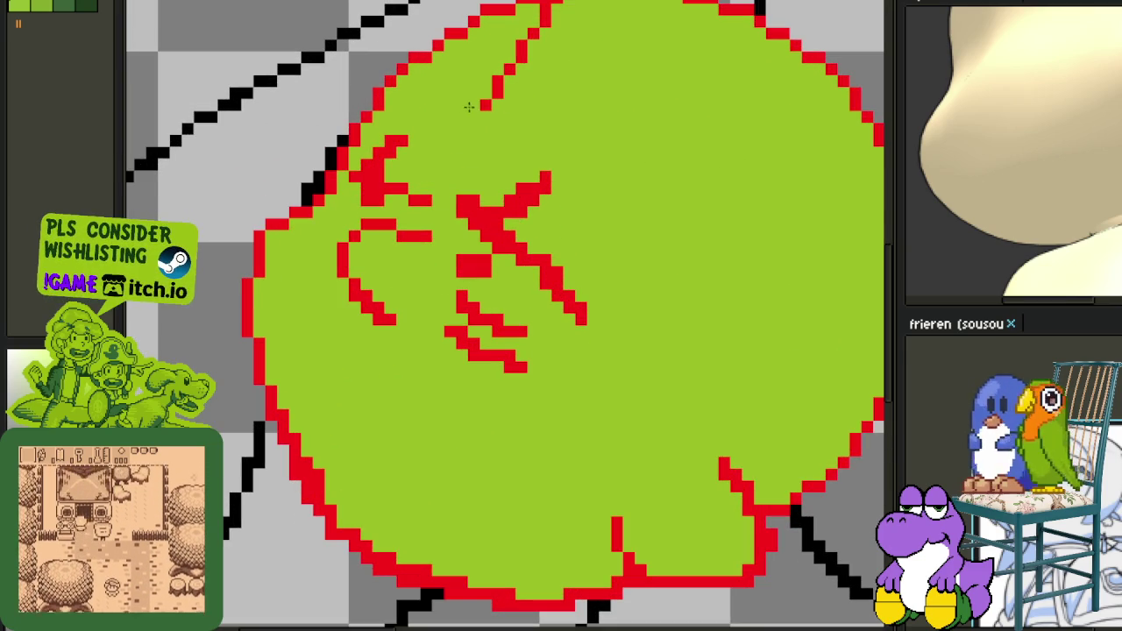
pyautogui.scroll(-2, 550, 12)
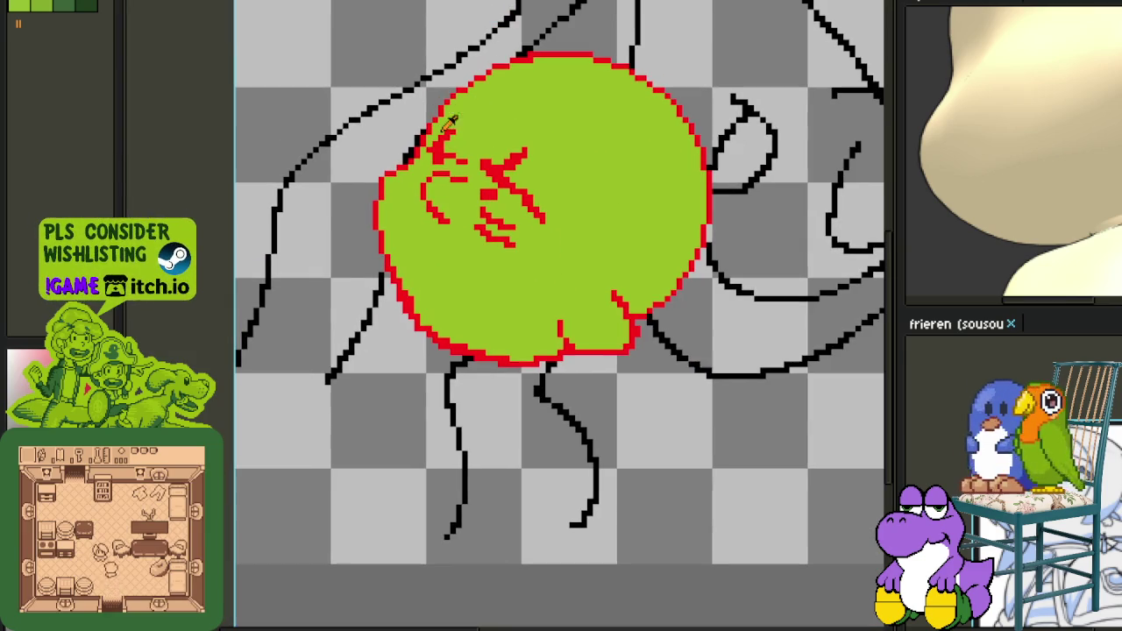
pyautogui.scroll(1, 523, 146)
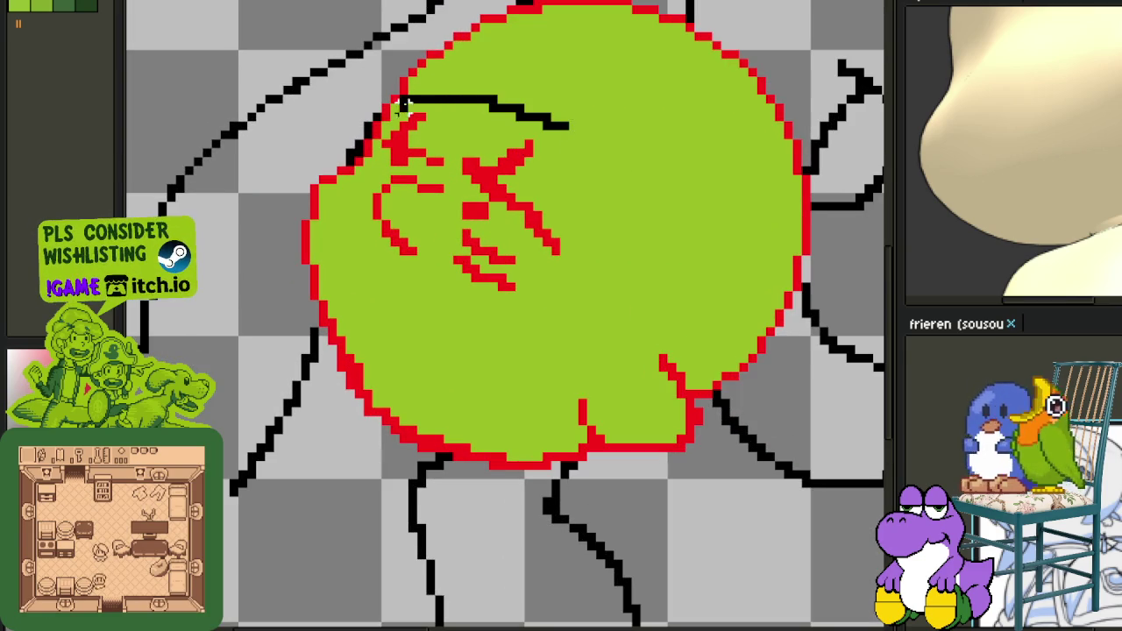
# Lasso the red eye and nose marks and nudge them slightly right on the face.
pyautogui.moveTo(573, 133); pyautogui.dragTo(364, 188)
pyautogui.click(495, 107)
pyautogui.moveTo(451, 107)
pyautogui.mouseDown()
pyautogui.moveTo(419, 109)
pyautogui.moveTo(387, 155)
pyautogui.moveTo(526, 300)
pyautogui.mouseUp()
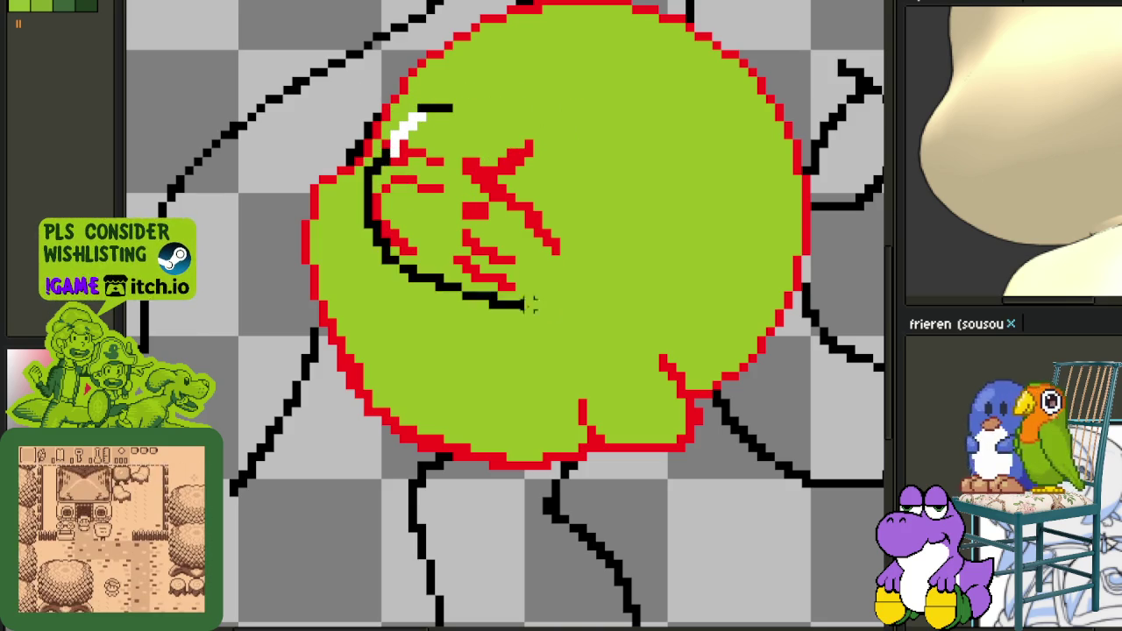
pyautogui.scroll(-1, 526, 263)
pyautogui.scroll(1, 508, 228)
pyautogui.moveTo(500, 237); pyautogui.dragTo(523, 222)
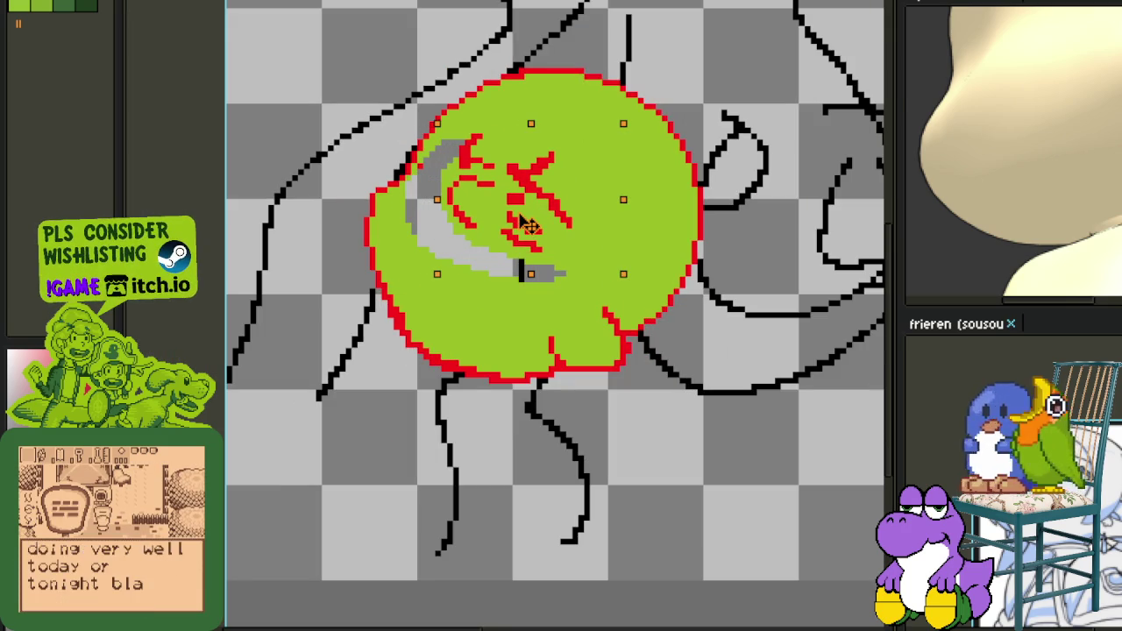
pyautogui.click(466, 282)
pyautogui.scroll(-3, 478, 255)
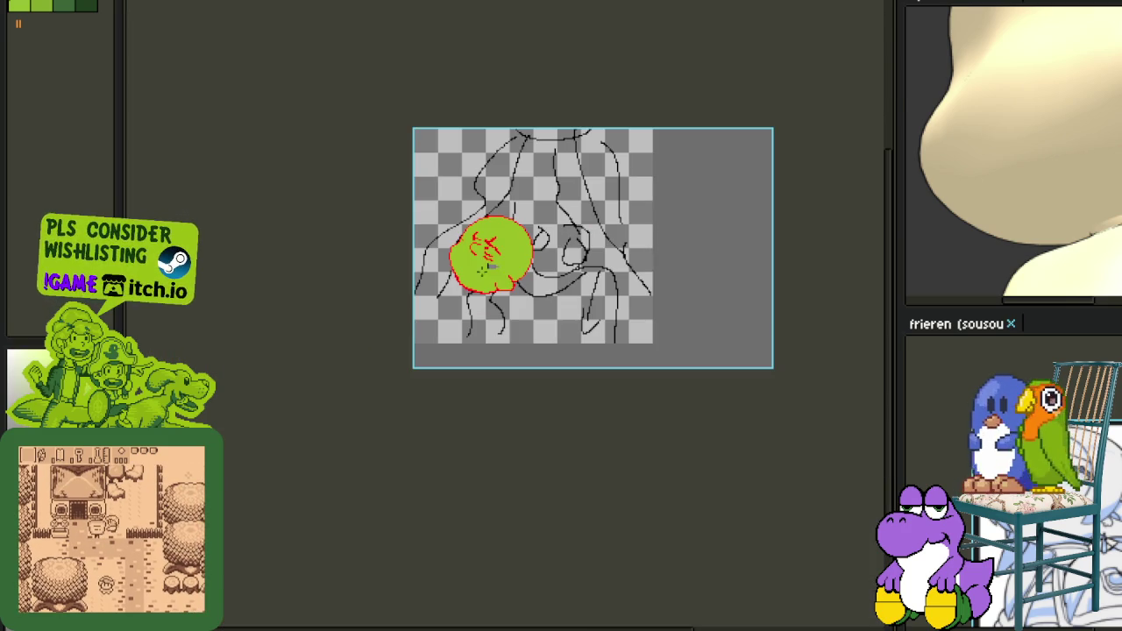
pyautogui.scroll(1, 455, 307)
pyautogui.scroll(-1, 462, 301)
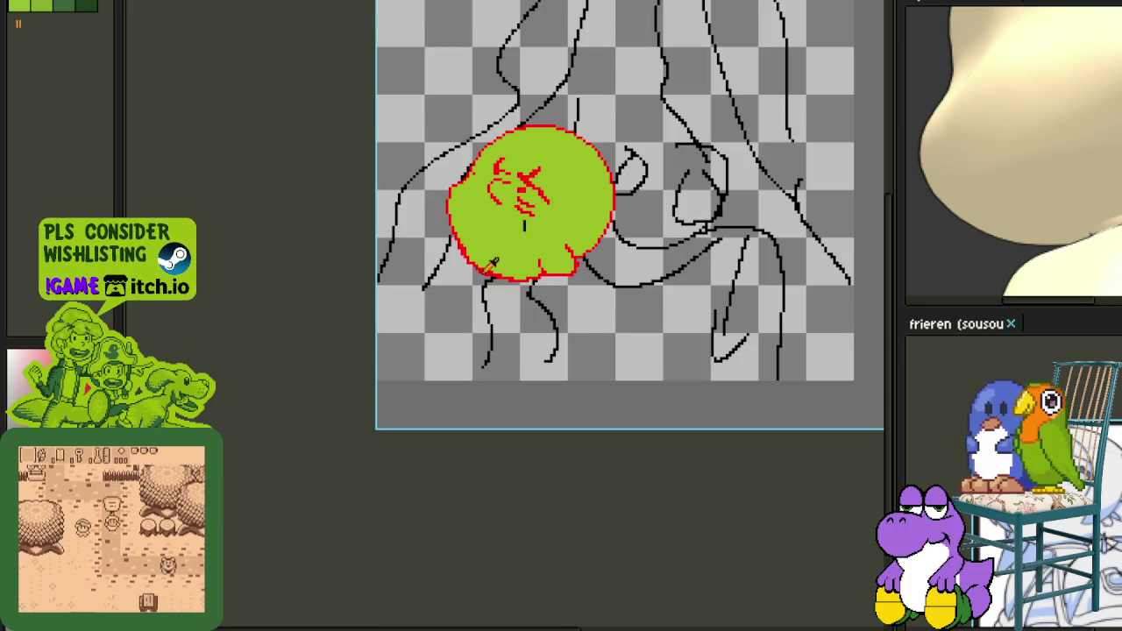
pyautogui.scroll(2, 539, 196)
pyautogui.moveTo(544, 197); pyautogui.dragTo(653, 215)
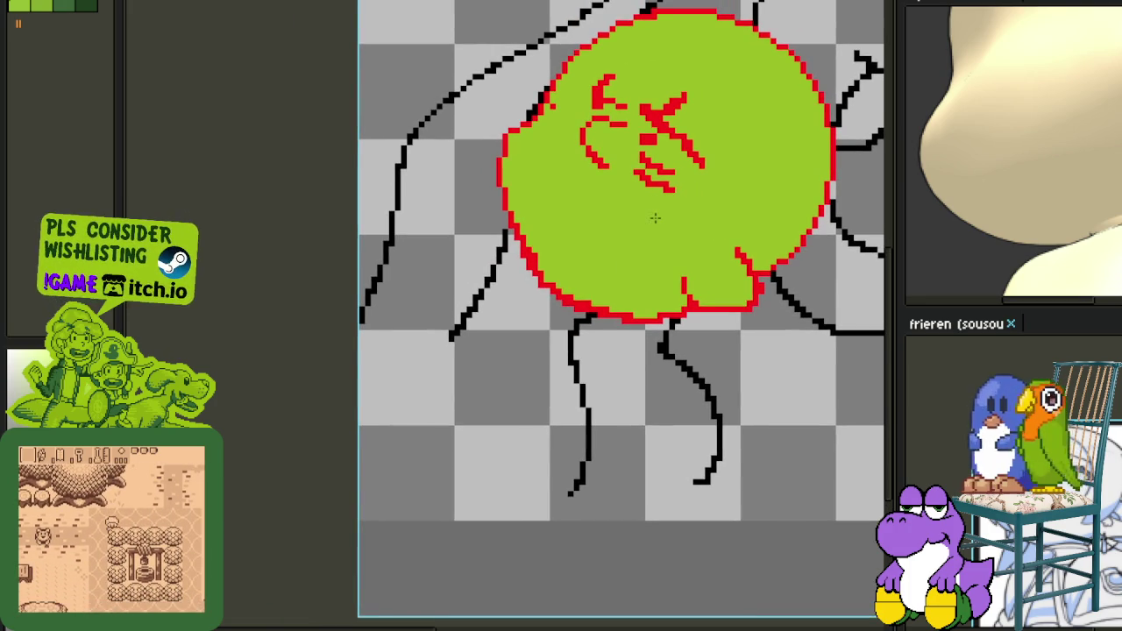
# Outline a darker green shadow along the face's lower-left edge and fill it.
pyautogui.scroll(1, 548, 227)
pyautogui.moveTo(577, 257); pyautogui.dragTo(517, 274)
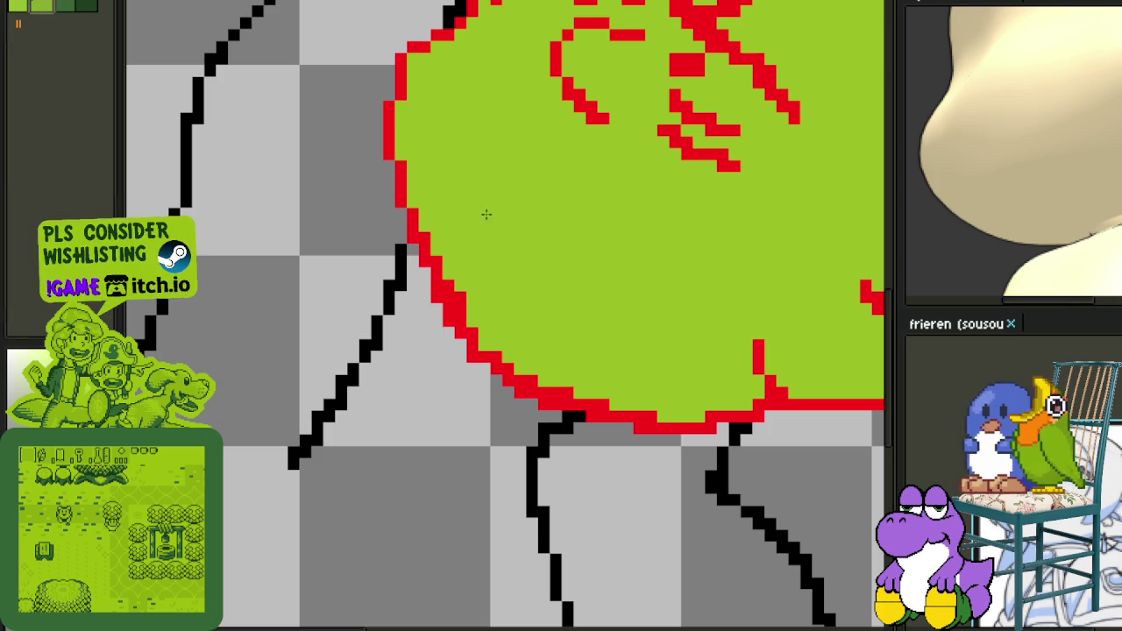
pyautogui.moveTo(480, 212)
pyautogui.mouseDown()
pyautogui.moveTo(529, 254)
pyautogui.moveTo(596, 399)
pyautogui.mouseUp()
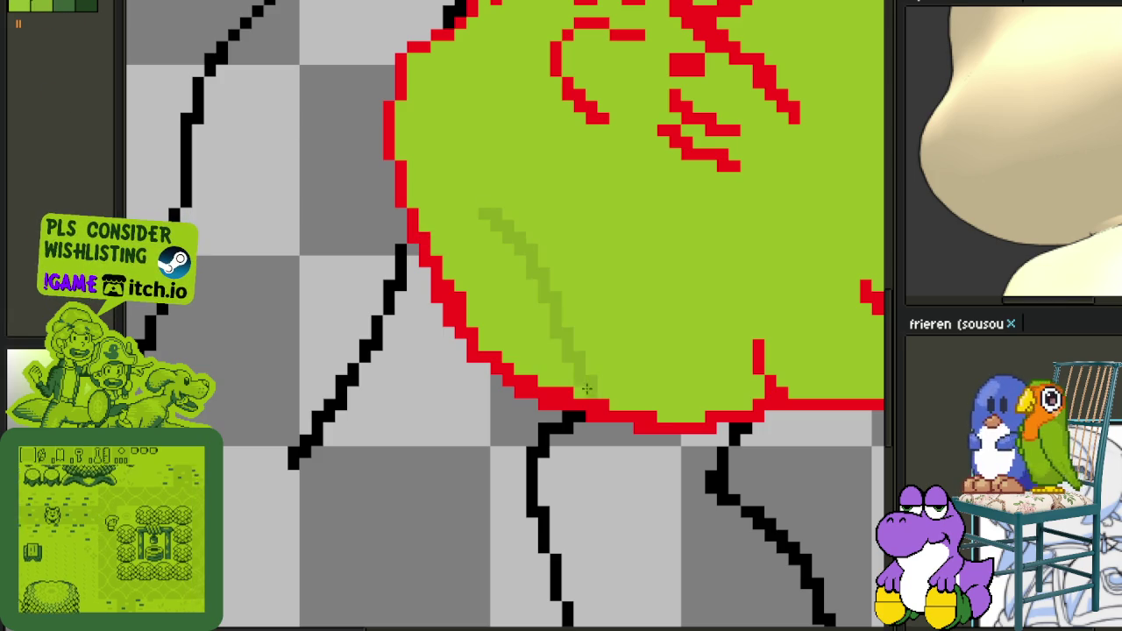
pyautogui.moveTo(482, 215); pyautogui.dragTo(445, 222)
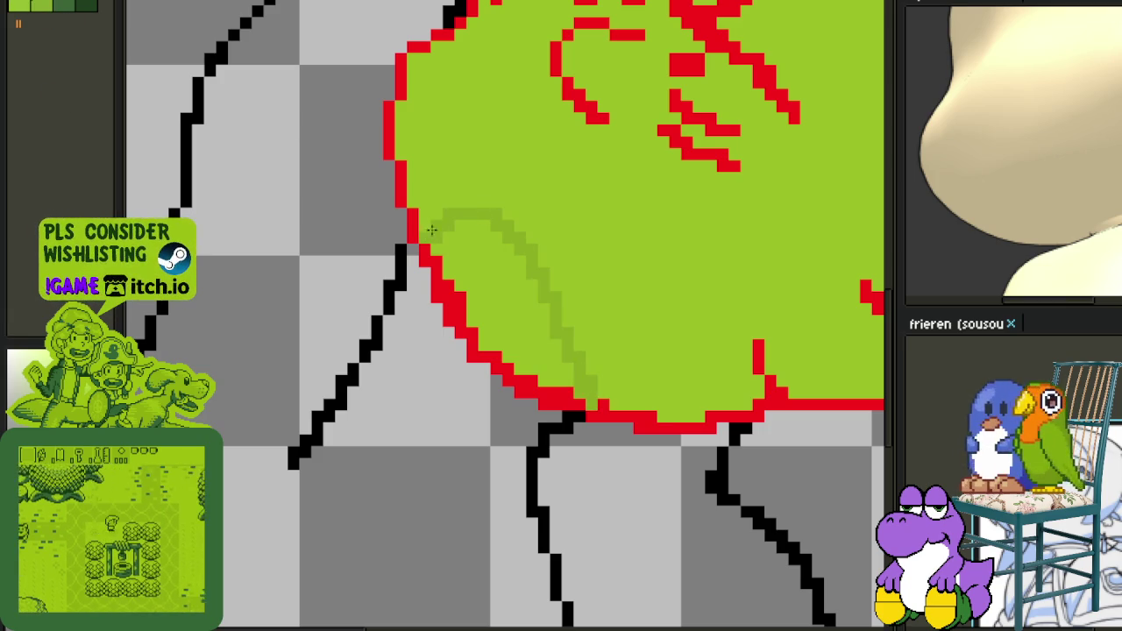
pyautogui.click(445, 222)
# Select a rectangle over the red eye marks.
pyautogui.scroll(-4, 497, 307)
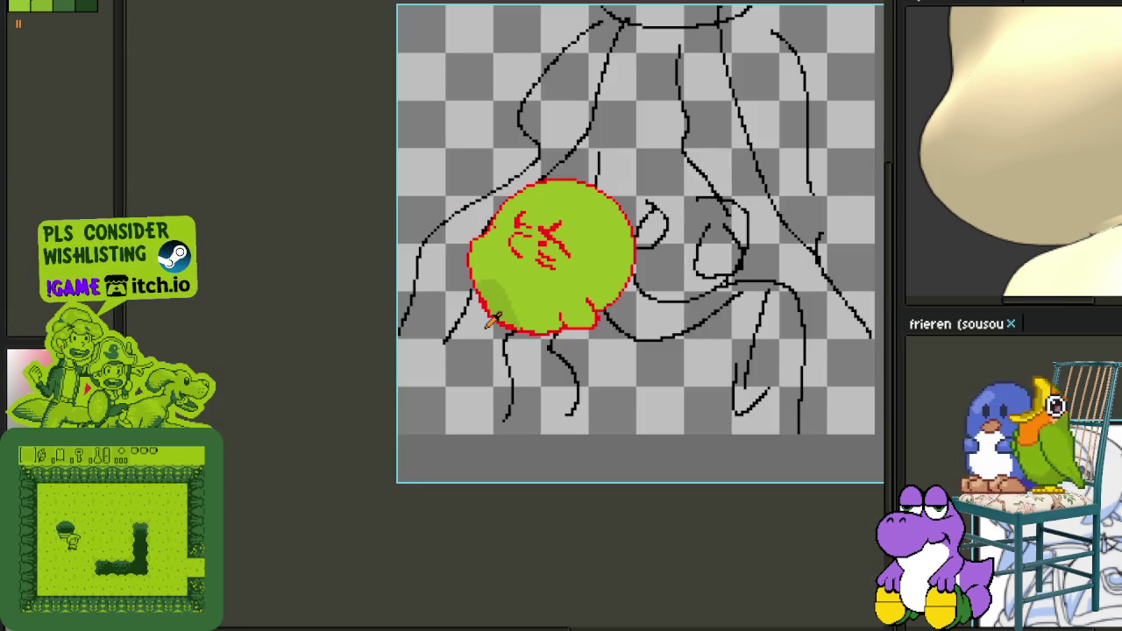
pyautogui.scroll(2, 504, 289)
pyautogui.scroll(1, 526, 254)
pyautogui.scroll(1, 561, 213)
pyautogui.scroll(1, 561, 212)
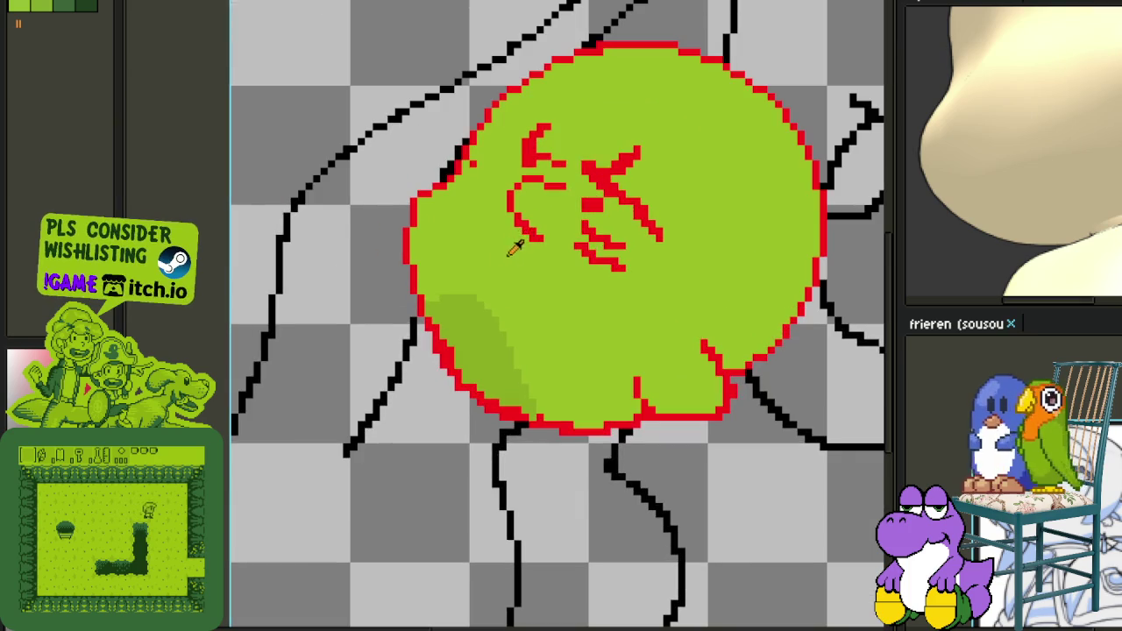
pyautogui.moveTo(596, 111); pyautogui.dragTo(506, 171)
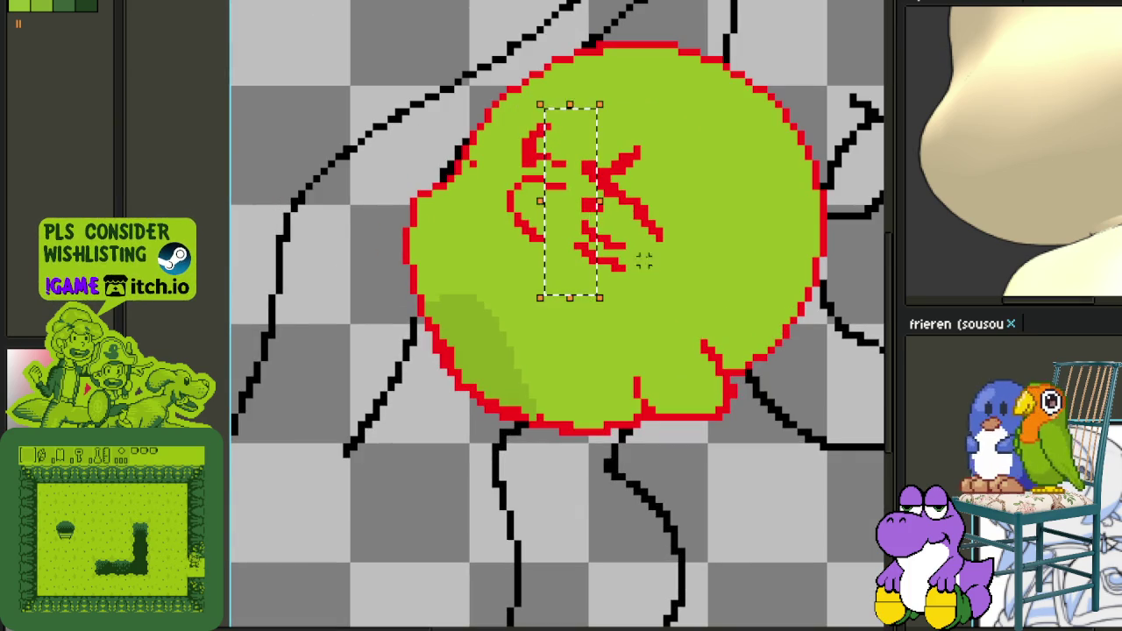
# Erase the inner face area that holds the red eye and nose marks.
pyautogui.hotkey('ctrl', 'd')
pyautogui.press('Tab')
pyautogui.press('Tab')
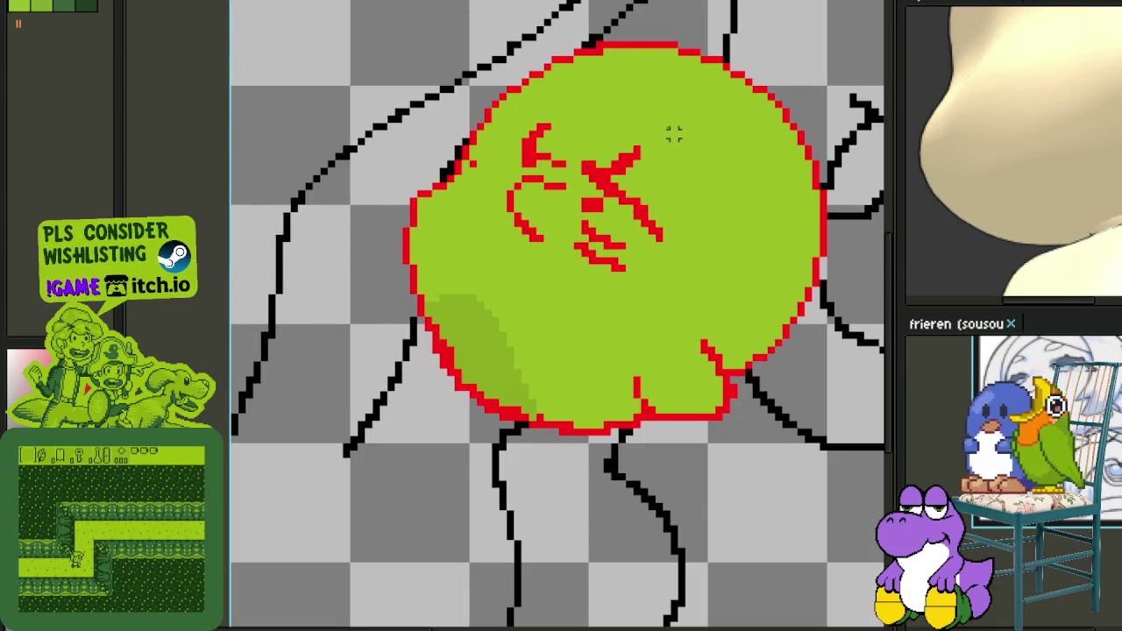
pyautogui.moveTo(672, 130); pyautogui.dragTo(684, 140)
pyautogui.press('Delete')
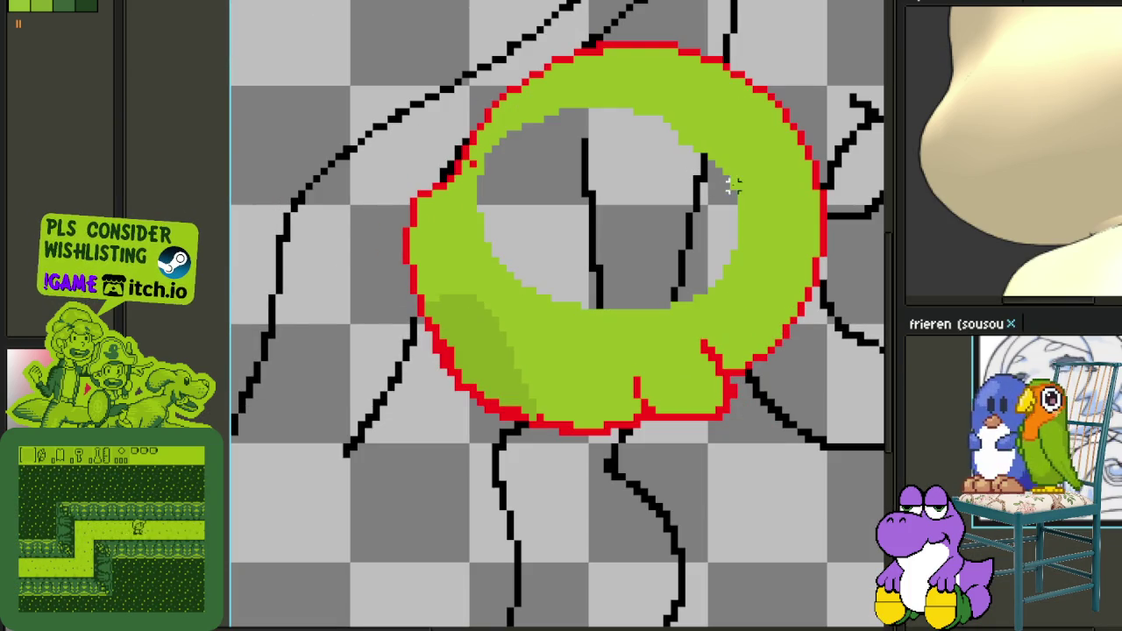
# Refill the erased hole in the face with lime green using the Paint Bucket.
pyautogui.scroll(-1, 671, 238)
pyautogui.scroll(1, 671, 238)
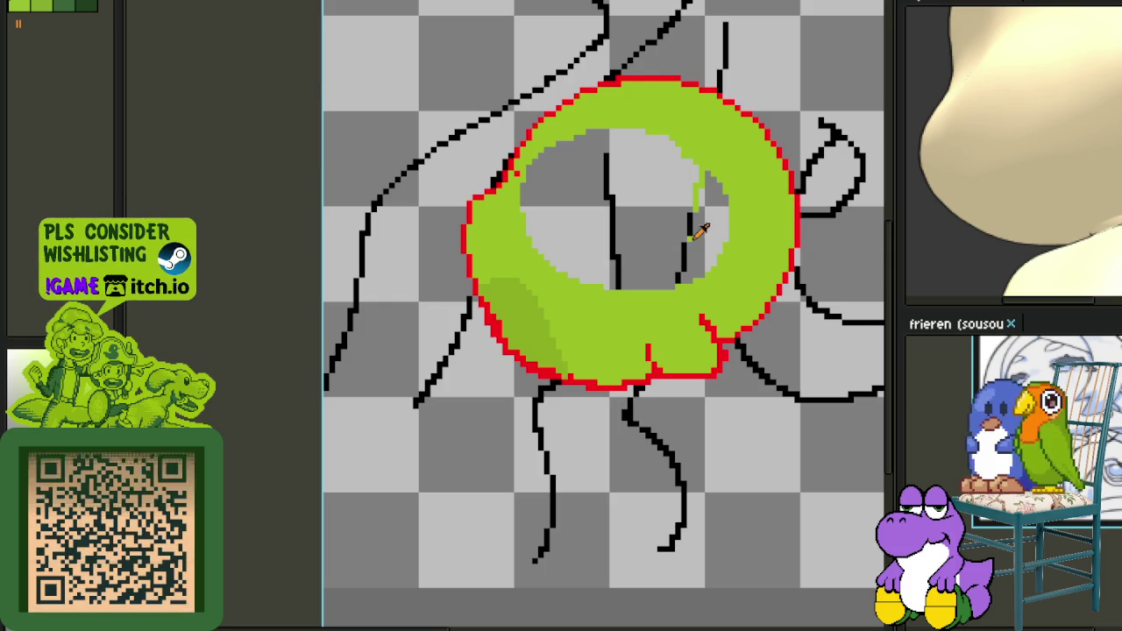
pyautogui.click(656, 232)
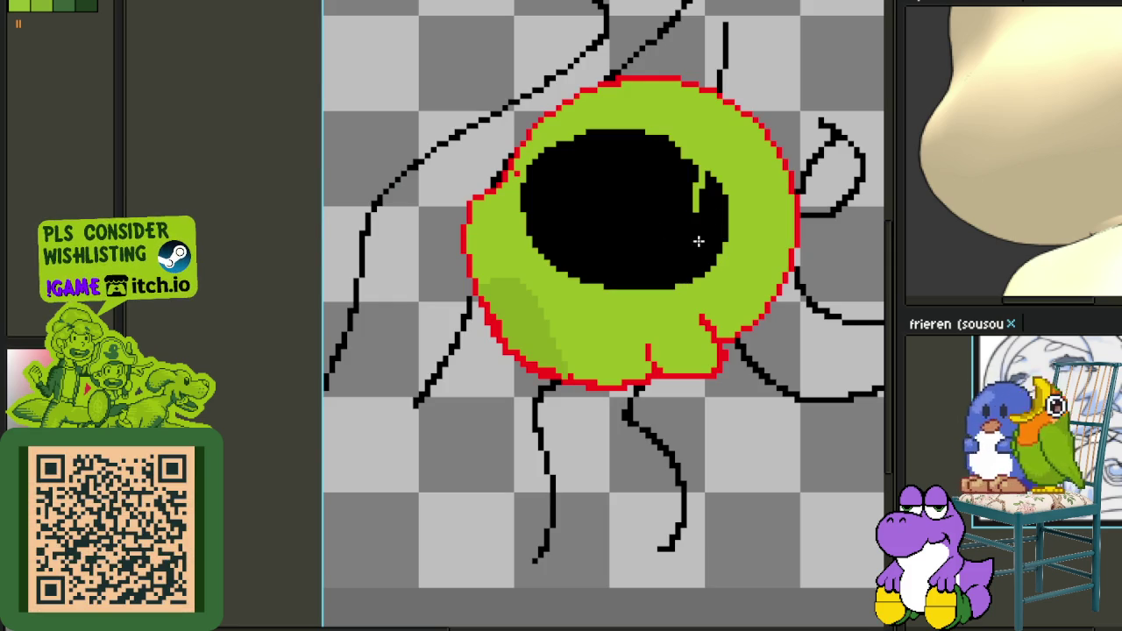
pyautogui.scroll(-1, 655, 232)
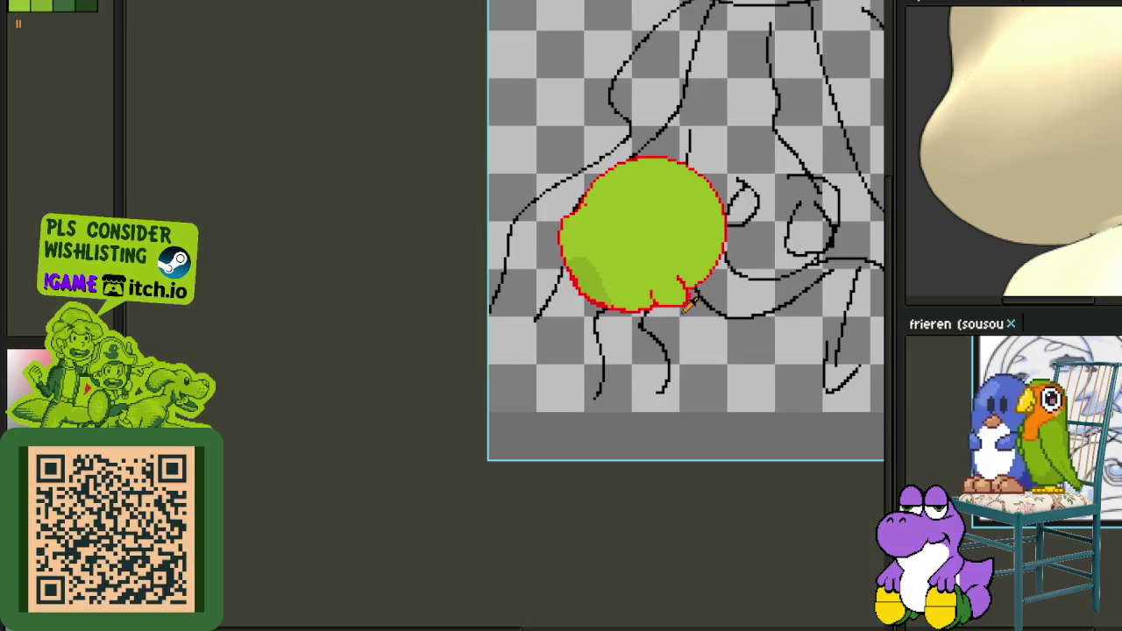
pyautogui.scroll(1, 633, 225)
pyautogui.scroll(1, 566, 167)
pyautogui.moveTo(566, 167)
pyautogui.mouseDown()
pyautogui.moveTo(518, 221)
pyautogui.moveTo(492, 229)
pyautogui.mouseUp()
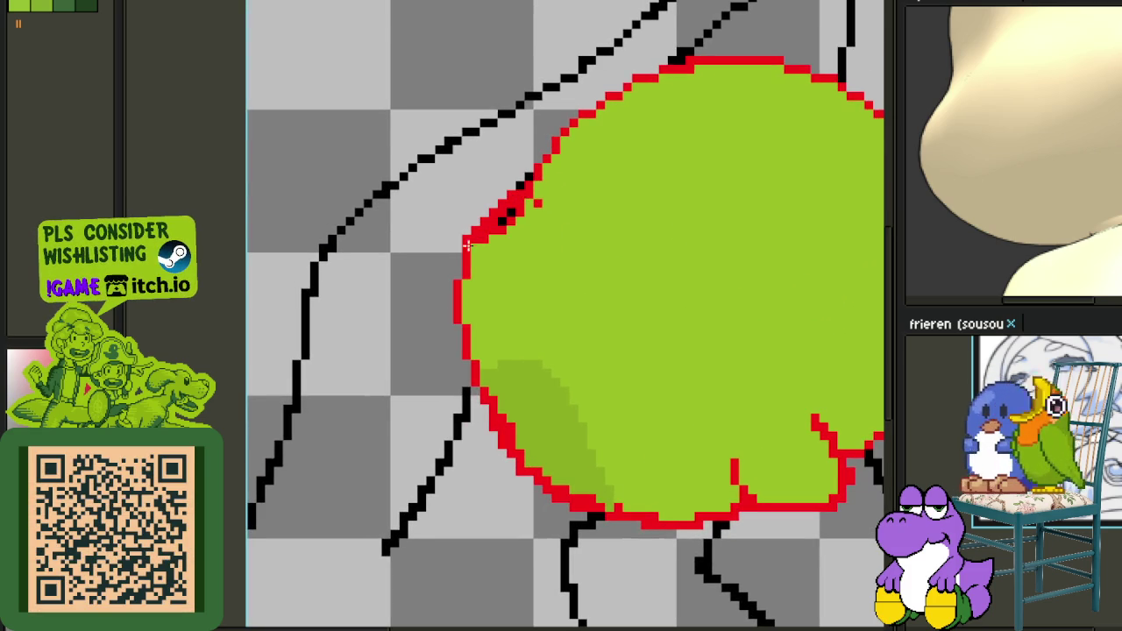
# Undo the messy upper-left pixels and redraw the red outline across the gap.
pyautogui.scroll(1, 506, 229)
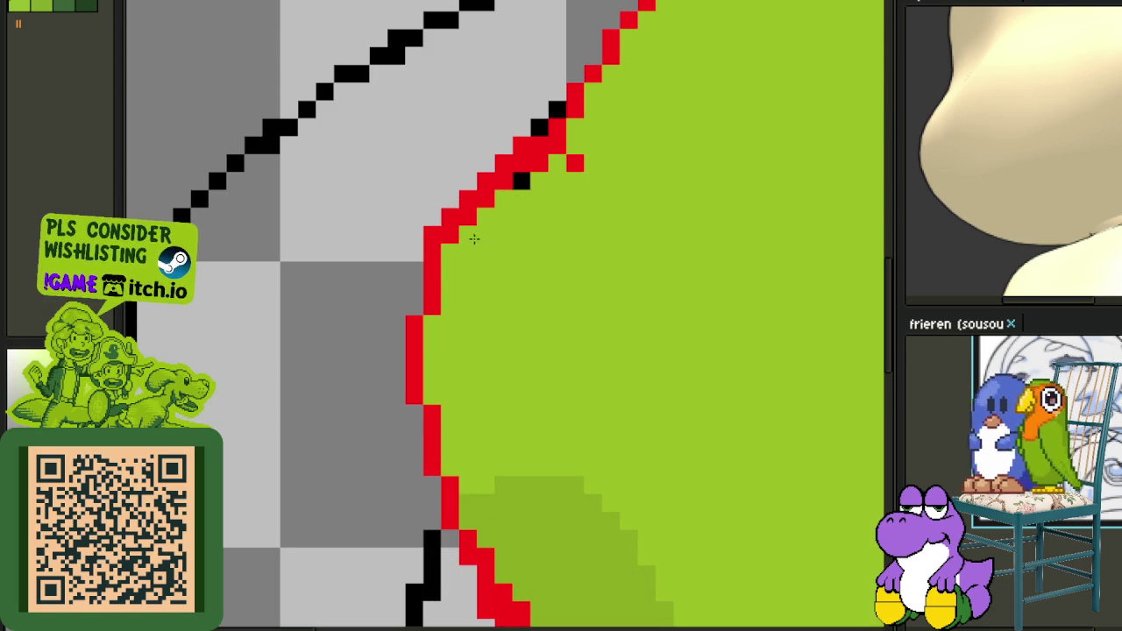
pyautogui.hotkey('ctrl', 'z')
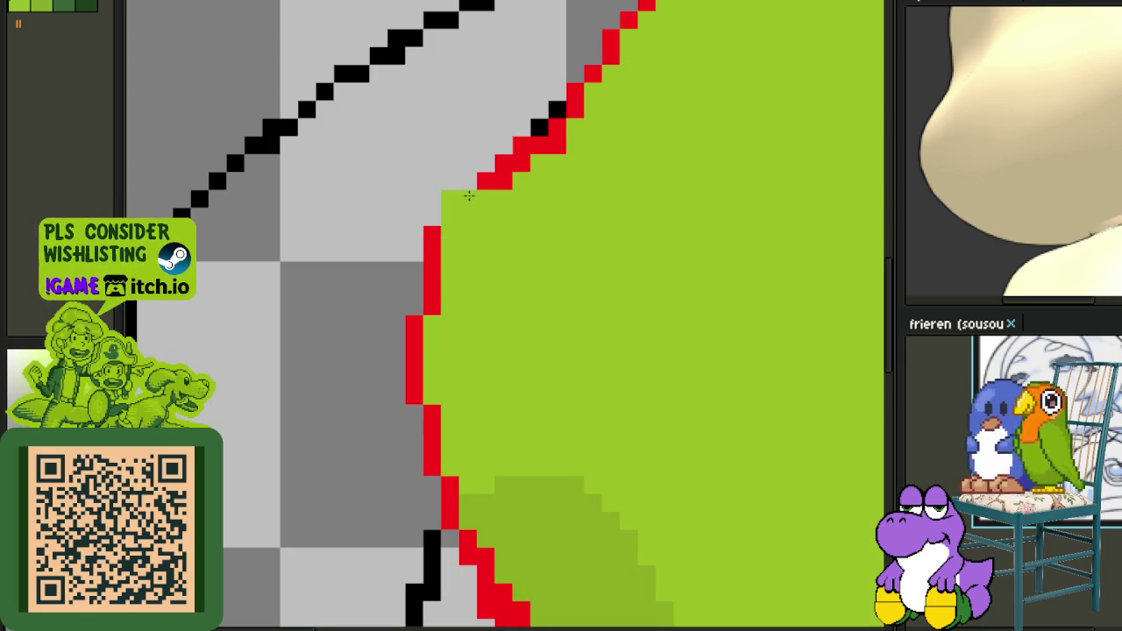
pyautogui.moveTo(445, 224); pyautogui.dragTo(461, 194)
# Draw the start of a dark green hooked eye shape on the face.
pyautogui.scroll(-1, 534, 171)
pyautogui.scroll(-1, 570, 191)
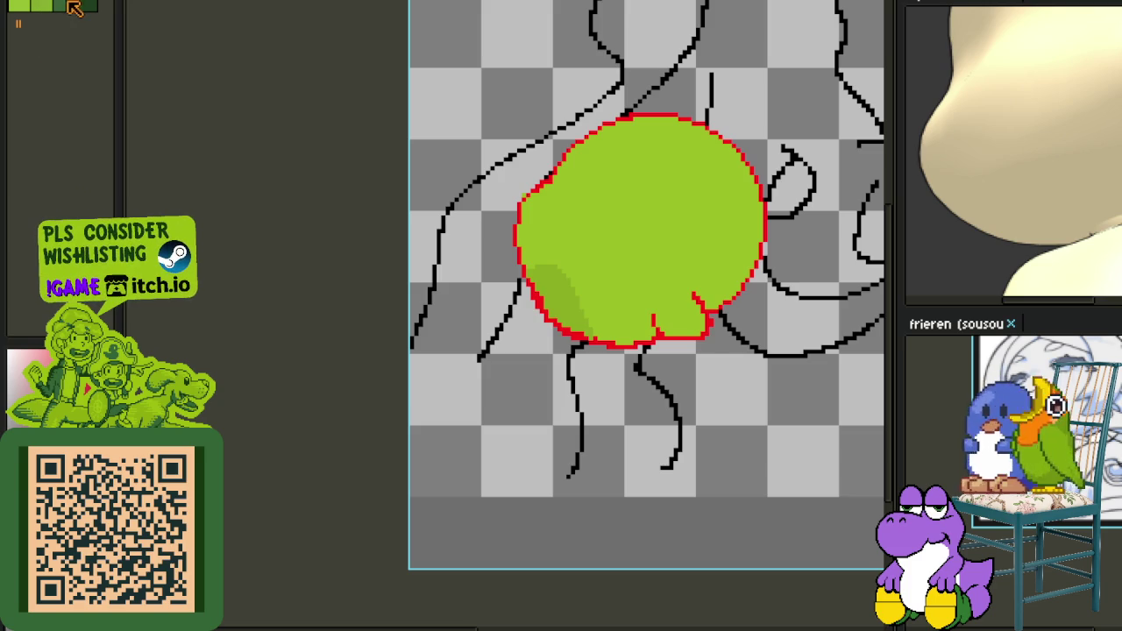
pyautogui.scroll(1, 568, 250)
pyautogui.scroll(1, 571, 238)
pyautogui.scroll(1, 548, 235)
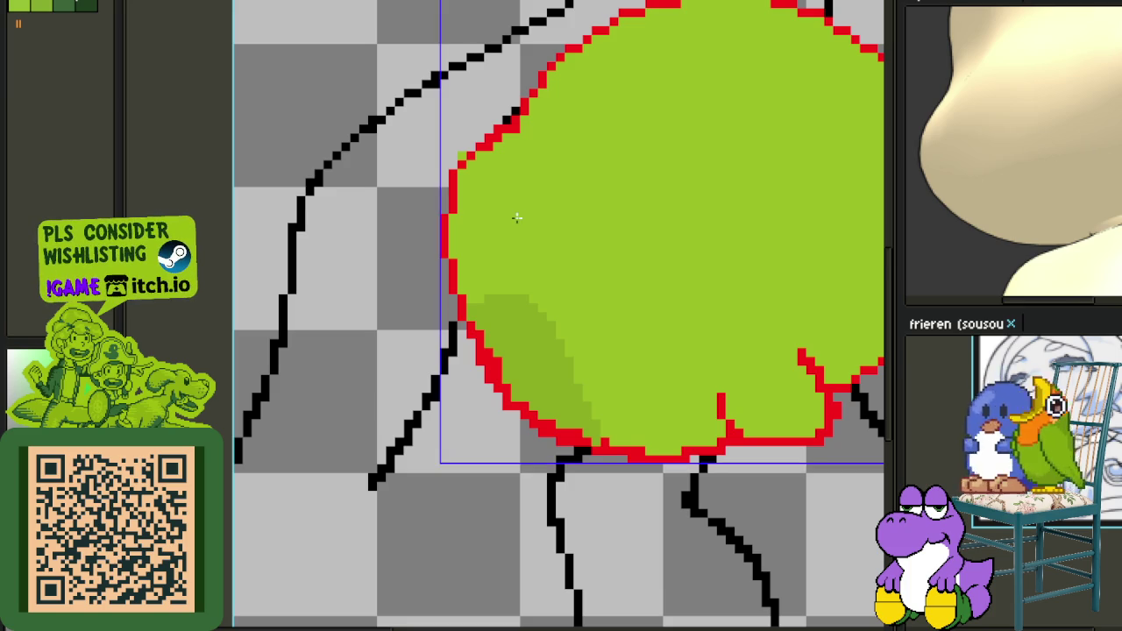
pyautogui.moveTo(505, 216); pyautogui.dragTo(577, 263)
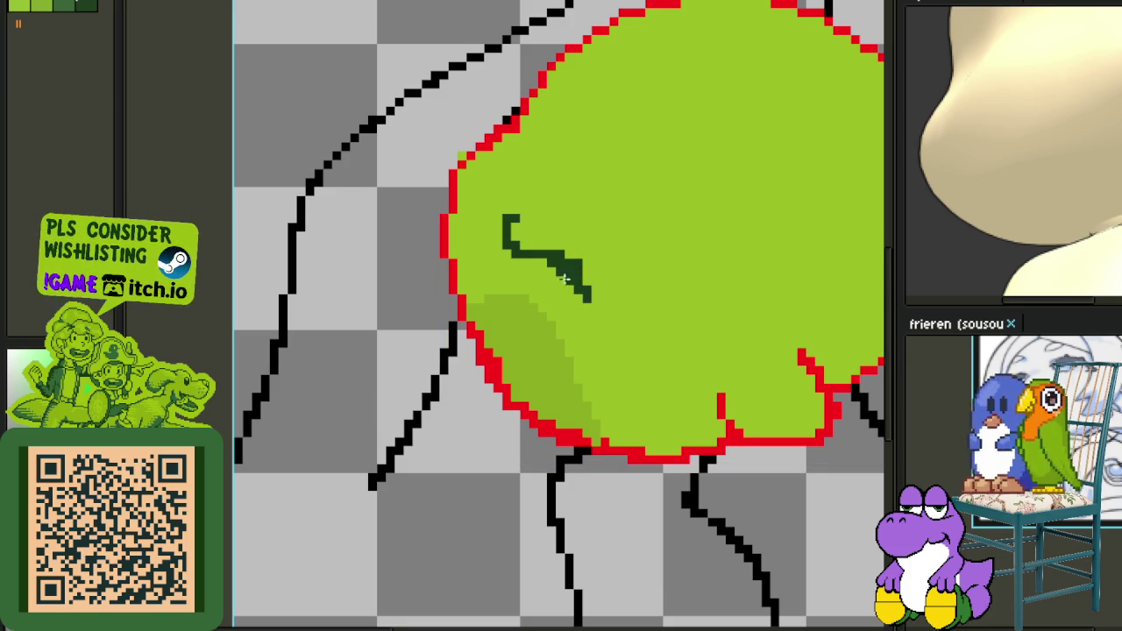
pyautogui.scroll(1, 519, 214)
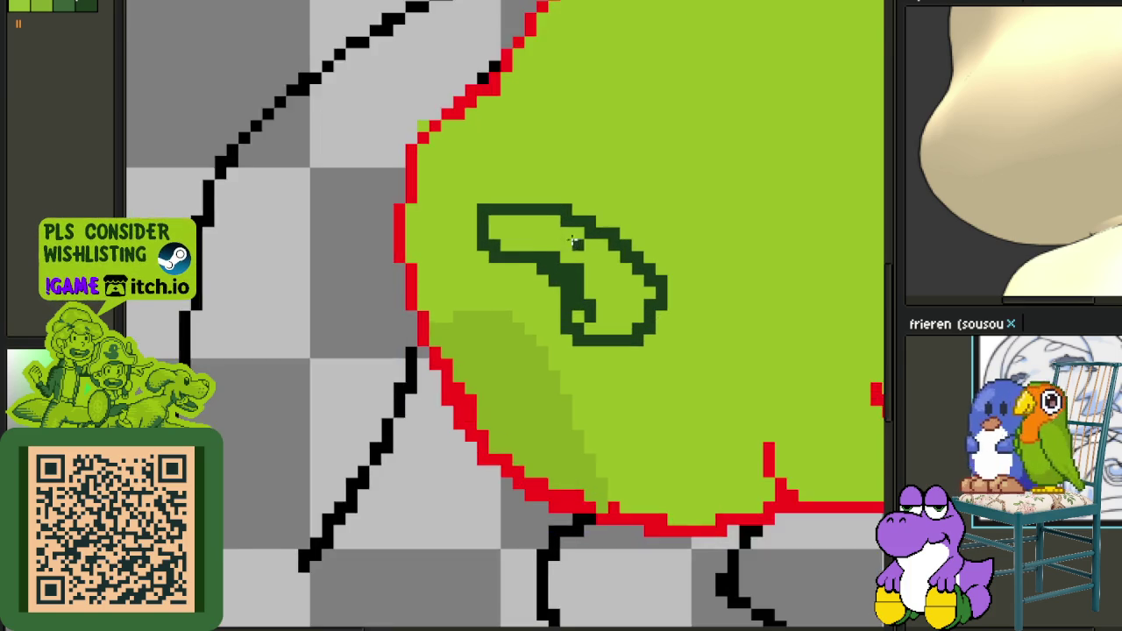
pyautogui.scroll(1, 526, 206)
pyautogui.moveTo(539, 192)
pyautogui.mouseDown()
pyautogui.moveTo(475, 143)
pyautogui.moveTo(448, 184)
pyautogui.mouseUp()
pyautogui.click(550, 162)
pyautogui.click(490, 149)
pyautogui.scroll(-2, 490, 149)
pyautogui.scroll(1, 574, 173)
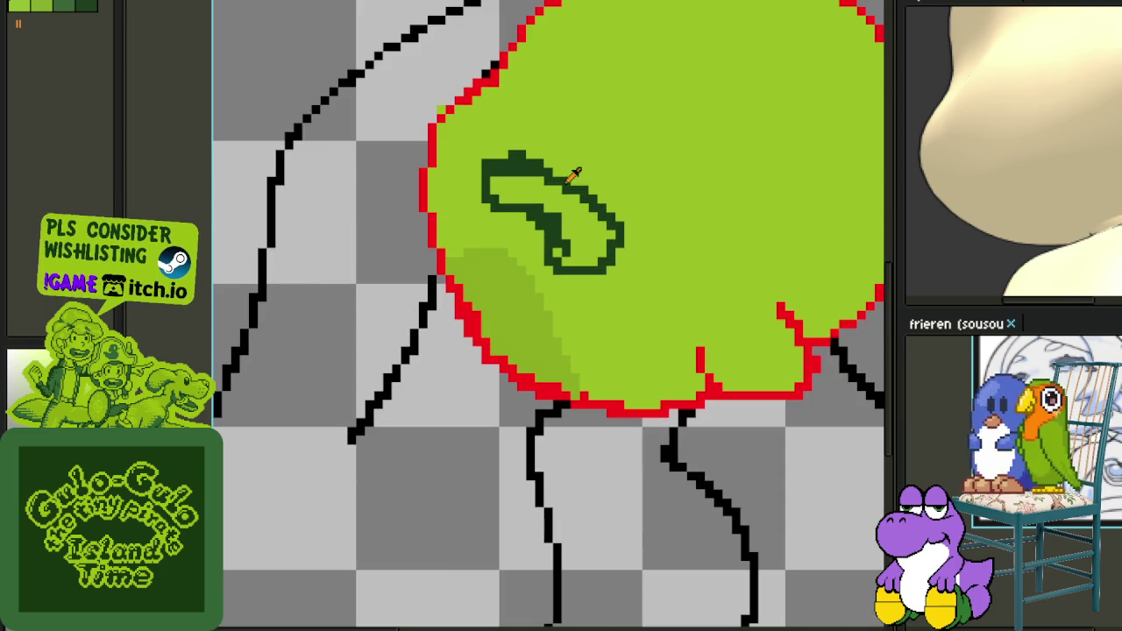
pyautogui.press('g')
pyautogui.click(570, 213)
pyautogui.scroll(-3, 569, 215)
pyautogui.scroll(2, 566, 224)
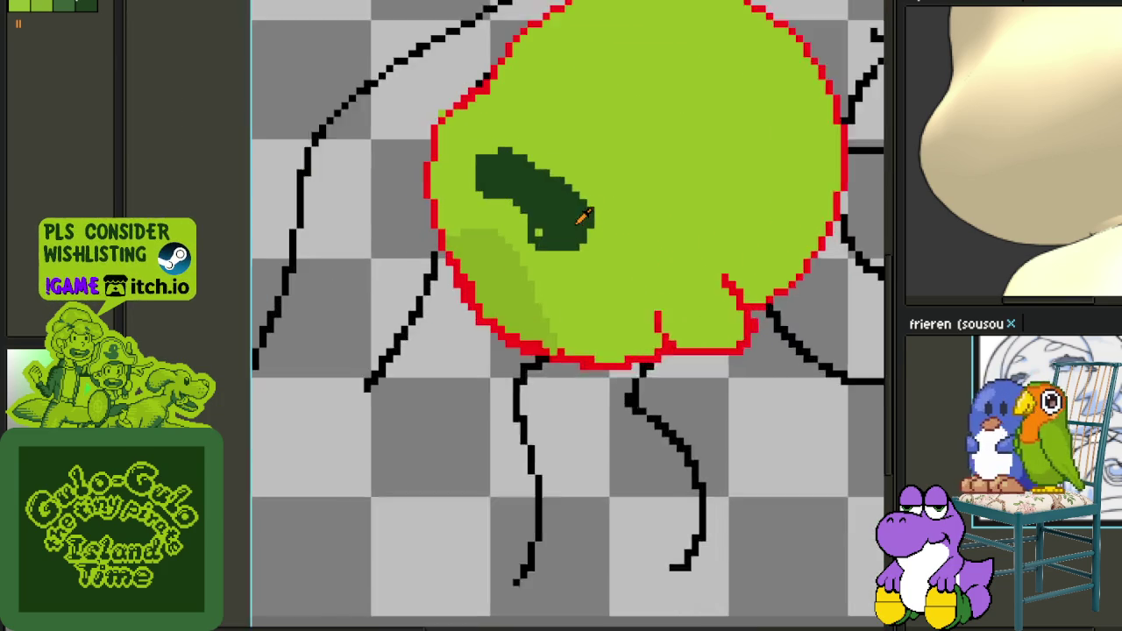
pyautogui.scroll(1, 556, 232)
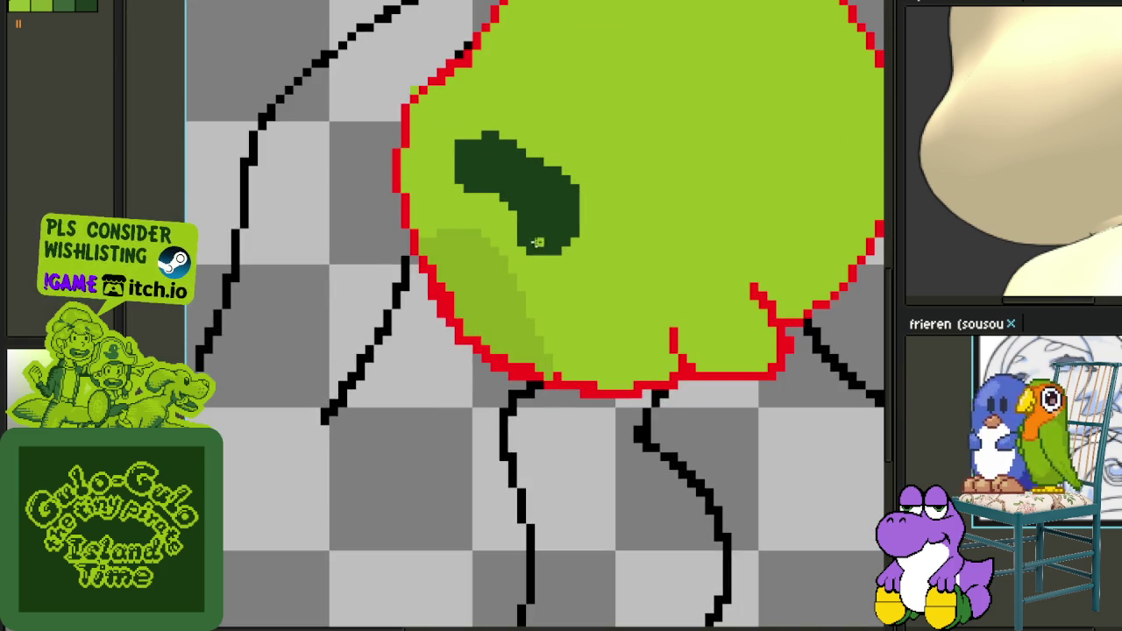
pyautogui.scroll(1, 481, 147)
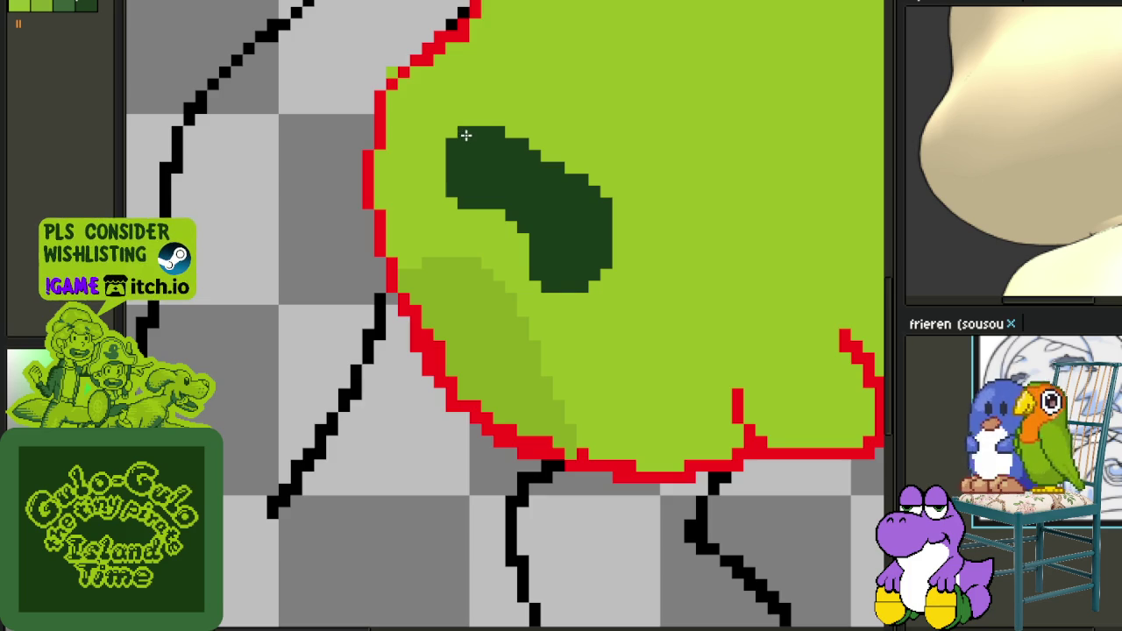
pyautogui.scroll(-2, 466, 135)
pyautogui.scroll(-1, 508, 180)
pyautogui.scroll(1, 477, 250)
pyautogui.scroll(1, 498, 219)
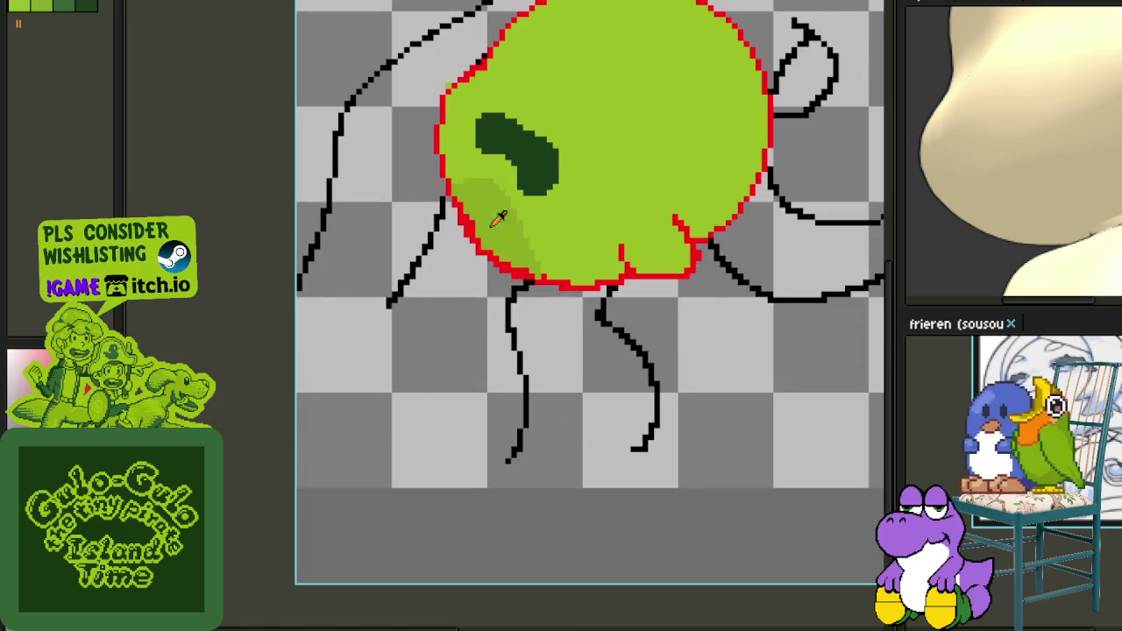
pyautogui.scroll(1, 552, 110)
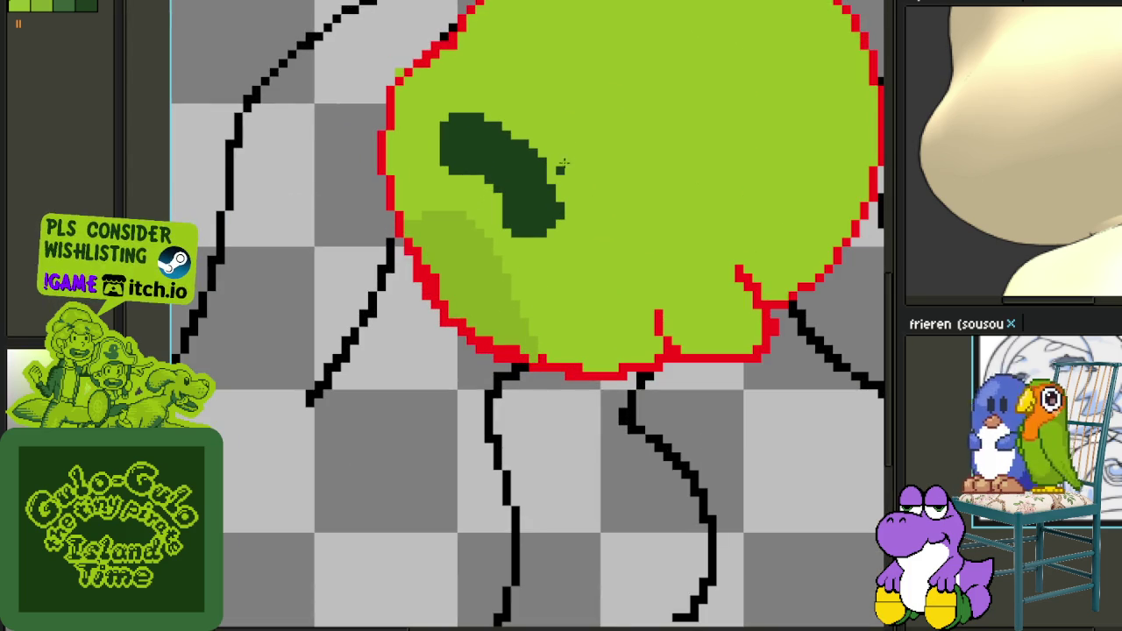
pyautogui.scroll(-3, 540, 224)
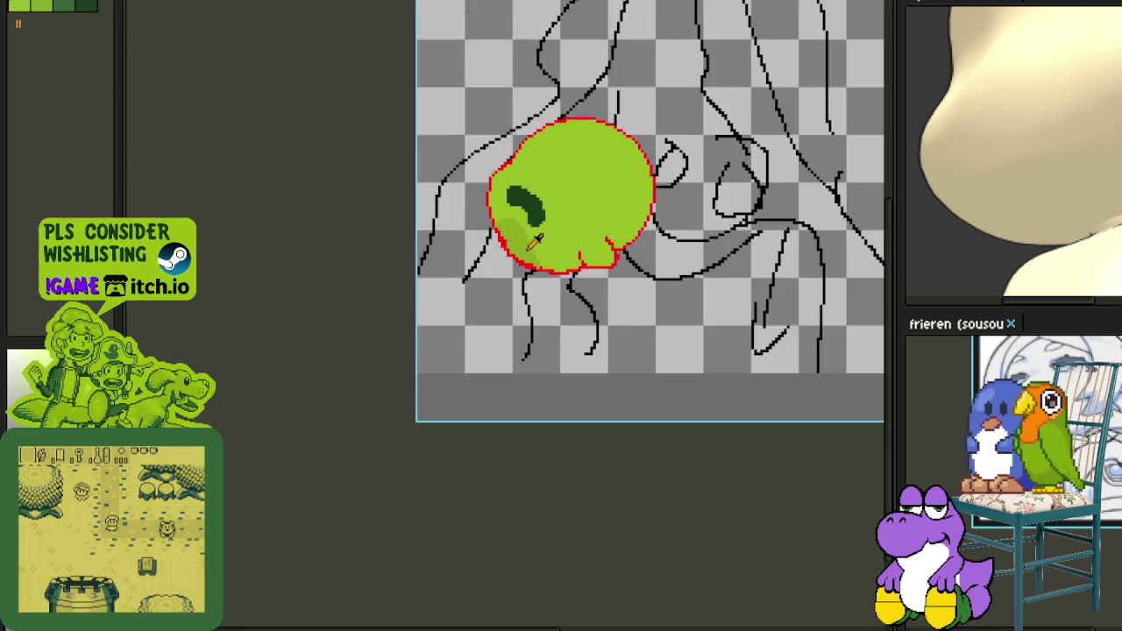
pyautogui.scroll(1, 525, 220)
pyautogui.scroll(1, 508, 219)
pyautogui.scroll(1, 483, 219)
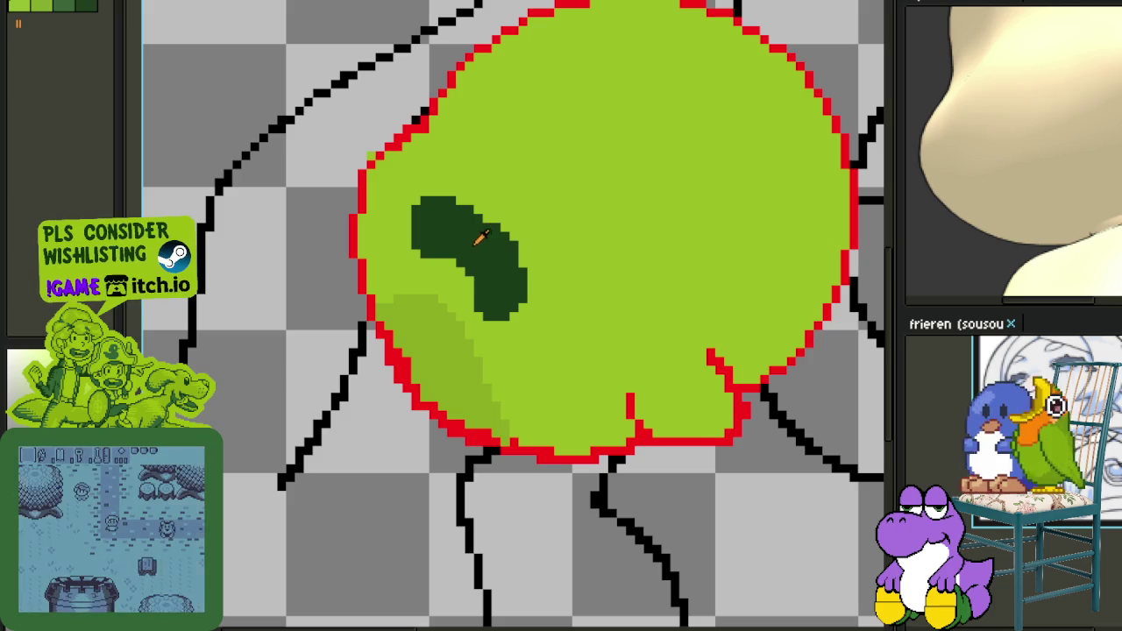
pyautogui.click(476, 242)
# Try shifting the eye shape to the right, then undo the move.
pyautogui.moveTo(494, 255); pyautogui.dragTo(507, 243)
pyautogui.click(399, 420)
pyautogui.scroll(-3, 394, 421)
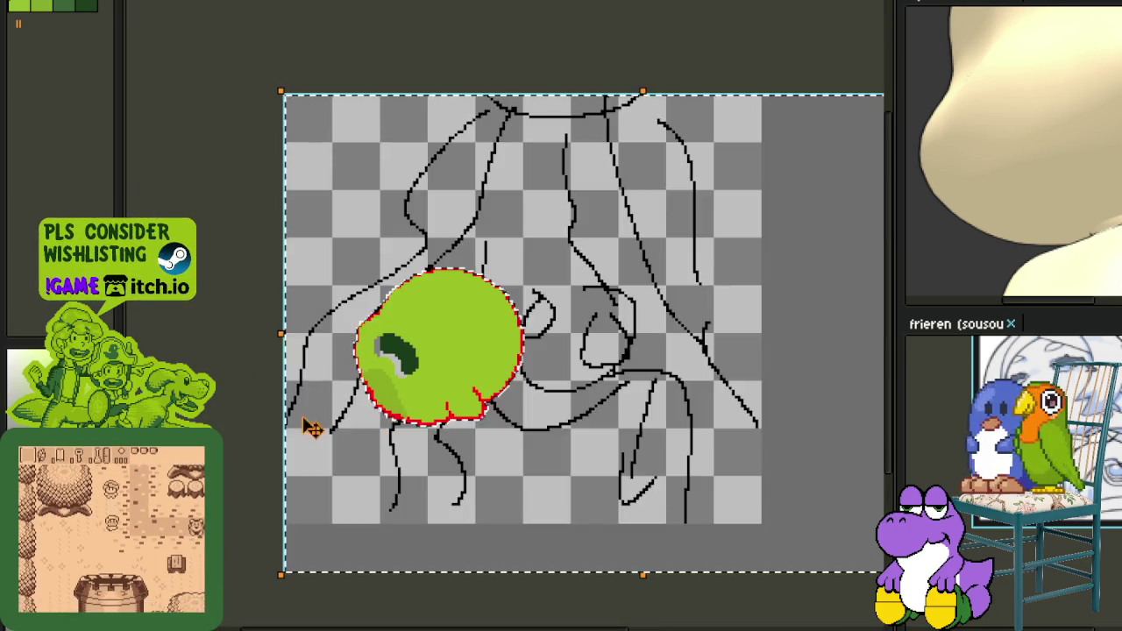
pyautogui.scroll(2, 438, 368)
pyautogui.scroll(1, 510, 405)
pyautogui.hotkey('ctrl', 'z')
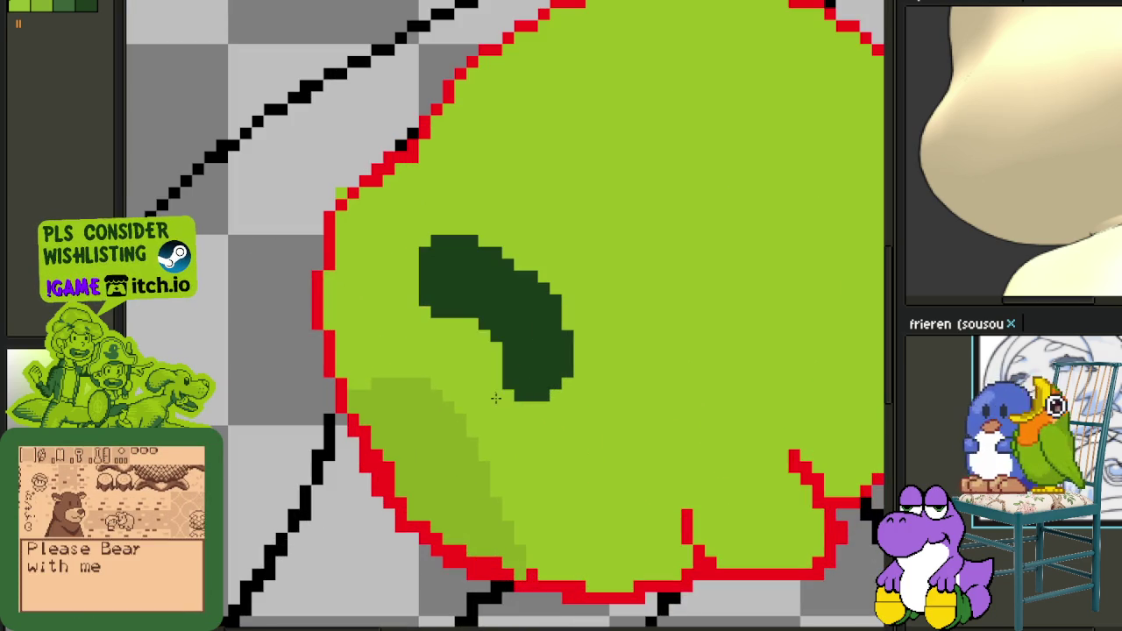
pyautogui.scroll(-3, 510, 405)
pyautogui.scroll(1, 526, 359)
pyautogui.scroll(2, 517, 338)
pyautogui.scroll(1, 563, 351)
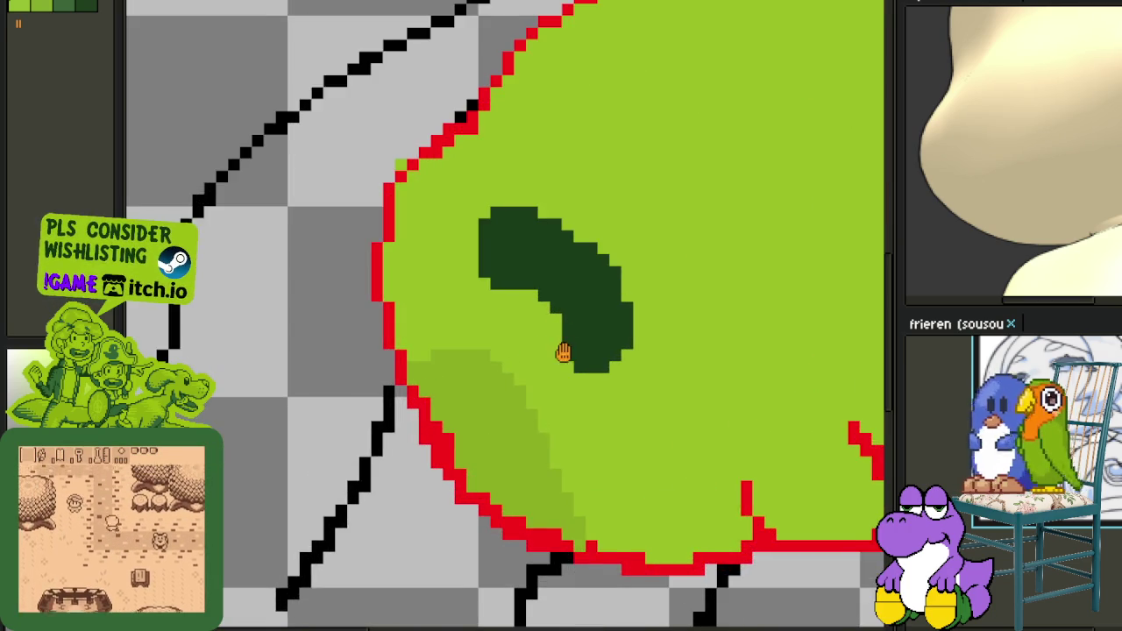
pyautogui.scroll(1, 533, 380)
pyautogui.scroll(1, 420, 400)
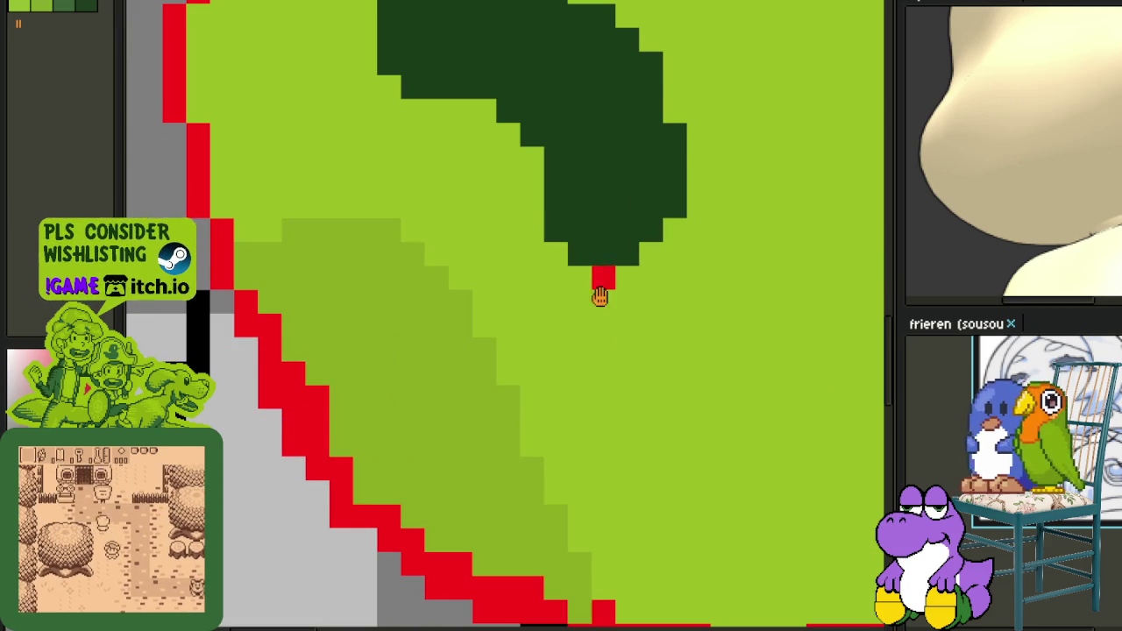
pyautogui.scroll(2, 599, 295)
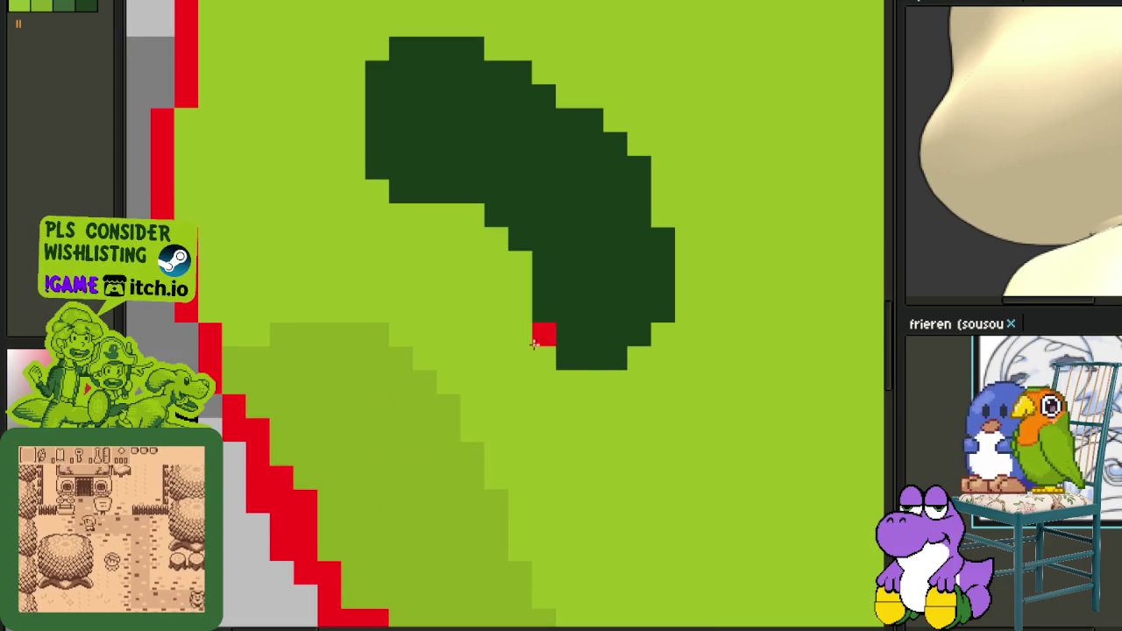
# Recolour stray pixels and draw the red outline up the eye's left edge.
pyautogui.click(520, 262)
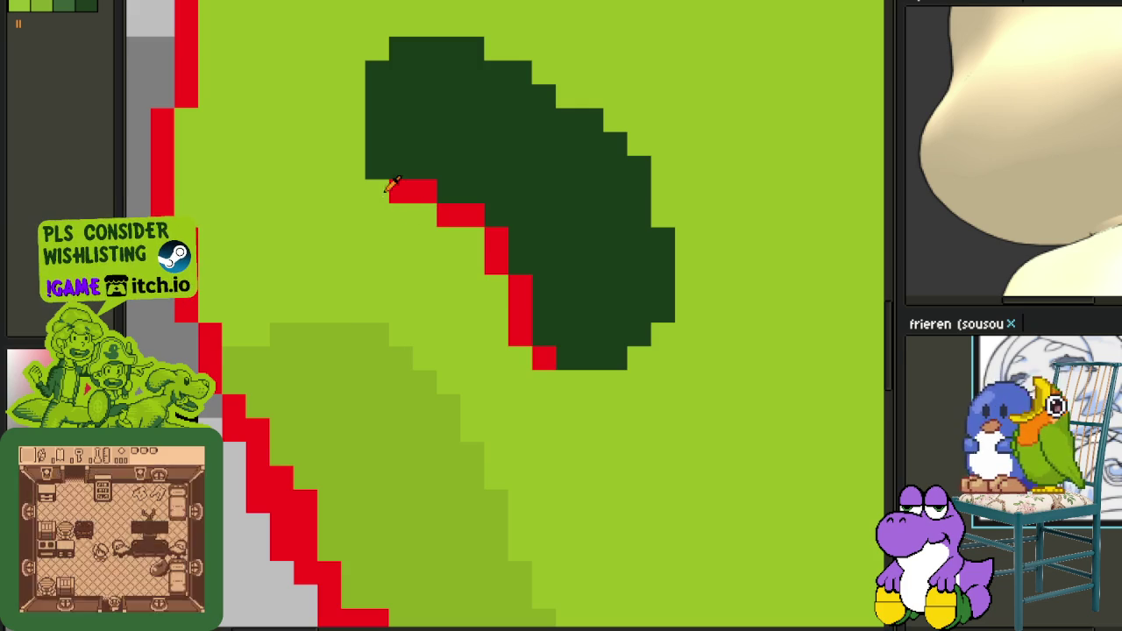
pyautogui.click(369, 164)
pyautogui.moveTo(358, 138); pyautogui.dragTo(352, 79)
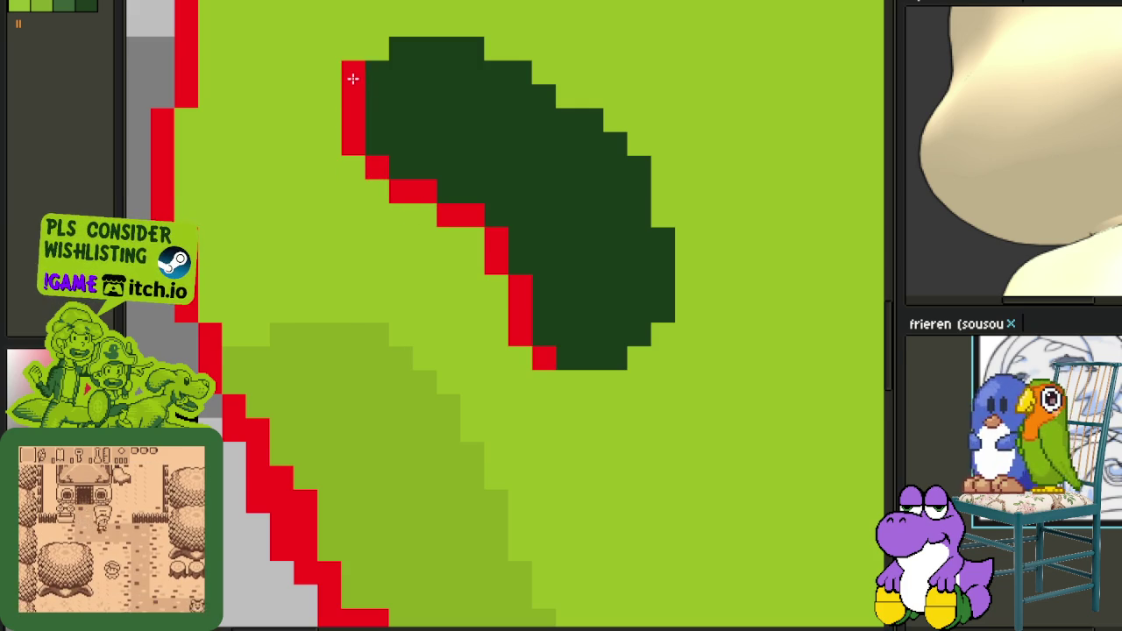
pyautogui.click(353, 72)
pyautogui.click(383, 56)
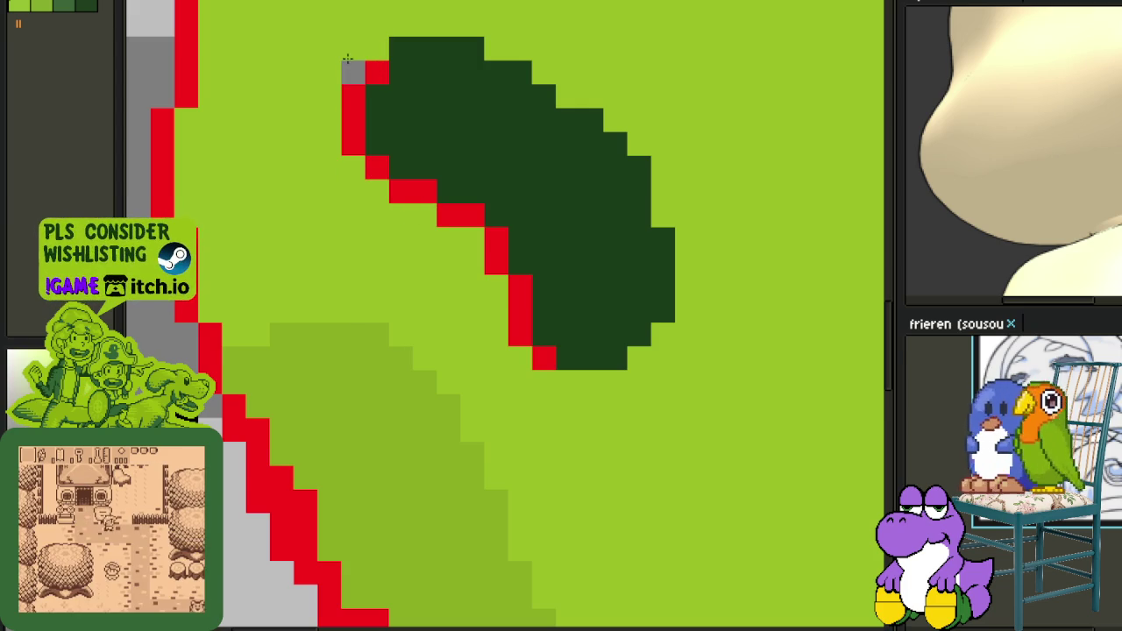
# Continue the red outline across the eye's top and down its right side.
pyautogui.click(424, 49)
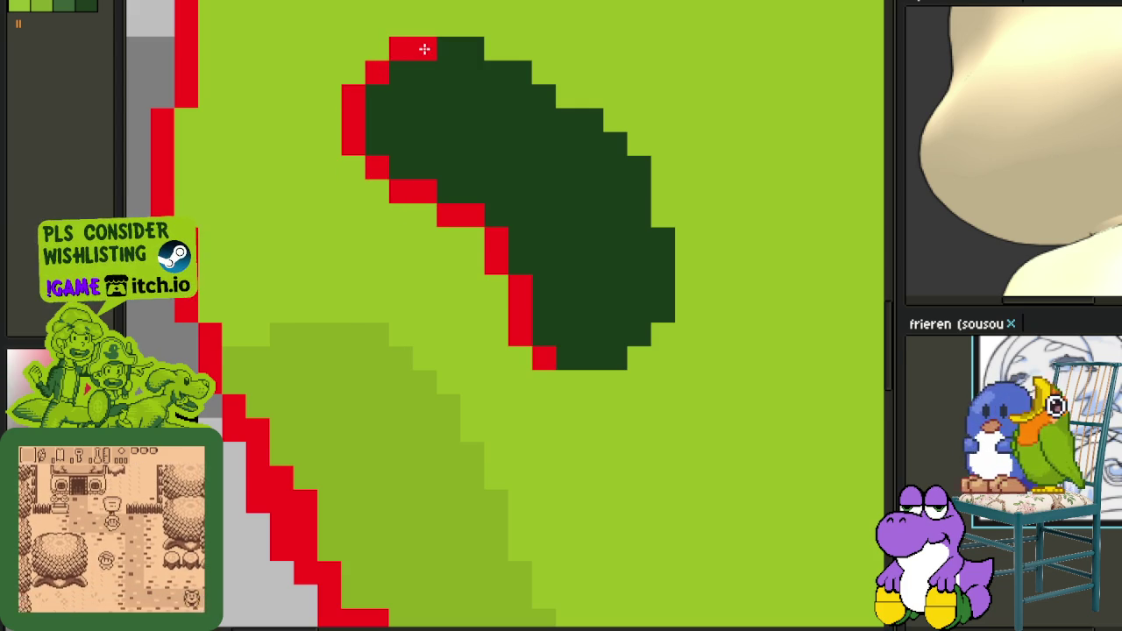
pyautogui.moveTo(530, 93)
pyautogui.mouseDown()
pyautogui.moveTo(571, 100)
pyautogui.moveTo(585, 116)
pyautogui.mouseUp()
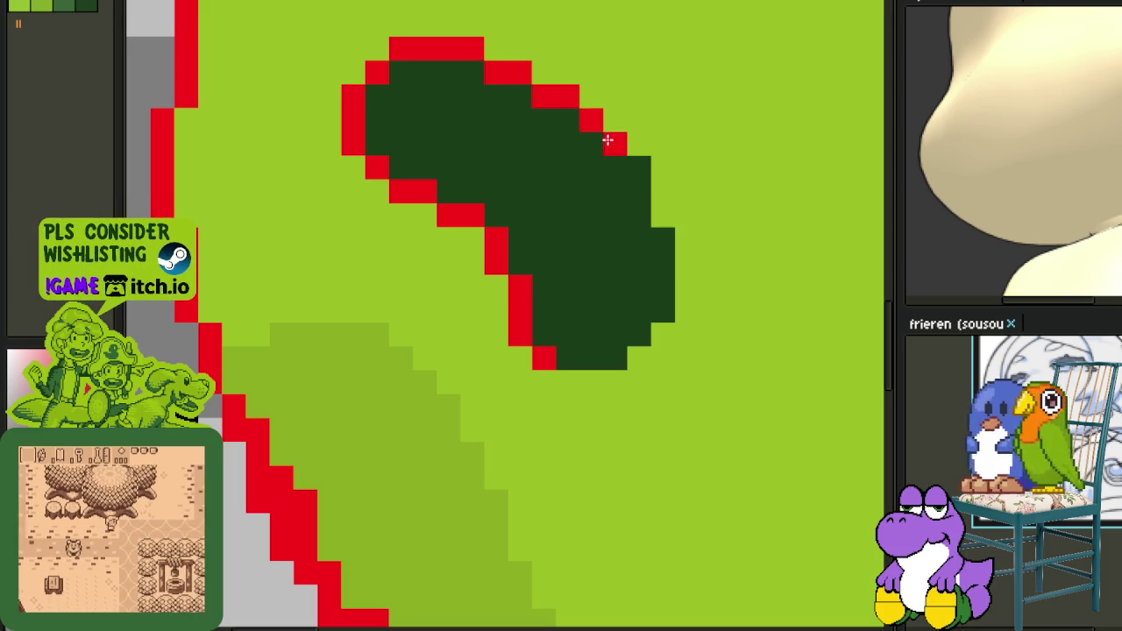
pyautogui.click(637, 166)
pyautogui.moveTo(637, 166)
pyautogui.mouseDown()
pyautogui.moveTo(621, 176)
pyautogui.moveTo(635, 190)
pyautogui.mouseUp()
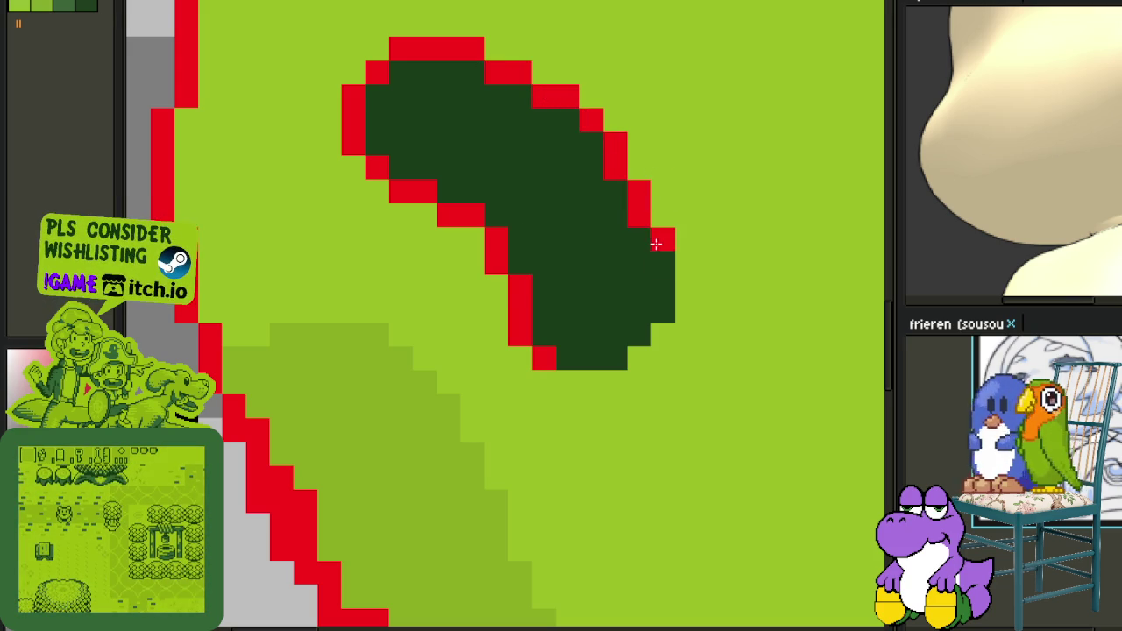
pyautogui.moveTo(656, 243); pyautogui.dragTo(659, 298)
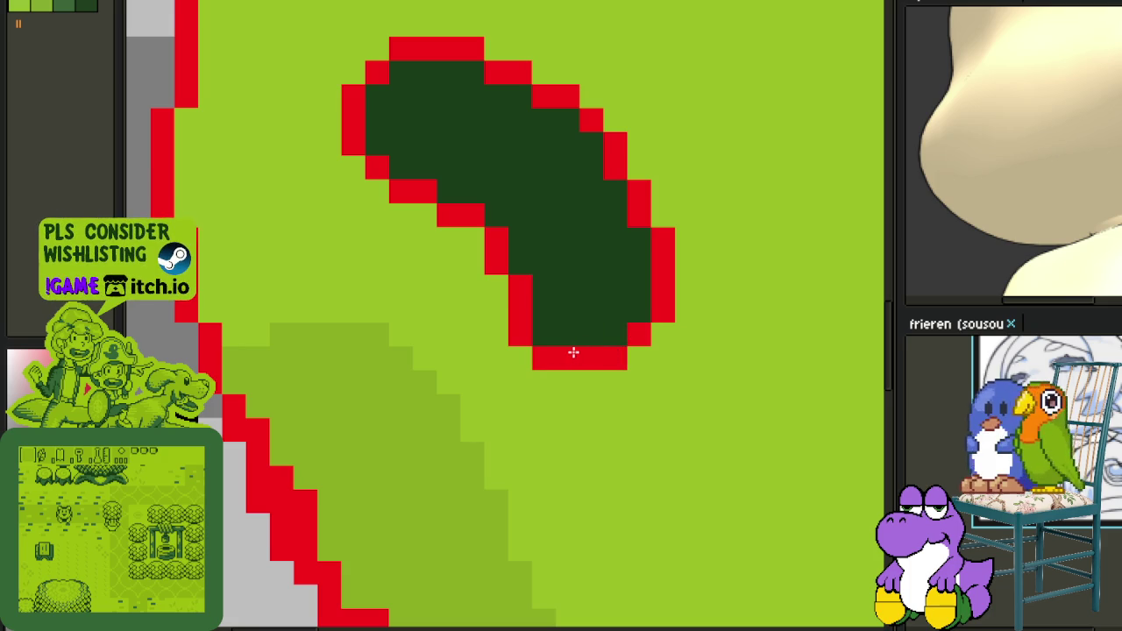
pyautogui.scroll(-3, 605, 333)
# Lasso the outlined eye and move it one pixel up and left.
pyautogui.scroll(-2, 605, 324)
pyautogui.scroll(2, 605, 307)
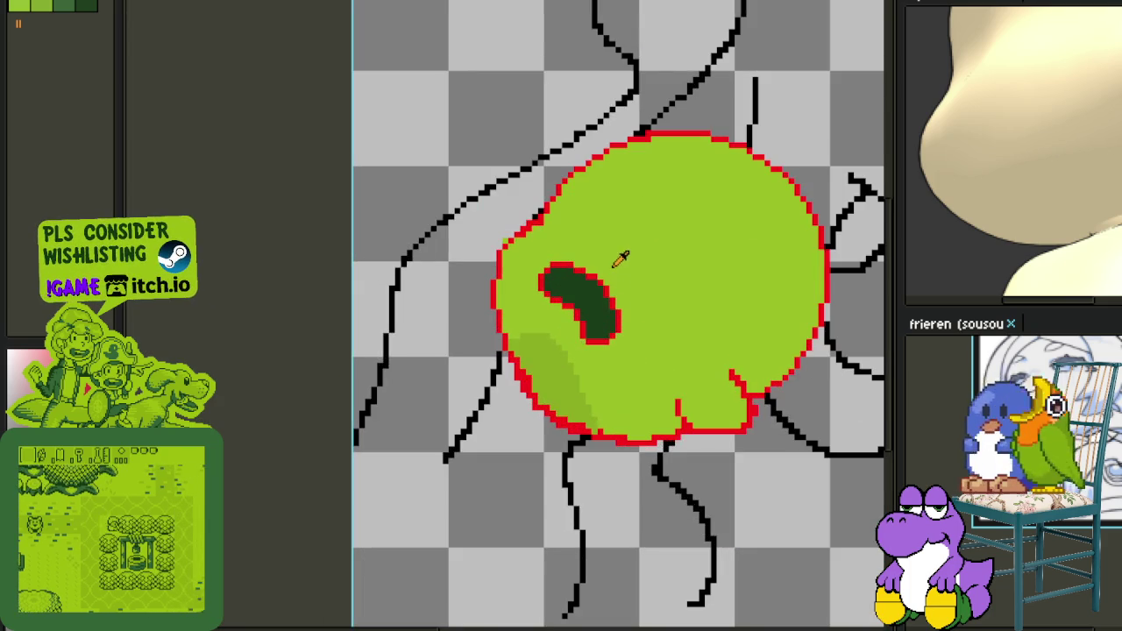
pyautogui.scroll(2, 608, 261)
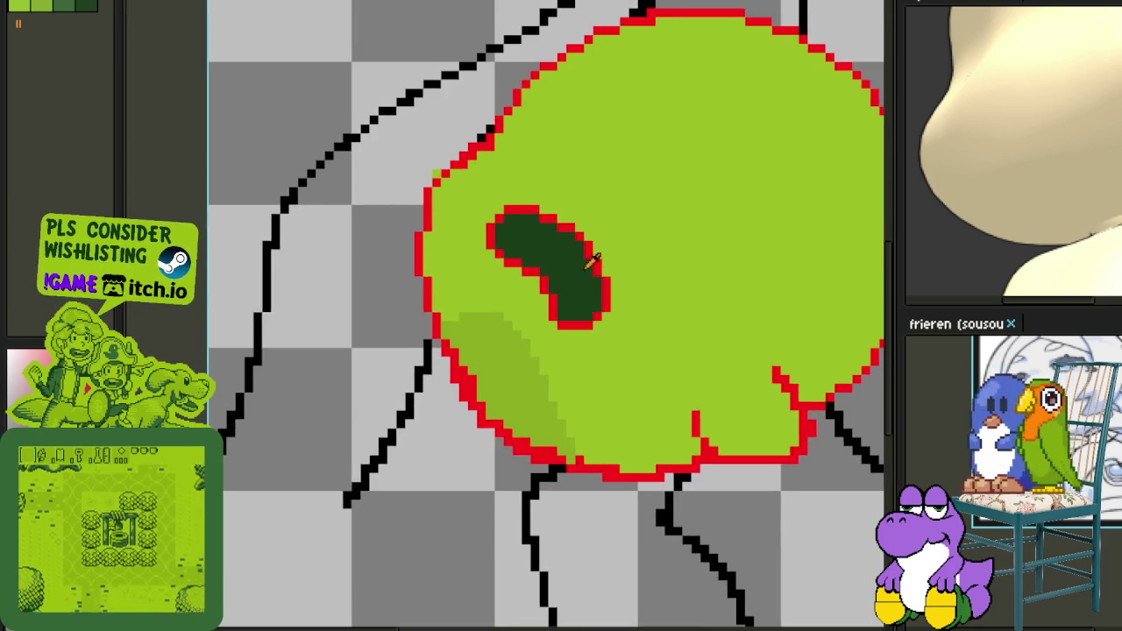
pyautogui.scroll(-1, 587, 252)
pyautogui.scroll(-1, 592, 248)
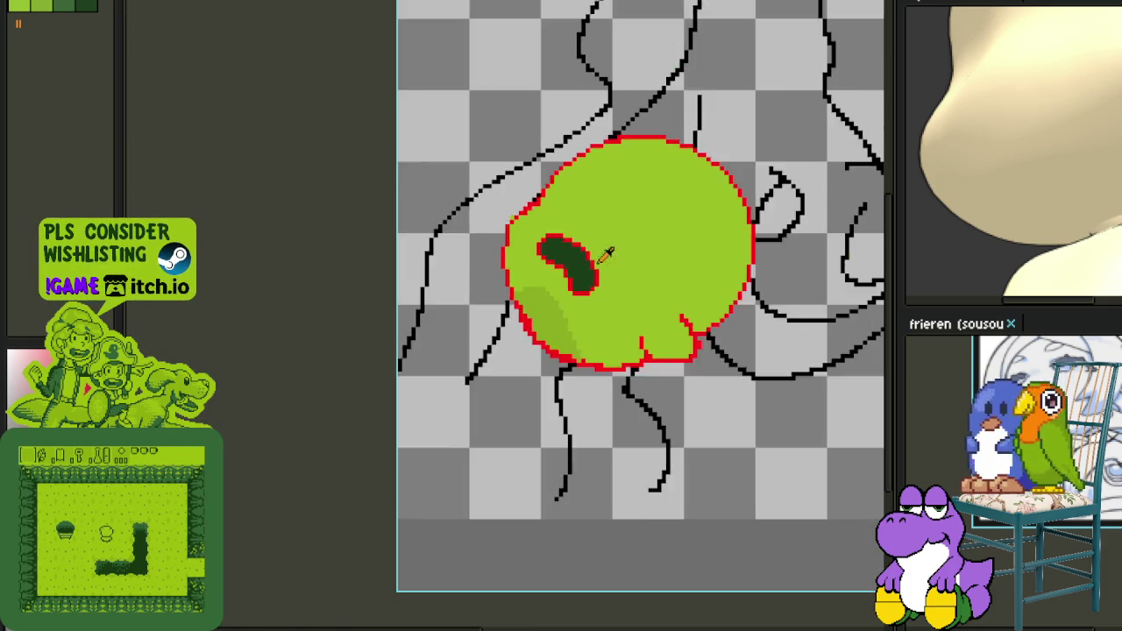
pyautogui.scroll(-1, 649, 271)
pyautogui.scroll(-1, 626, 254)
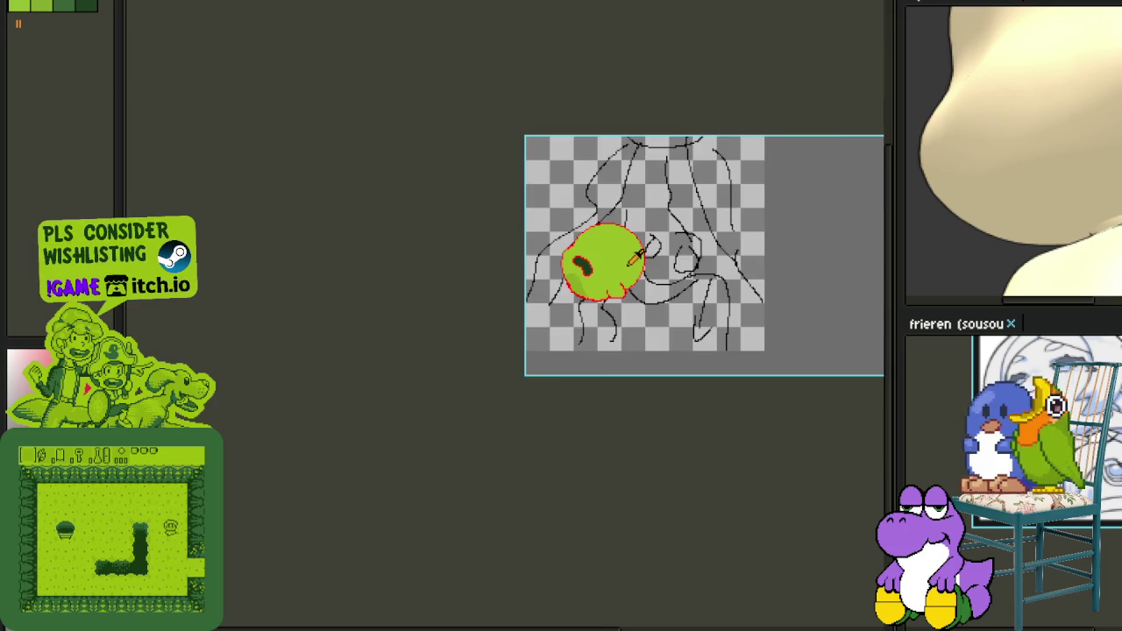
pyautogui.scroll(1, 583, 266)
pyautogui.scroll(3, 526, 245)
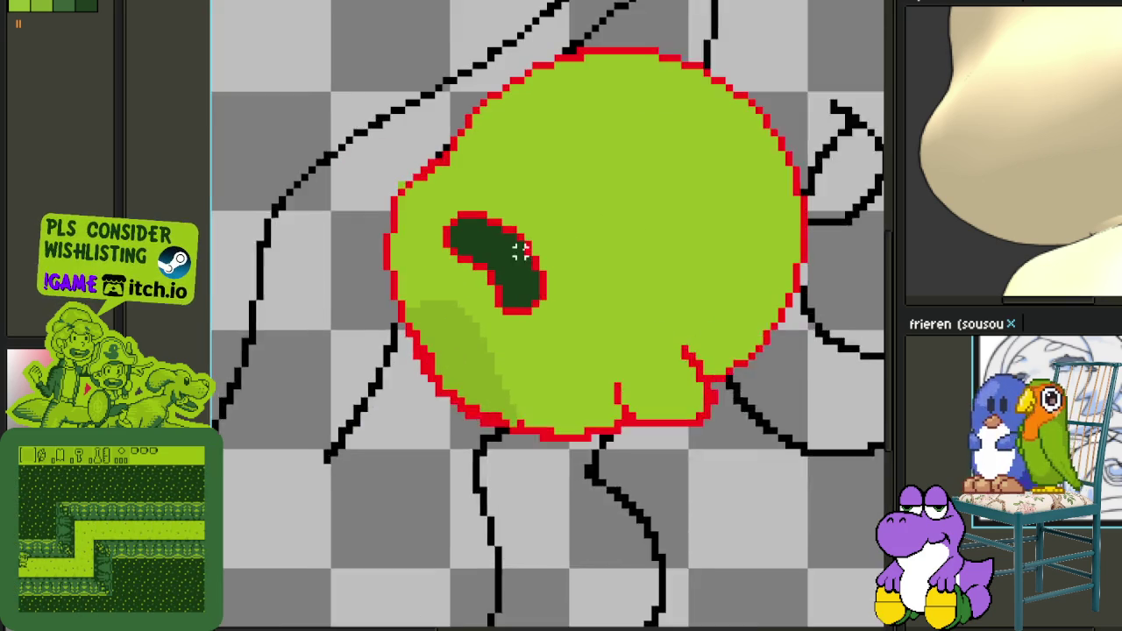
pyautogui.scroll(1, 511, 207)
pyautogui.moveTo(478, 199)
pyautogui.mouseDown()
pyautogui.moveTo(425, 263)
pyautogui.moveTo(526, 355)
pyautogui.moveTo(592, 263)
pyautogui.mouseUp()
pyautogui.moveTo(514, 266); pyautogui.dragTo(505, 257)
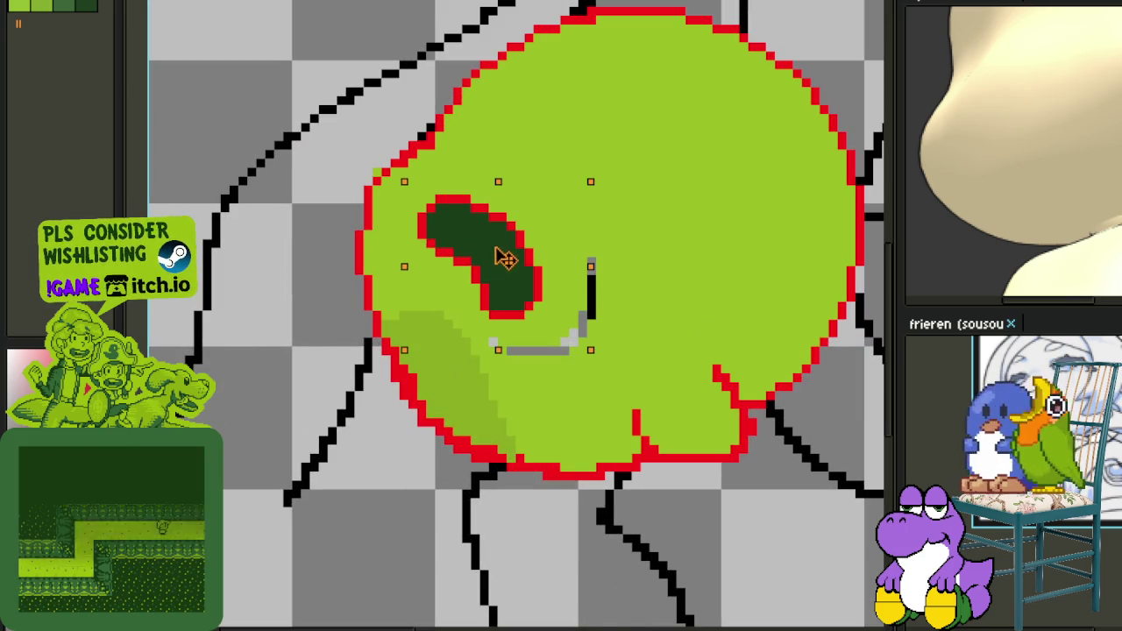
pyautogui.click(707, 243)
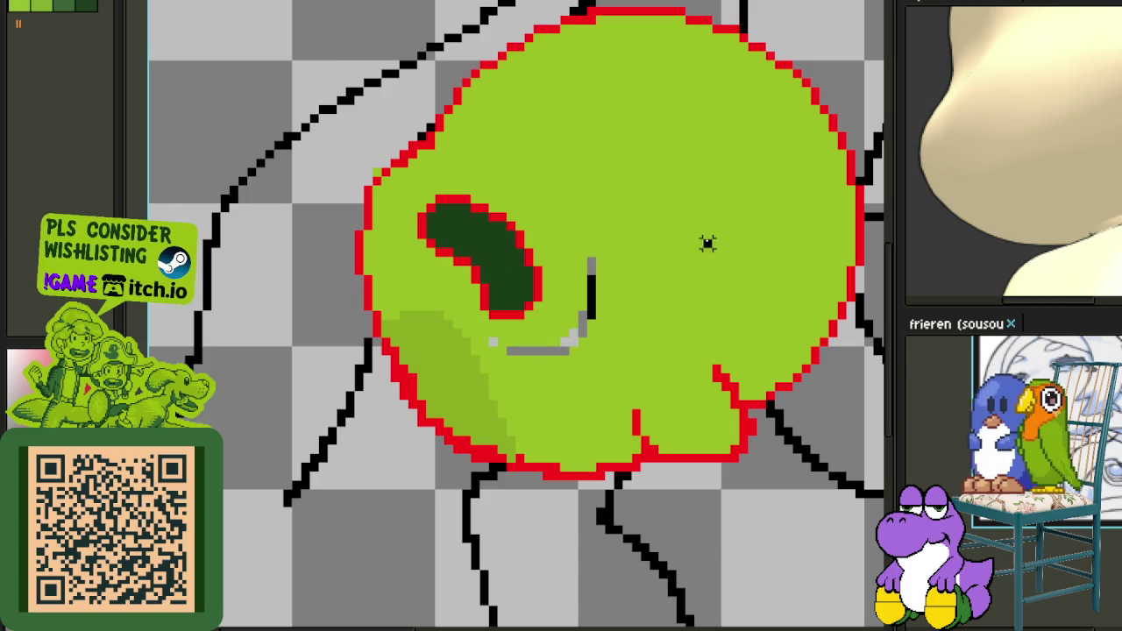
# Remove the stray grey pixels left below the eye.
pyautogui.scroll(1, 573, 279)
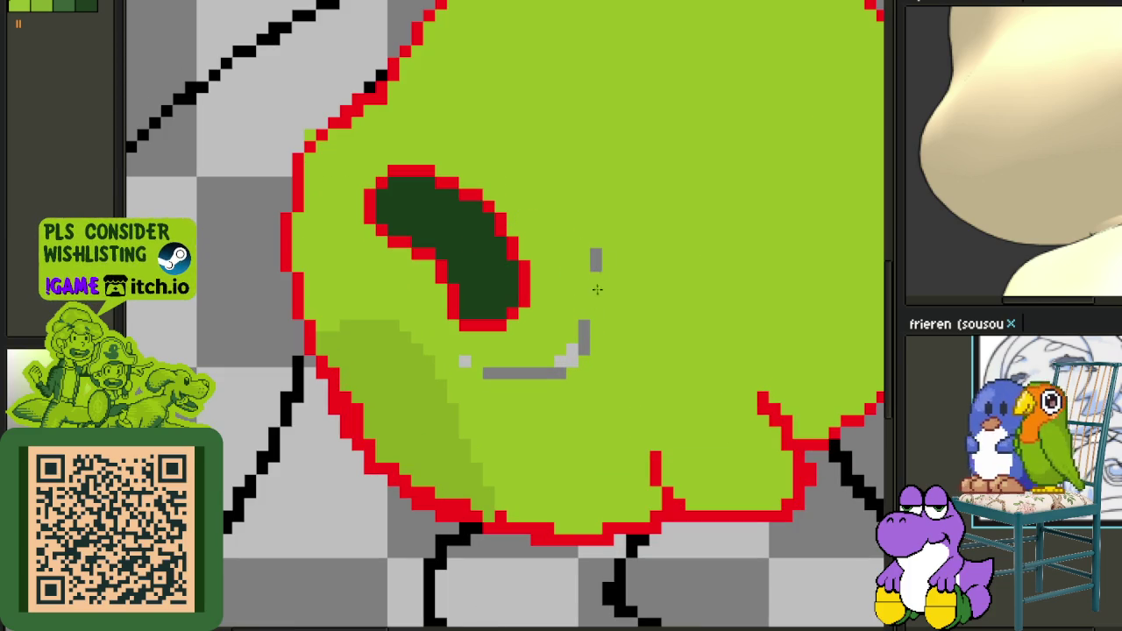
pyautogui.hotkey('ctrl', 'z')
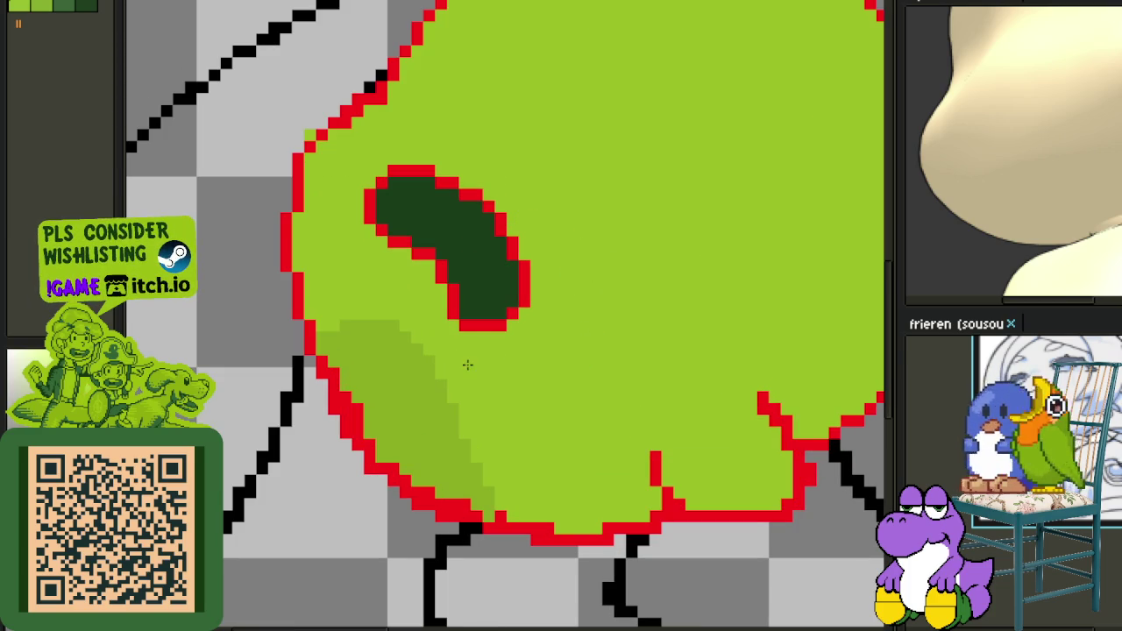
pyautogui.scroll(1, 401, 252)
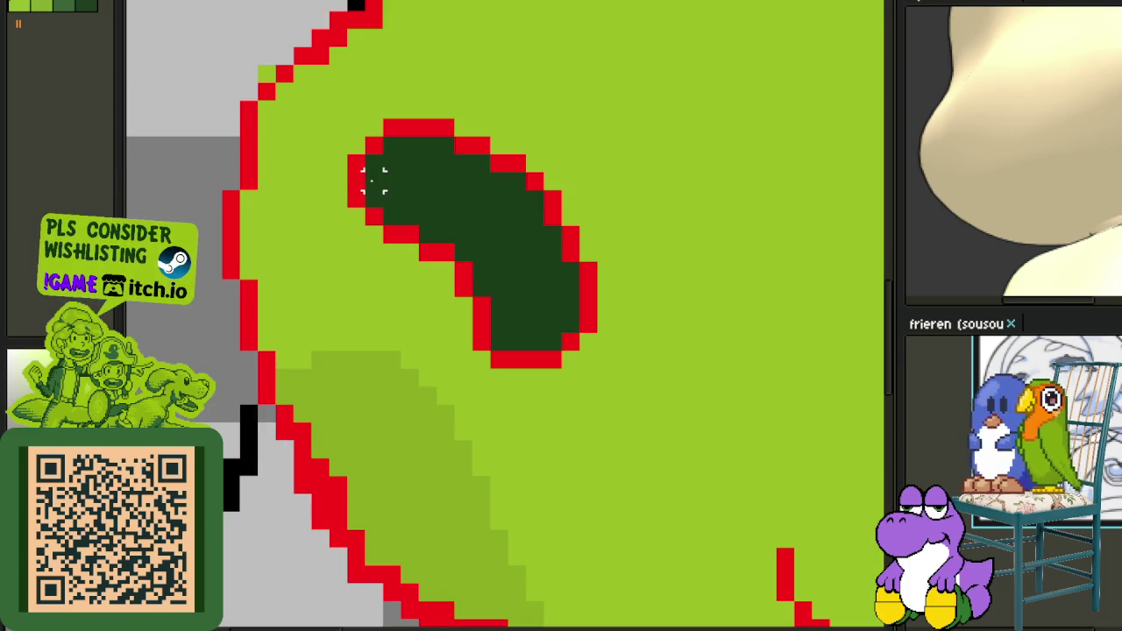
# Lower the eye's top edge by a pixel and fill the grey gap above with green.
pyautogui.moveTo(447, 111)
pyautogui.mouseDown()
pyautogui.moveTo(390, 111)
pyautogui.moveTo(356, 146)
pyautogui.mouseUp()
pyautogui.moveTo(391, 128)
pyautogui.mouseDown()
pyautogui.moveTo(360, 163)
pyautogui.moveTo(473, 180)
pyautogui.moveTo(498, 163)
pyautogui.mouseUp()
pyautogui.moveTo(498, 149)
pyautogui.mouseDown()
pyautogui.moveTo(498, 132)
pyautogui.moveTo(465, 173)
pyautogui.mouseUp()
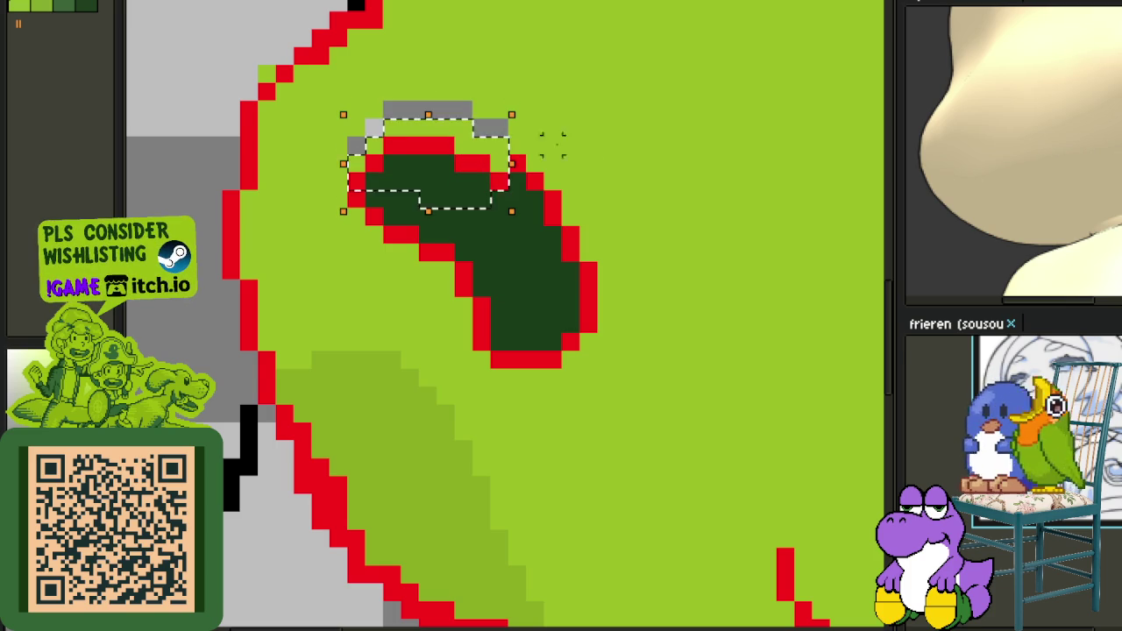
pyautogui.keyDown('alt'); pyautogui.click(523, 158); pyautogui.keyUp('alt')
pyautogui.moveTo(500, 127); pyautogui.dragTo(379, 120)
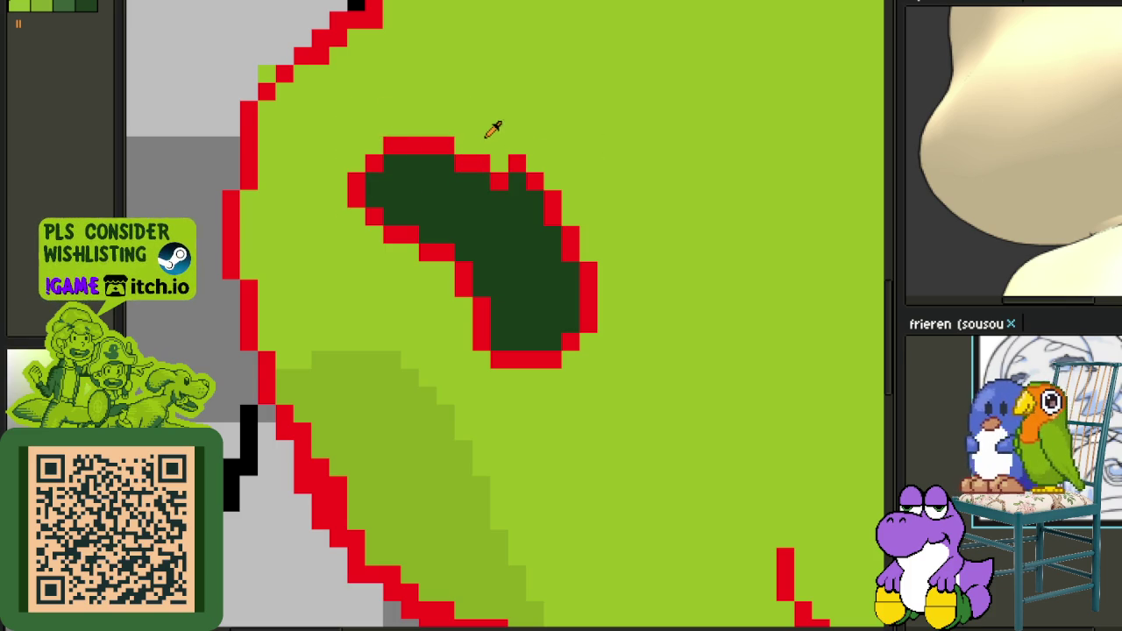
# Redraw the red upper-right outline as a clean stepped diagonal.
pyautogui.moveTo(517, 164); pyautogui.dragTo(570, 283)
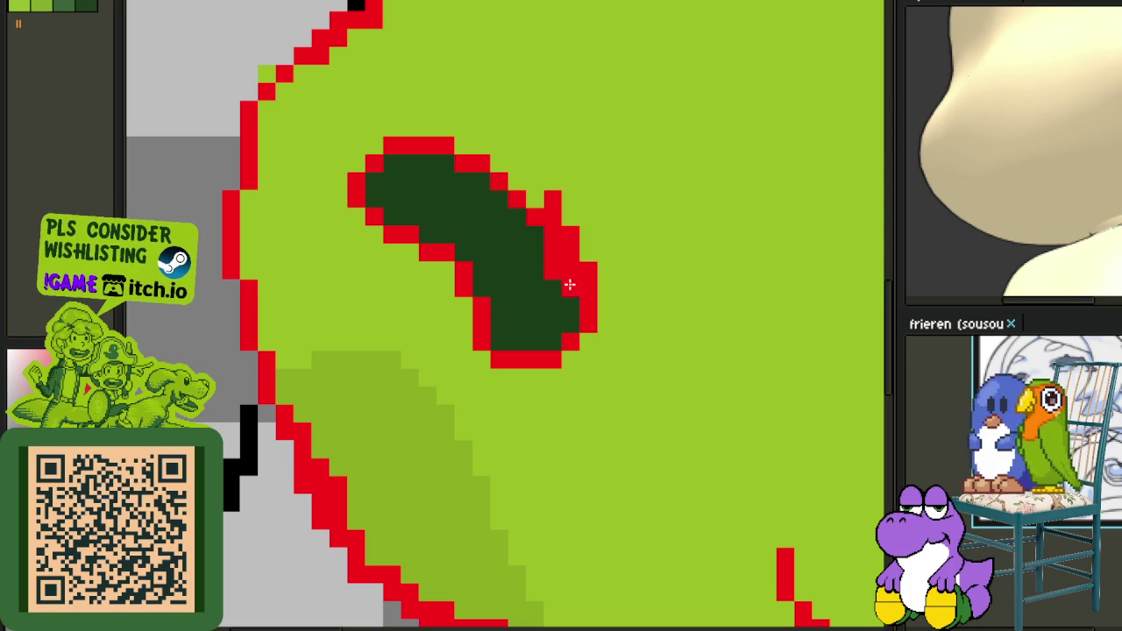
pyautogui.moveTo(608, 248); pyautogui.dragTo(581, 285)
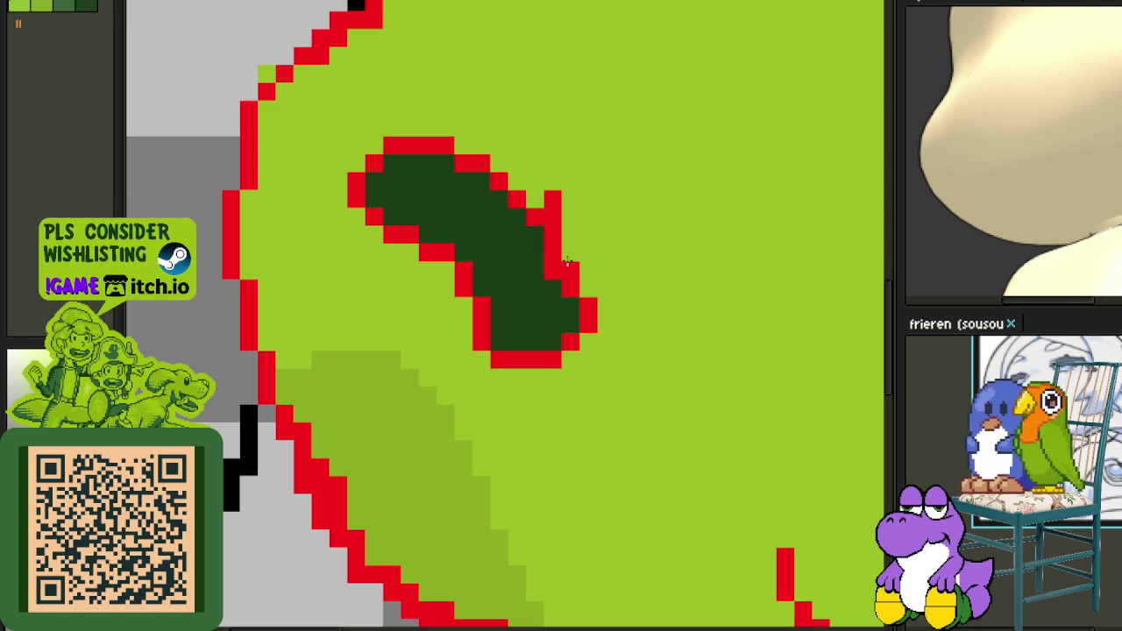
pyautogui.moveTo(561, 228); pyautogui.dragTo(552, 196)
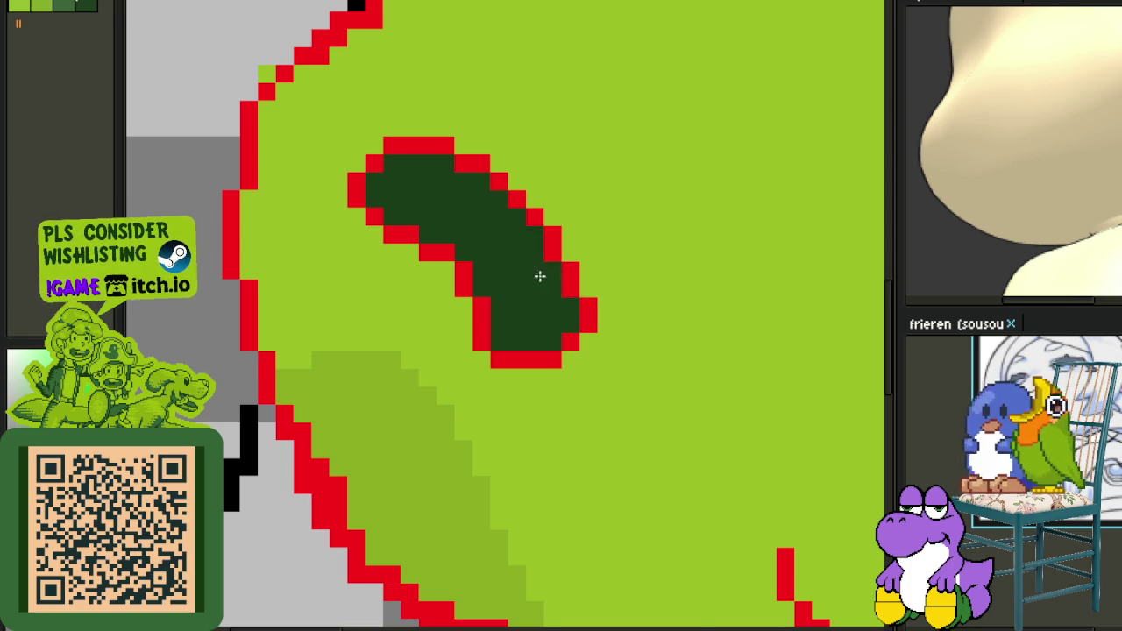
# Zoom in and draw a small red hook stroke above and right of the dark eye.
pyautogui.scroll(-4, 540, 276)
pyautogui.scroll(3, 513, 261)
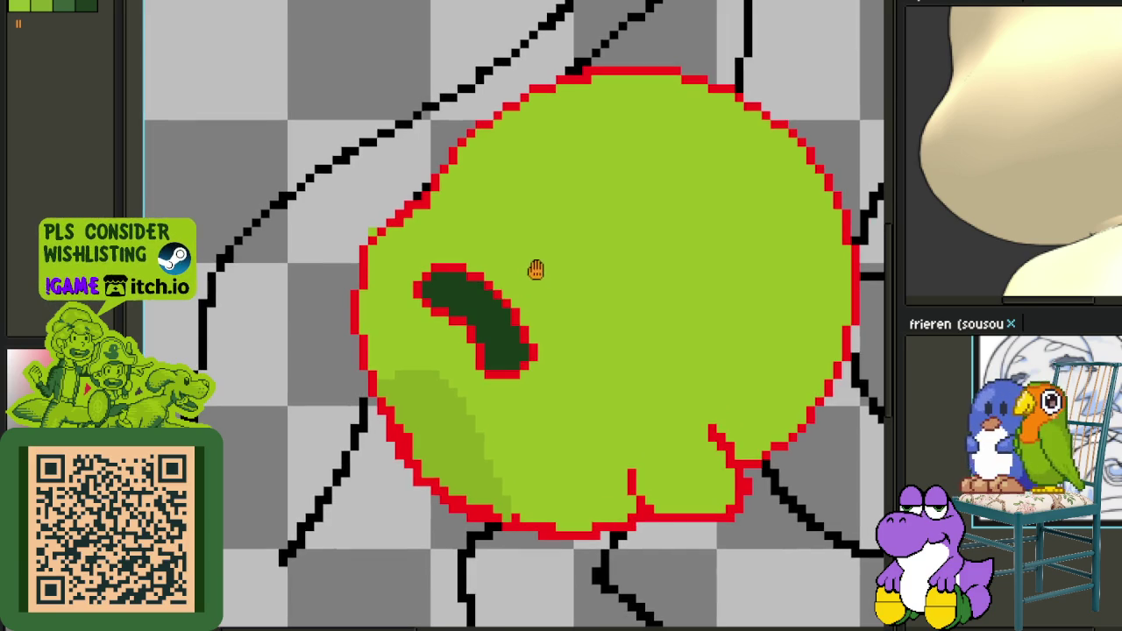
pyautogui.scroll(2, 533, 268)
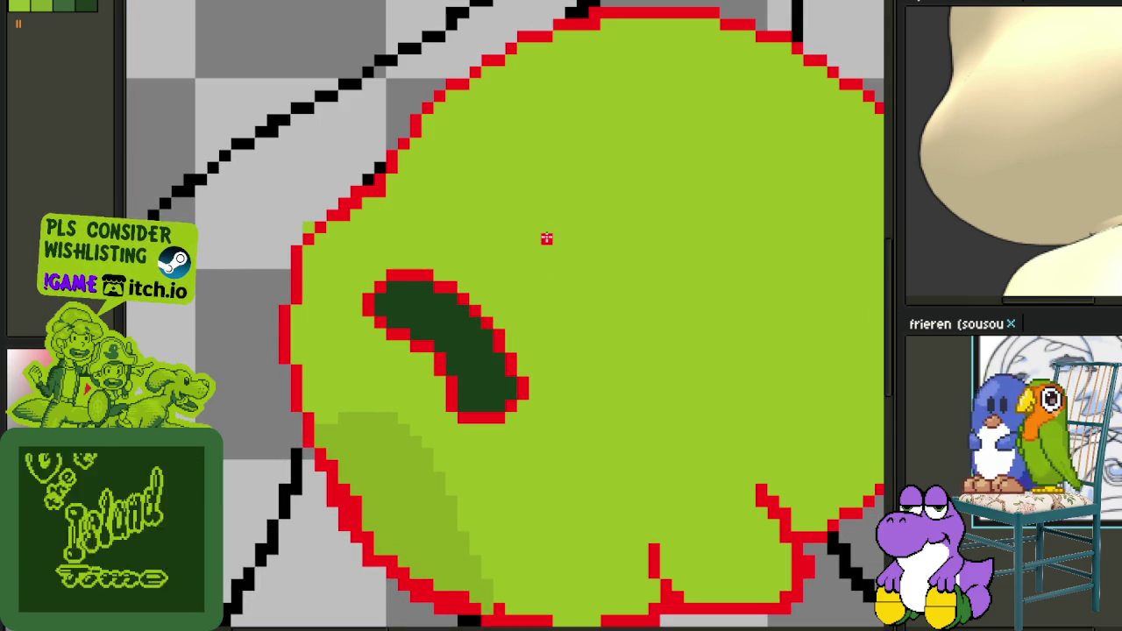
pyautogui.scroll(-2, 522, 251)
pyautogui.scroll(3, 523, 253)
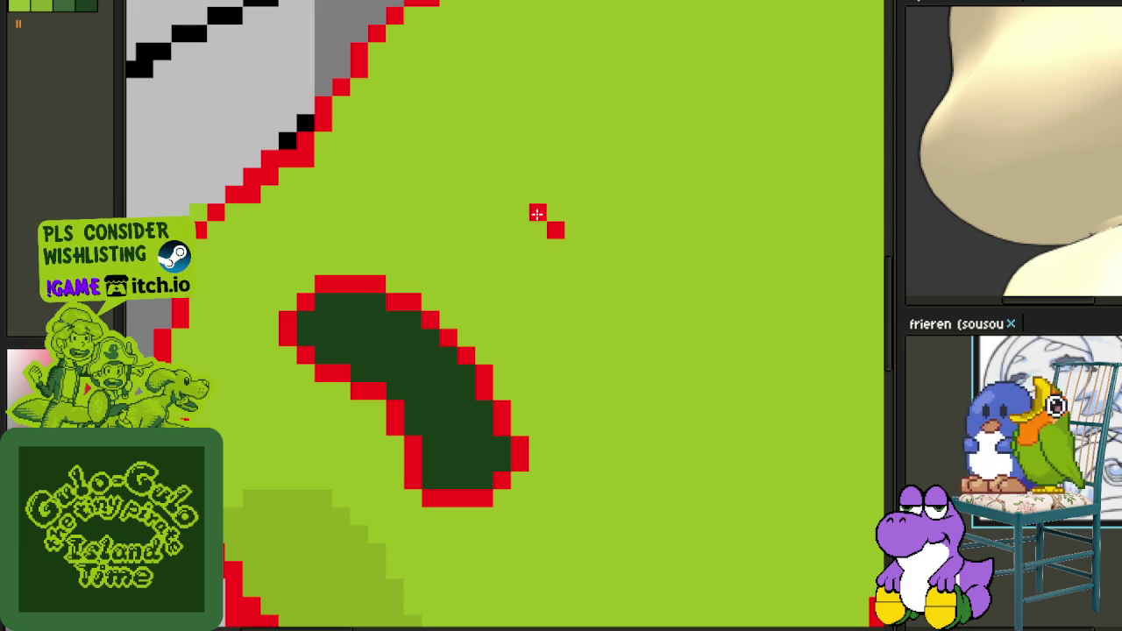
pyautogui.scroll(-1, 543, 210)
pyautogui.scroll(-1, 557, 221)
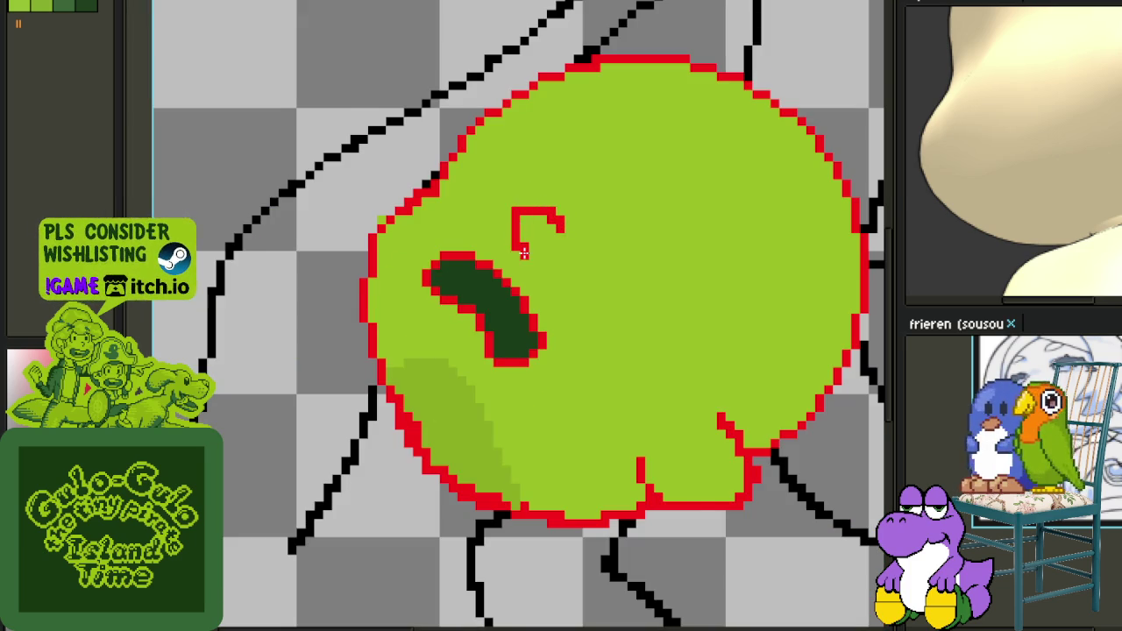
pyautogui.scroll(1, 524, 252)
pyautogui.scroll(1, 519, 229)
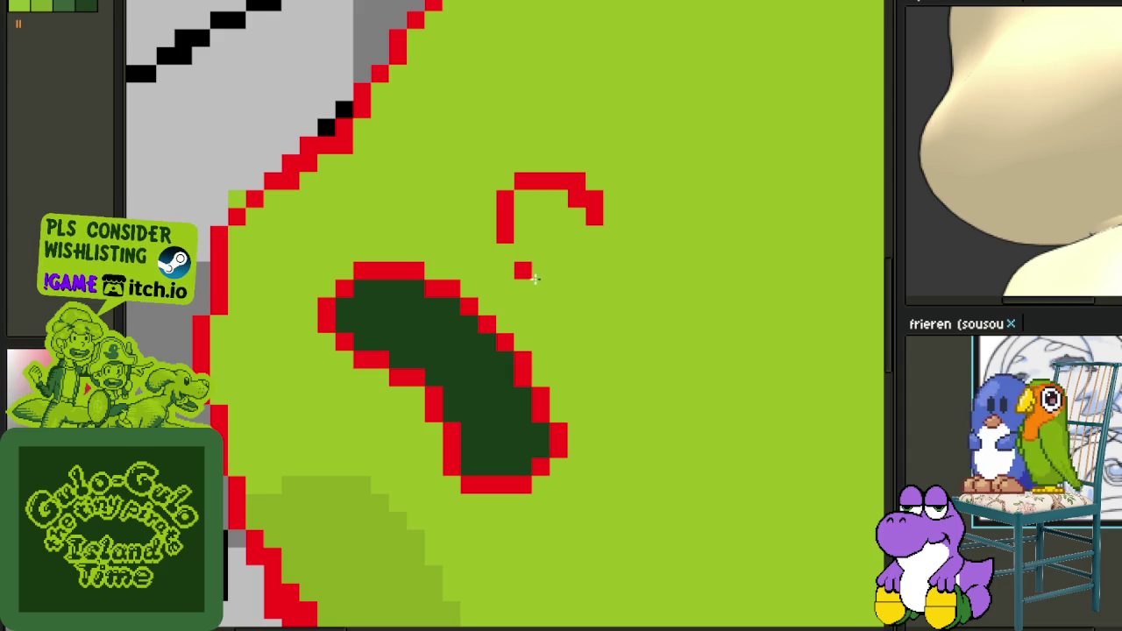
pyautogui.moveTo(532, 278); pyautogui.dragTo(517, 252)
# Save the drawing with Ctrl+S.
pyautogui.scroll(-3, 544, 244)
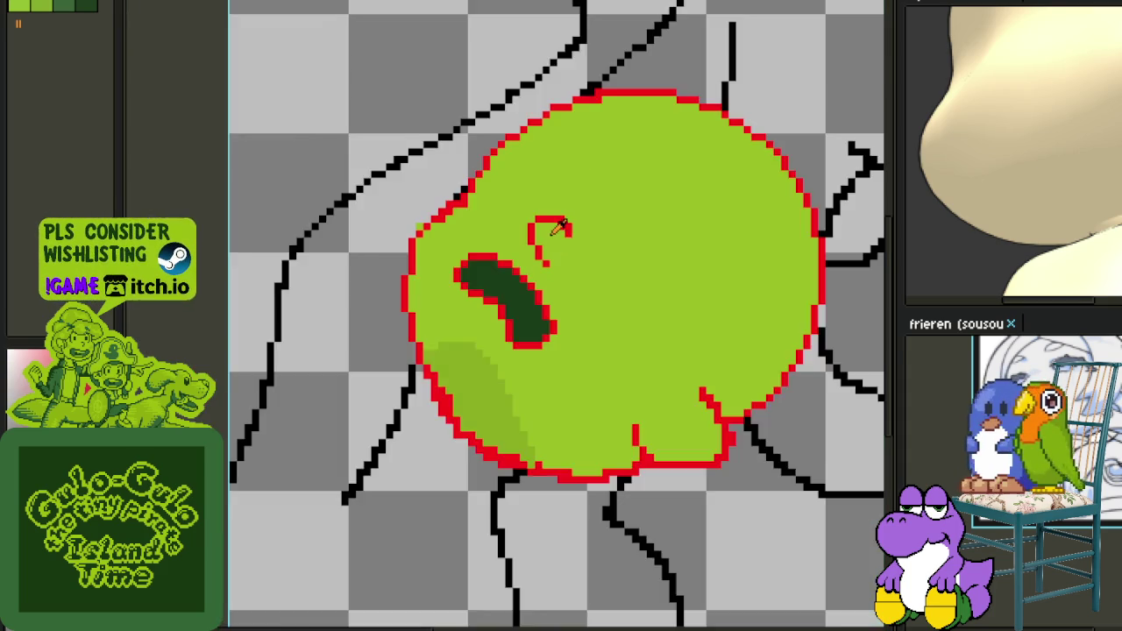
pyautogui.scroll(2, 561, 233)
pyautogui.scroll(-2, 584, 257)
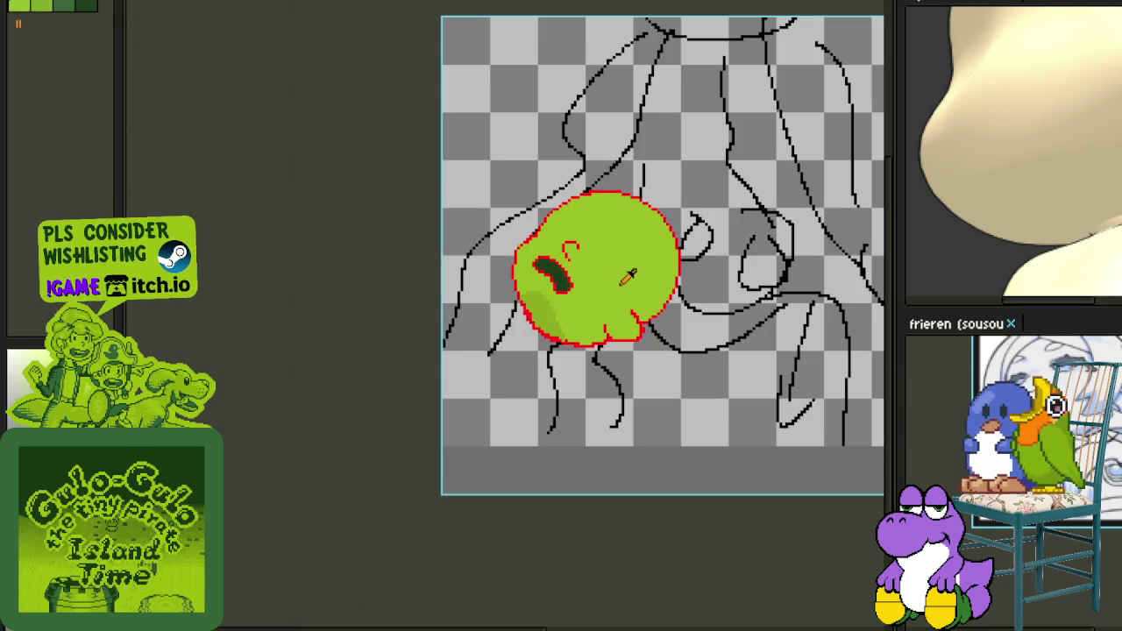
pyautogui.scroll(2, 649, 263)
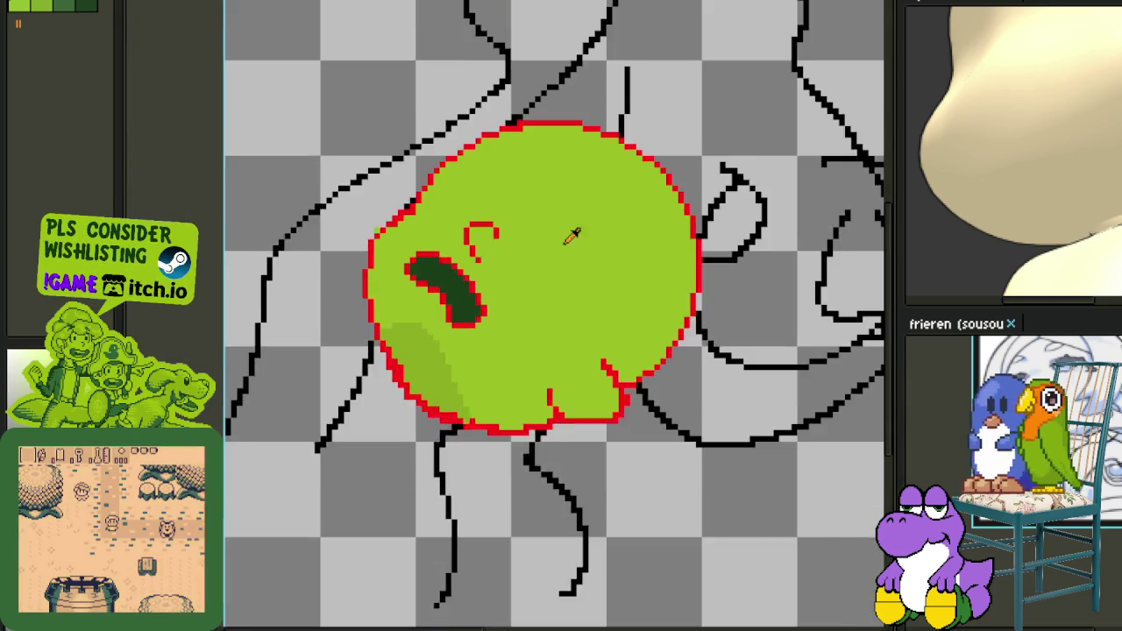
pyautogui.scroll(2, 570, 236)
pyautogui.hotkey('ctrl', 's')
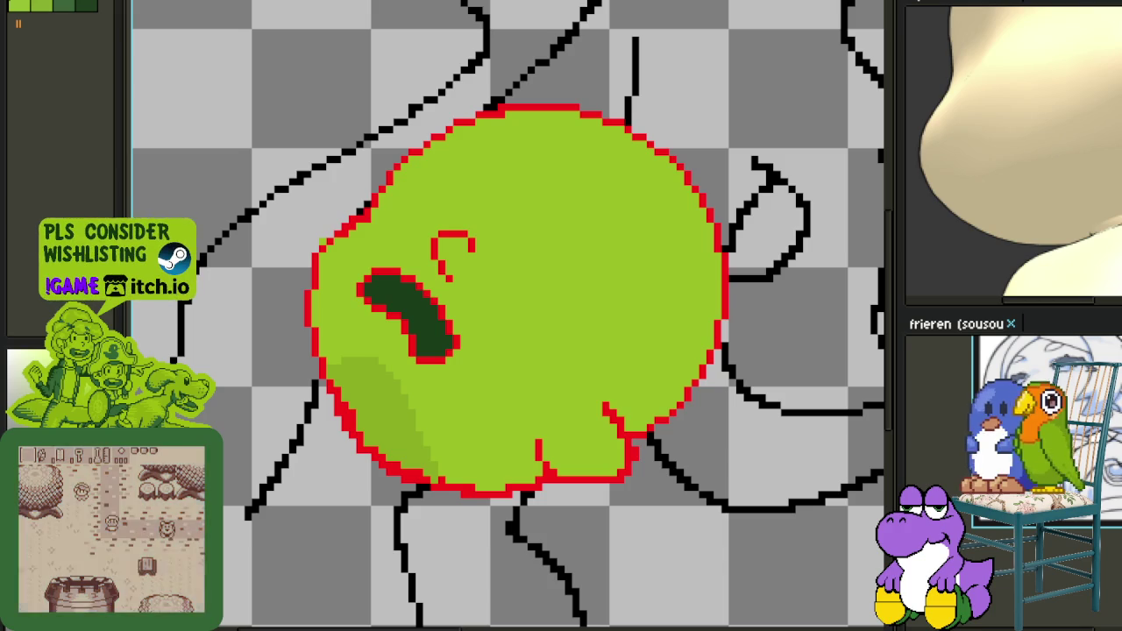
# Draw a red square spiral to the right of the eye.
pyautogui.scroll(1, 463, 311)
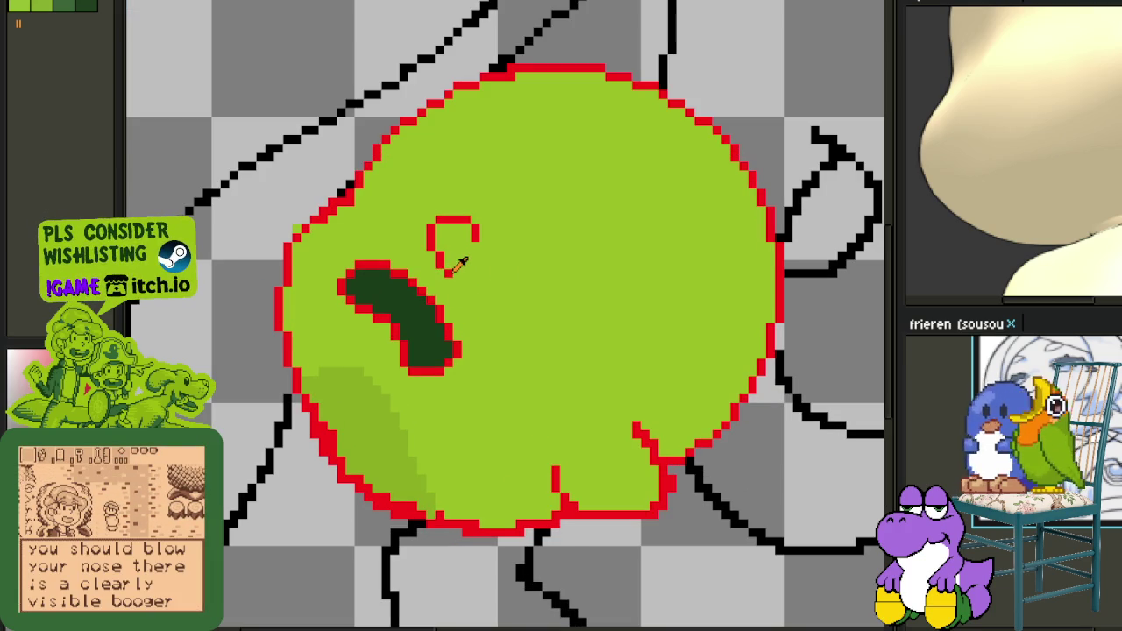
pyautogui.scroll(1, 543, 282)
pyautogui.scroll(1, 531, 285)
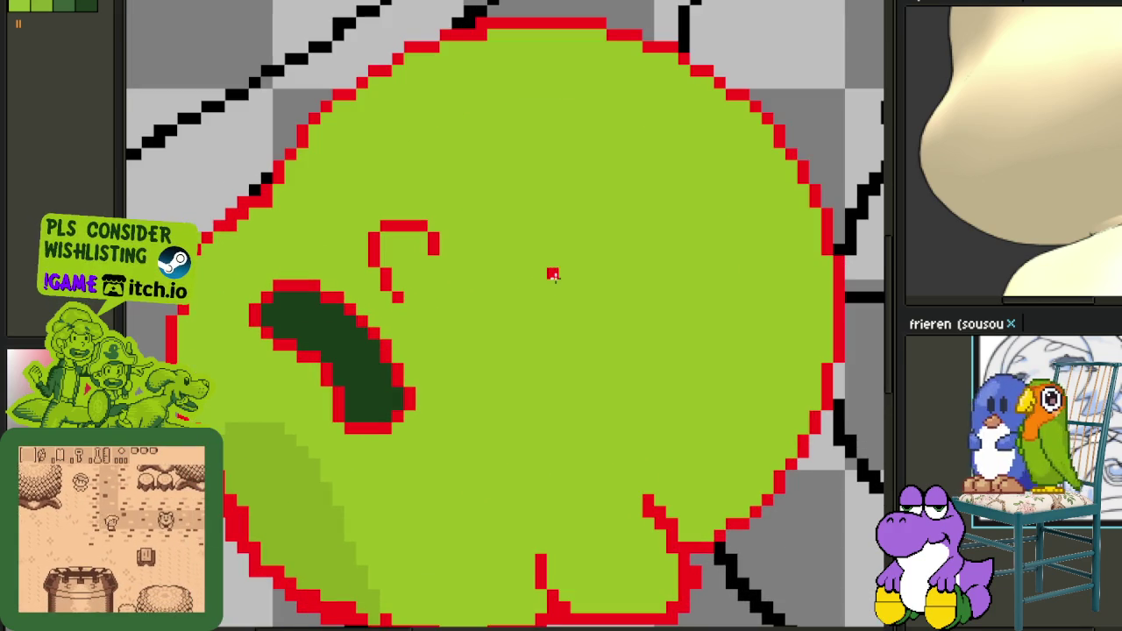
pyautogui.moveTo(551, 255); pyautogui.dragTo(534, 238)
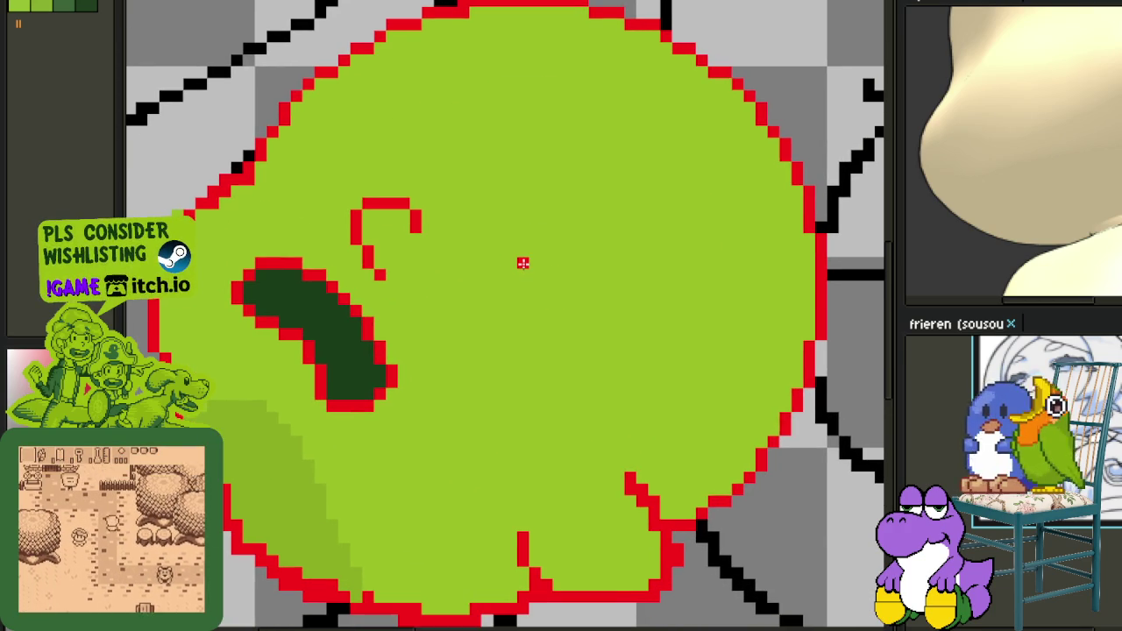
pyautogui.moveTo(575, 293)
pyautogui.mouseDown()
pyautogui.moveTo(578, 256)
pyautogui.moveTo(558, 229)
pyautogui.moveTo(498, 302)
pyautogui.moveTo(607, 323)
pyautogui.mouseUp()
pyautogui.scroll(-1, 613, 260)
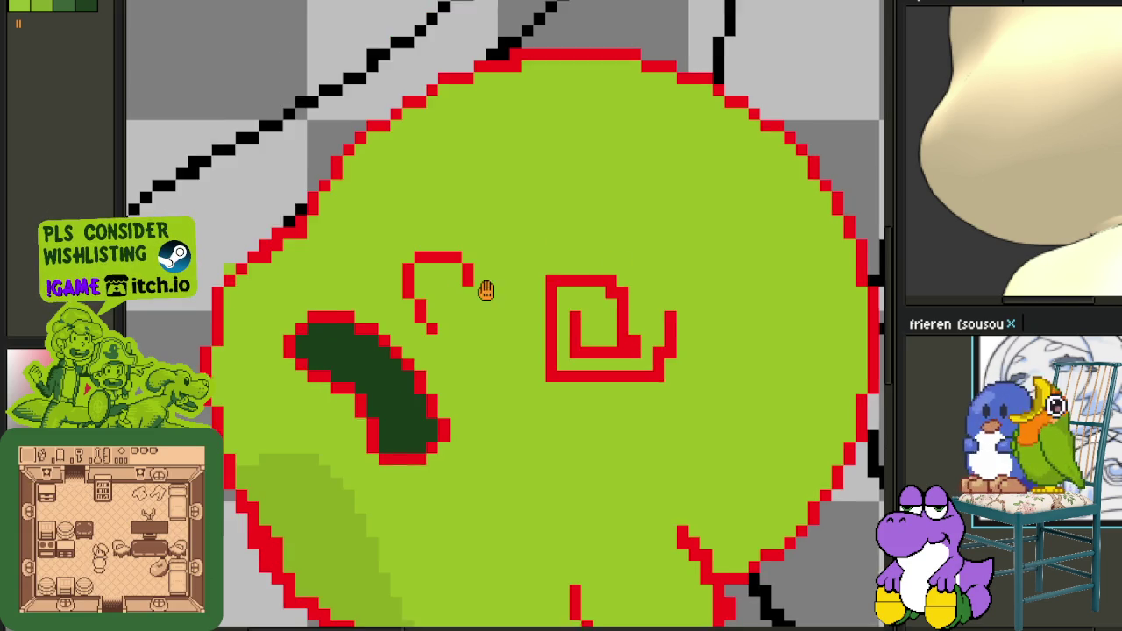
pyautogui.scroll(1, 483, 290)
# Draw a red curl above the hook mark and erase stray pixels inside it.
pyautogui.moveTo(436, 215); pyautogui.dragTo(395, 223)
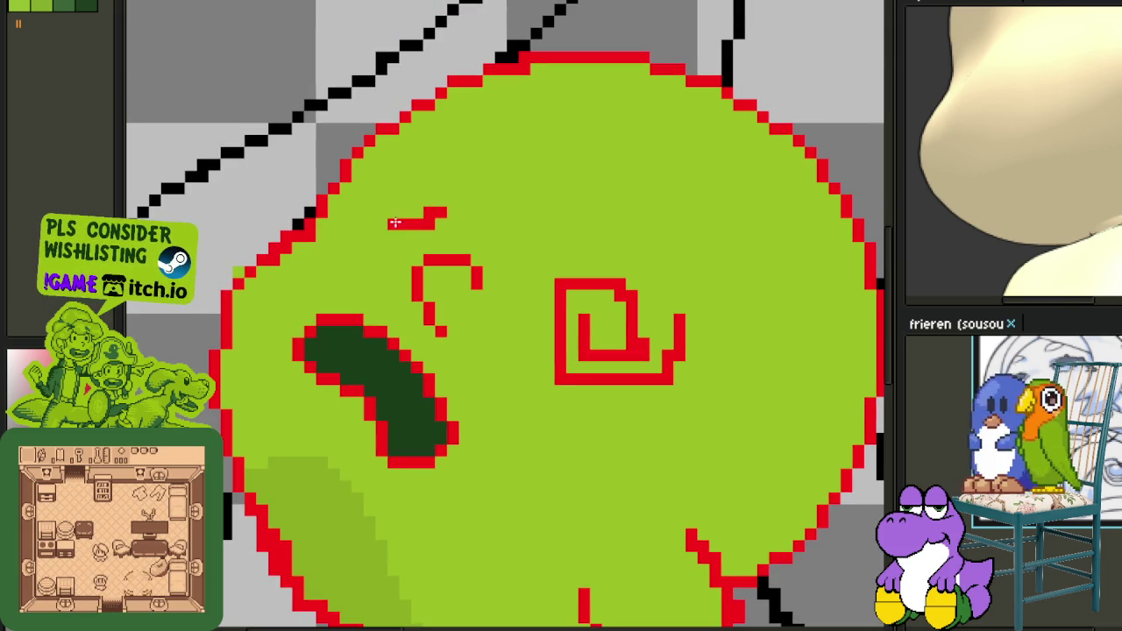
pyautogui.moveTo(401, 180)
pyautogui.mouseDown()
pyautogui.moveTo(480, 182)
pyautogui.moveTo(465, 221)
pyautogui.moveTo(378, 238)
pyautogui.mouseUp()
pyautogui.scroll(2, 416, 228)
pyautogui.moveTo(459, 201)
pyautogui.mouseDown()
pyautogui.moveTo(384, 223)
pyautogui.moveTo(407, 204)
pyautogui.moveTo(391, 205)
pyautogui.mouseUp()
pyautogui.scroll(-2, 391, 210)
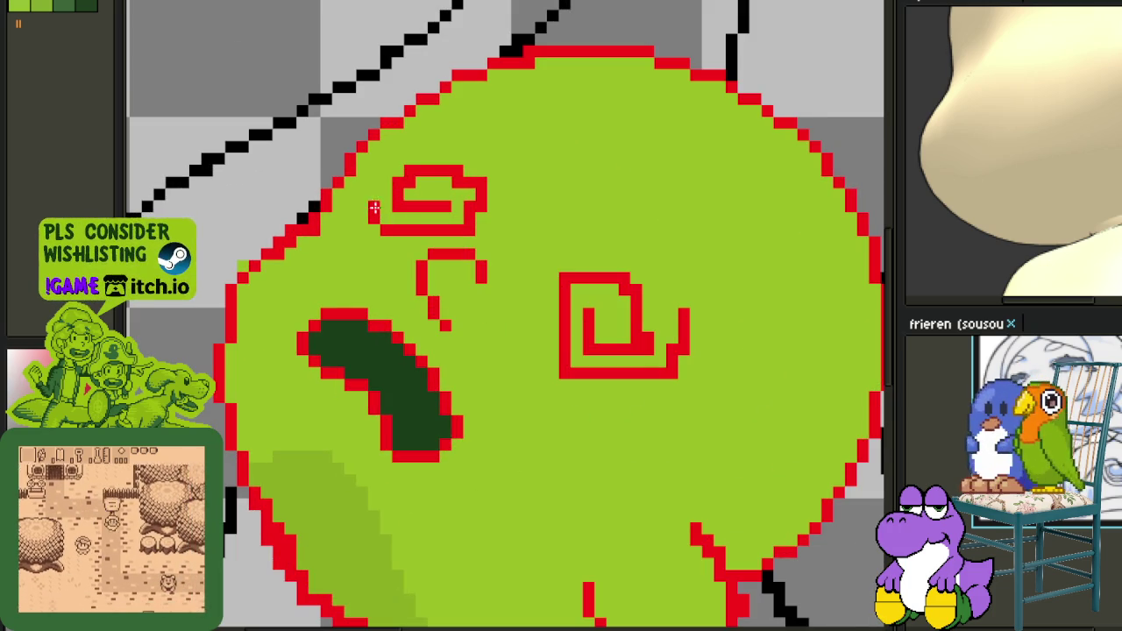
pyautogui.scroll(-3, 374, 208)
pyautogui.scroll(-3, 374, 208)
pyautogui.scroll(4, 433, 186)
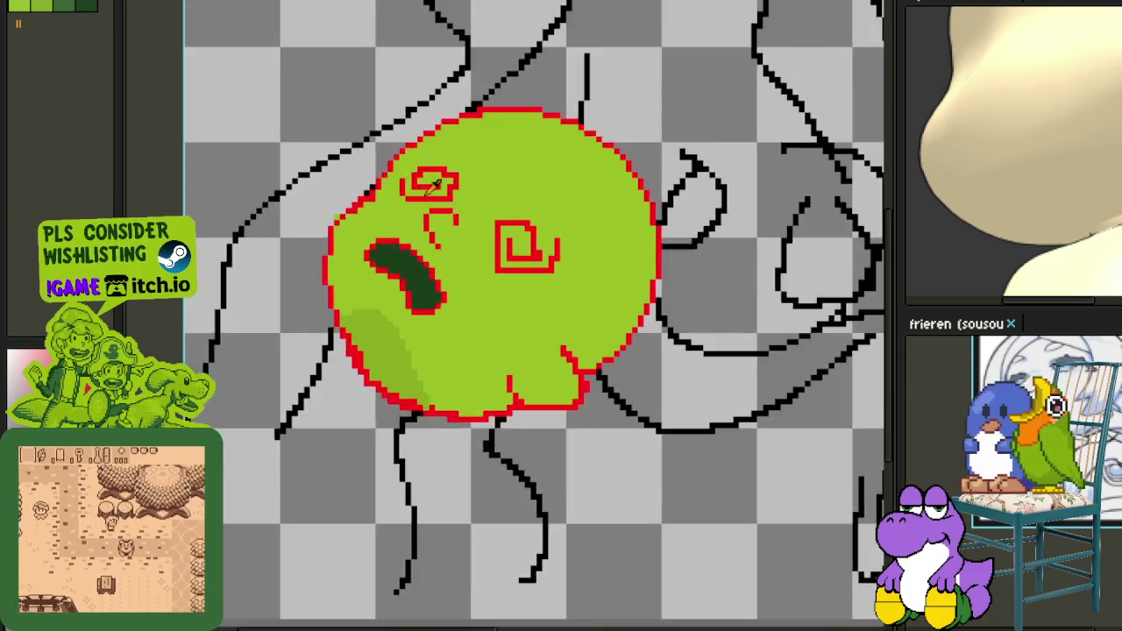
pyautogui.scroll(3, 433, 186)
pyautogui.scroll(1, 426, 183)
pyautogui.scroll(2, 456, 210)
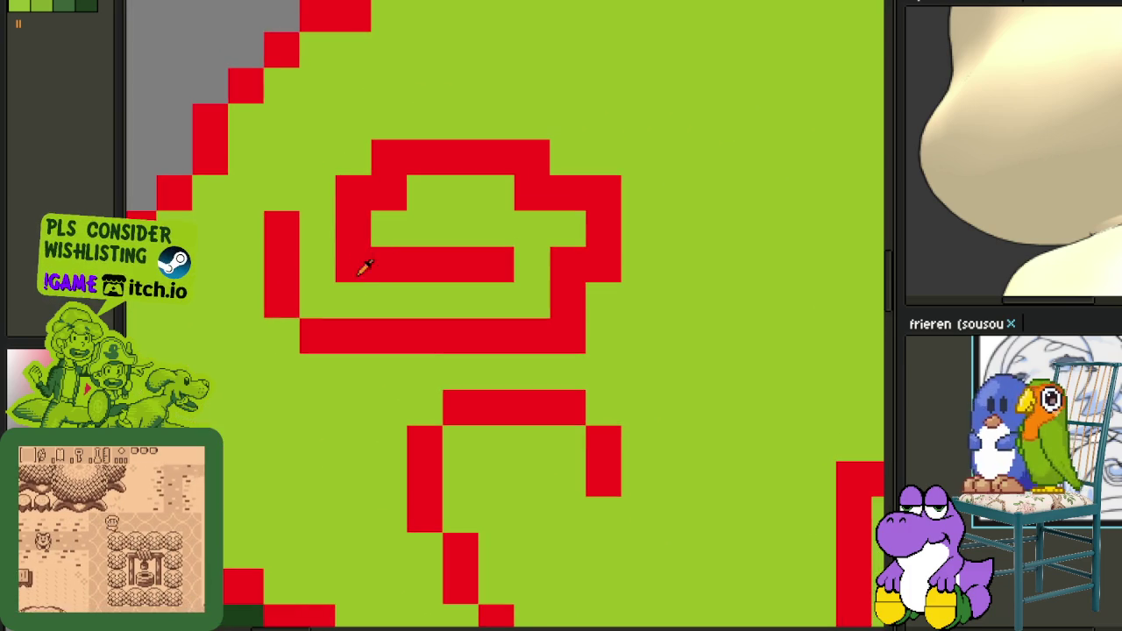
# Replace the curl's flat top bar with a rounded red arc.
pyautogui.rightClick(353, 265)
pyautogui.rightClick(461, 264)
pyautogui.click(460, 265)
pyautogui.click(496, 229)
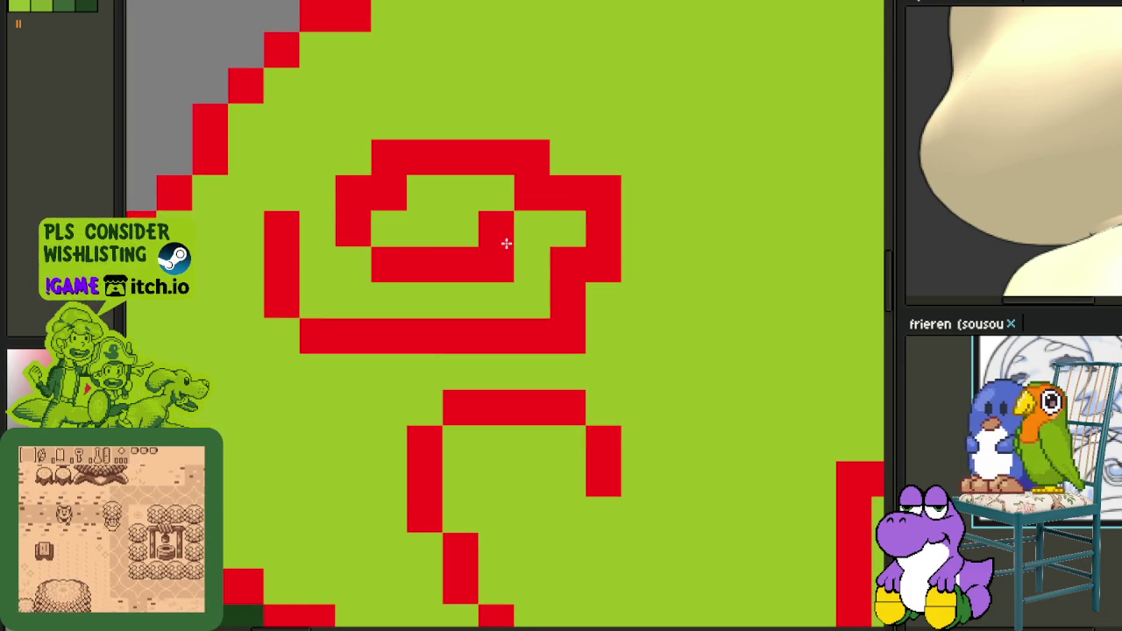
pyautogui.rightClick(496, 265)
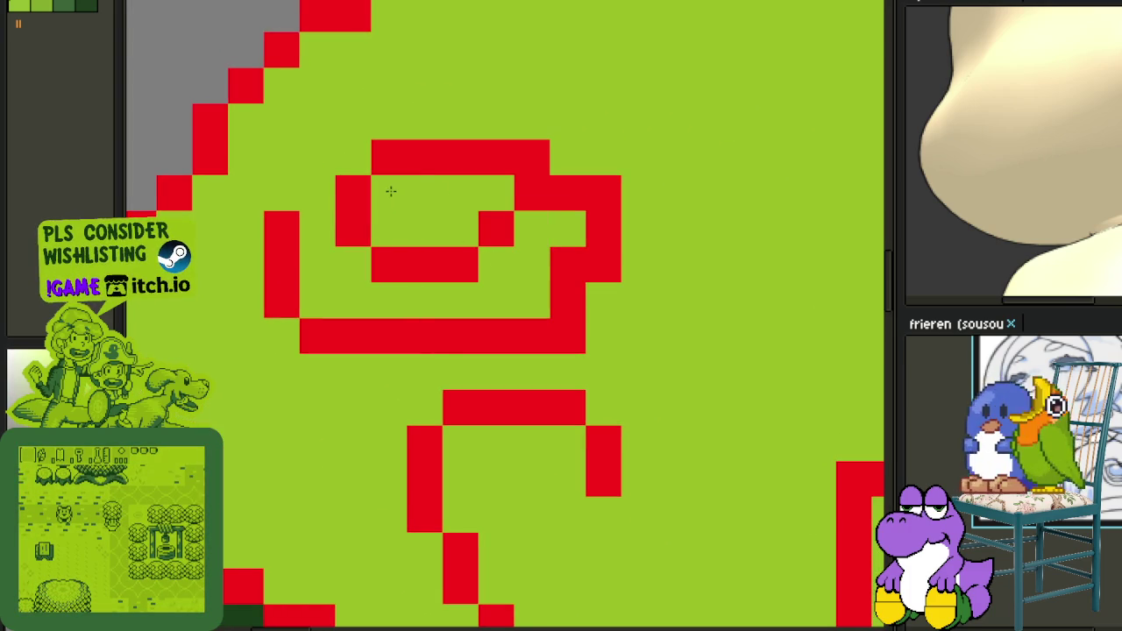
pyautogui.moveTo(415, 182); pyautogui.dragTo(402, 263)
pyautogui.rightClick(447, 237)
pyautogui.rightClick(520, 254)
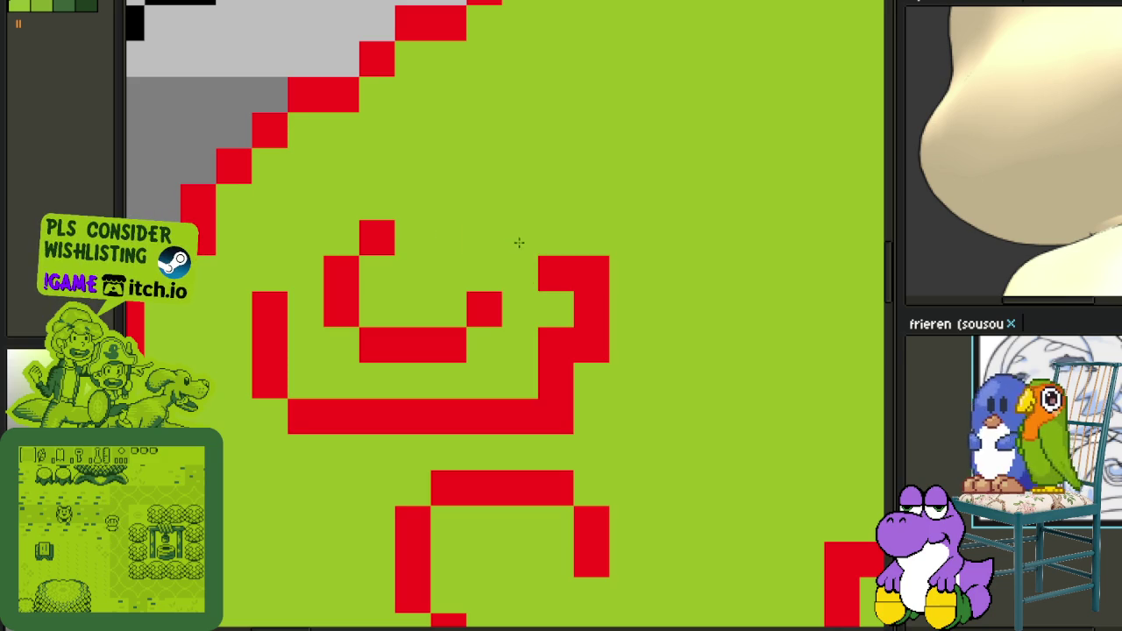
pyautogui.click(412, 202)
pyautogui.moveTo(415, 207); pyautogui.dragTo(555, 237)
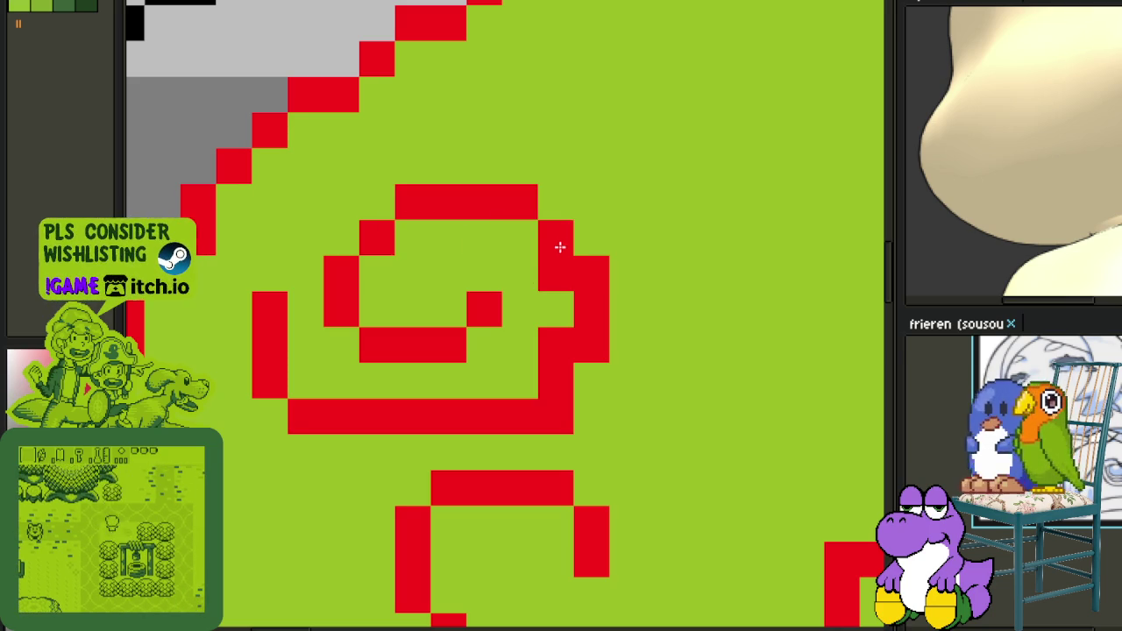
# Trim the curl's lower-right pixels and fill a gap in its outline.
pyautogui.rightClick(549, 346)
pyautogui.scroll(-1, 561, 377)
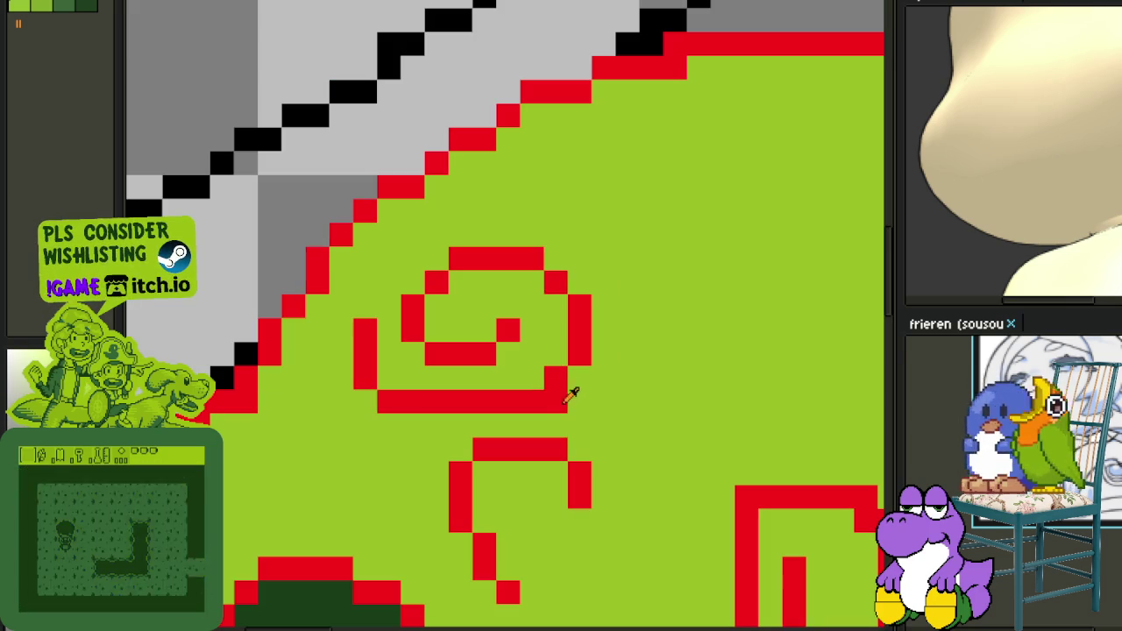
pyautogui.rightClick(552, 403)
pyautogui.click(484, 423)
pyautogui.rightClick(485, 423)
pyautogui.click(486, 377)
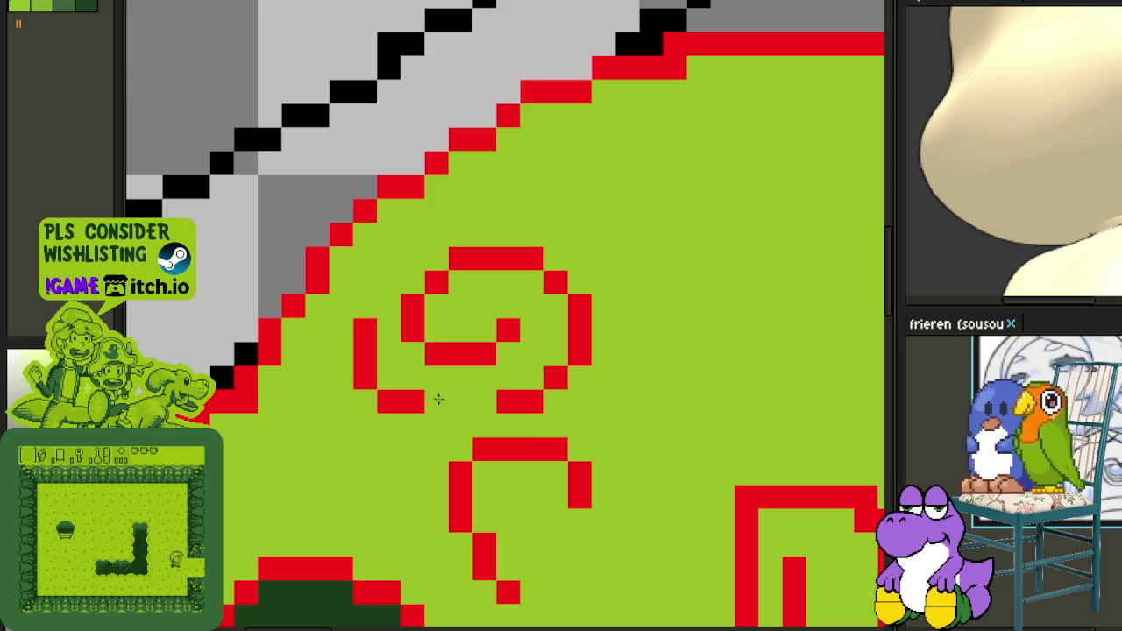
pyautogui.scroll(-2, 389, 346)
pyautogui.scroll(-2, 389, 346)
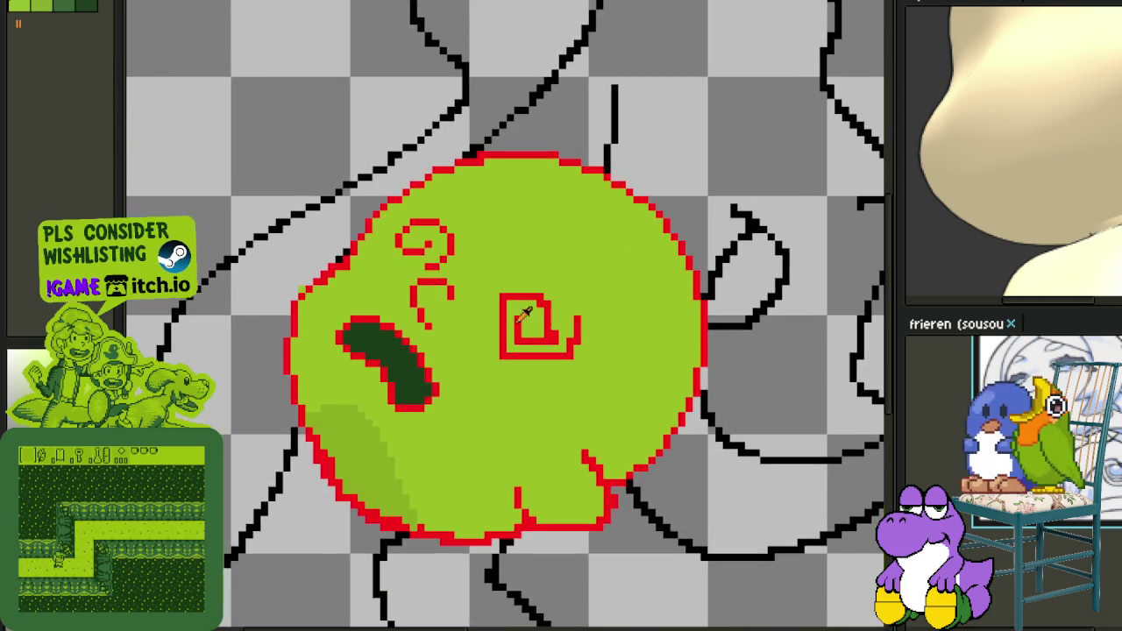
# Rework the spiral's inner bar, clearing stray centre cells and adding a red column at its right.
pyautogui.scroll(5, 531, 318)
pyautogui.click(563, 293)
pyautogui.click(526, 257)
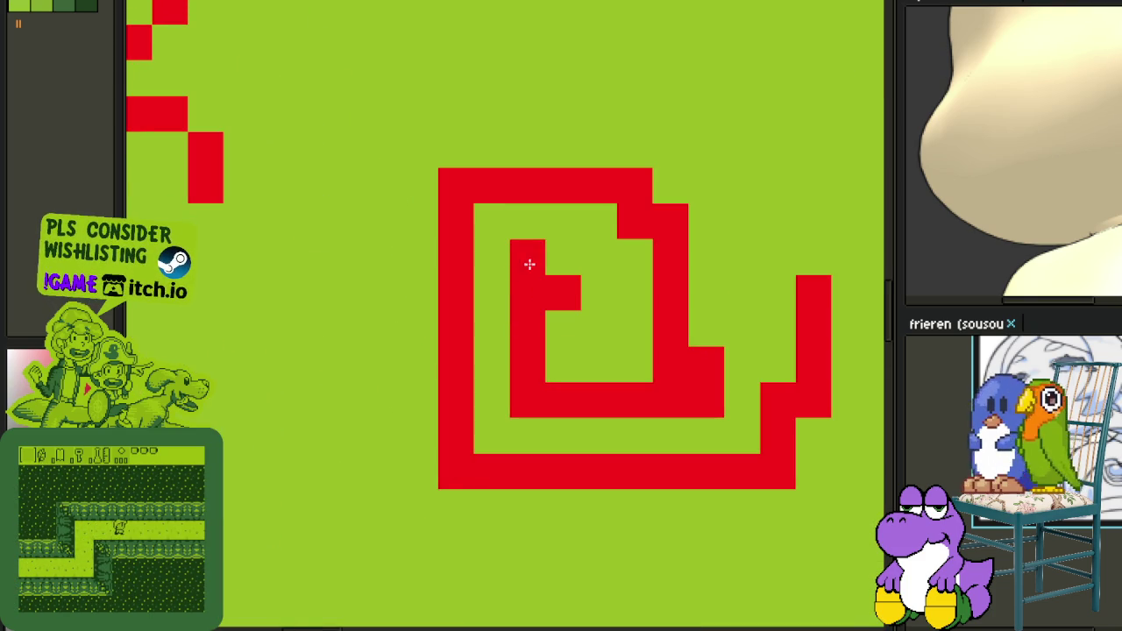
pyautogui.rightClick(527, 257)
pyautogui.rightClick(527, 293)
pyautogui.rightClick(524, 400)
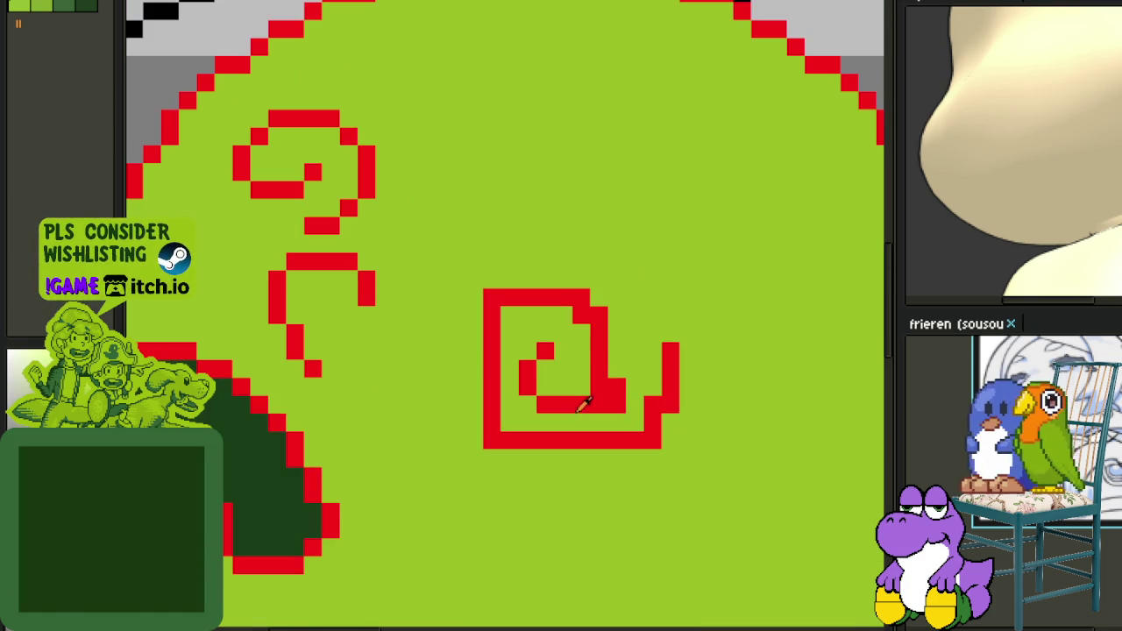
pyautogui.scroll(-2, 526, 405)
pyautogui.rightClick(635, 404)
pyautogui.rightClick(614, 395)
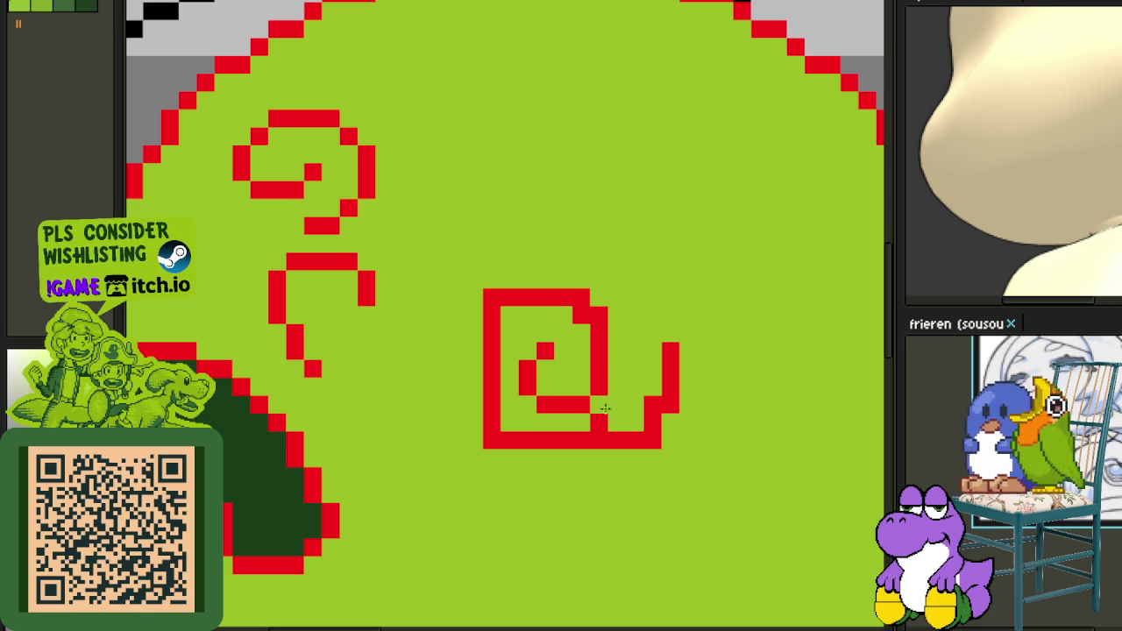
pyautogui.click(598, 336)
pyautogui.rightClick(583, 318)
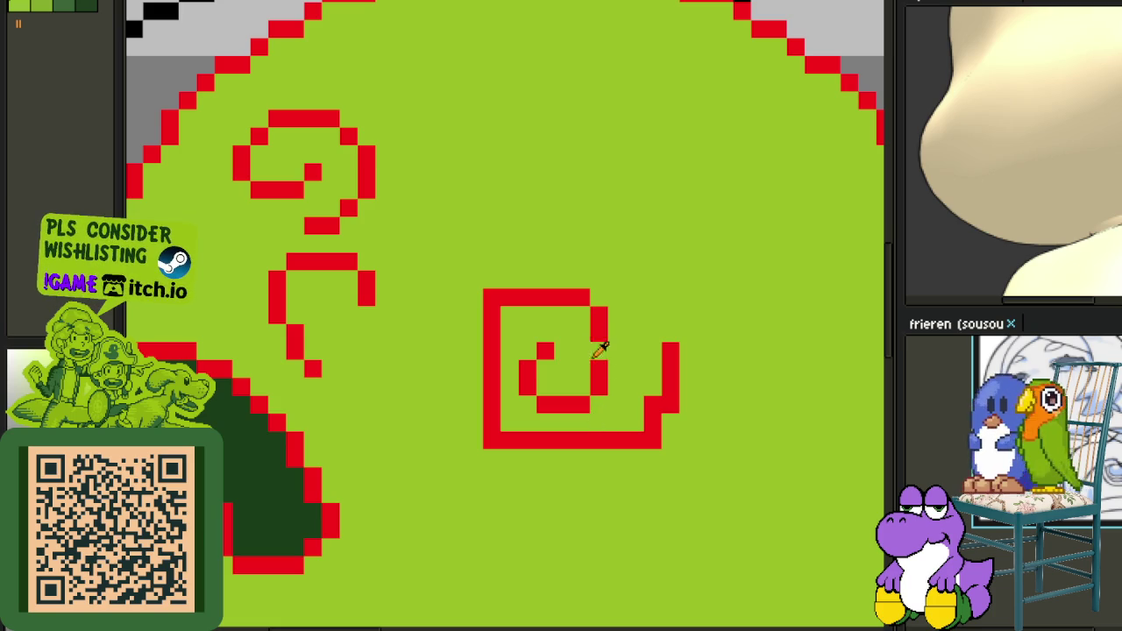
pyautogui.moveTo(616, 330); pyautogui.dragTo(611, 361)
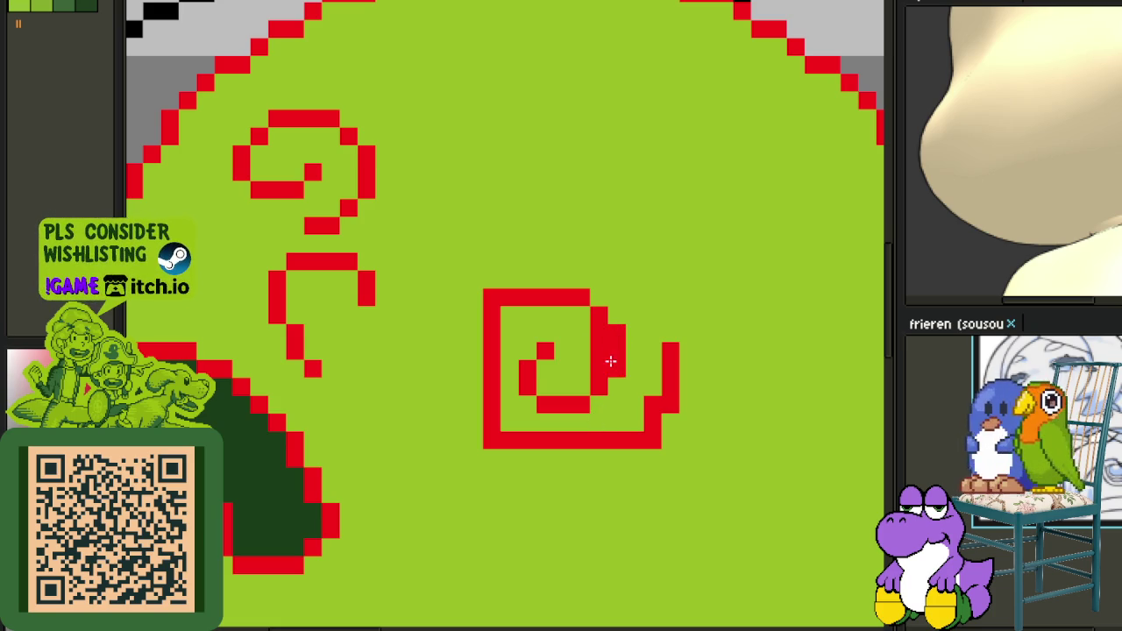
pyautogui.click(595, 349)
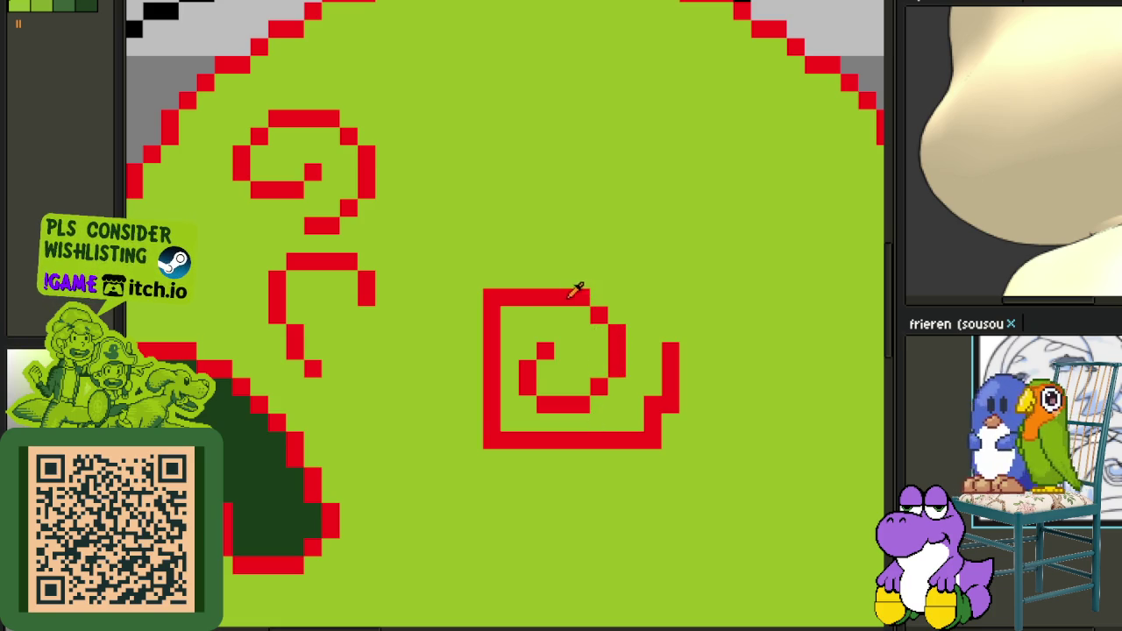
# Round the spiral's top-left corner diagonally and erase its right tail and bottom-row end.
pyautogui.moveTo(517, 290); pyautogui.dragTo(485, 308)
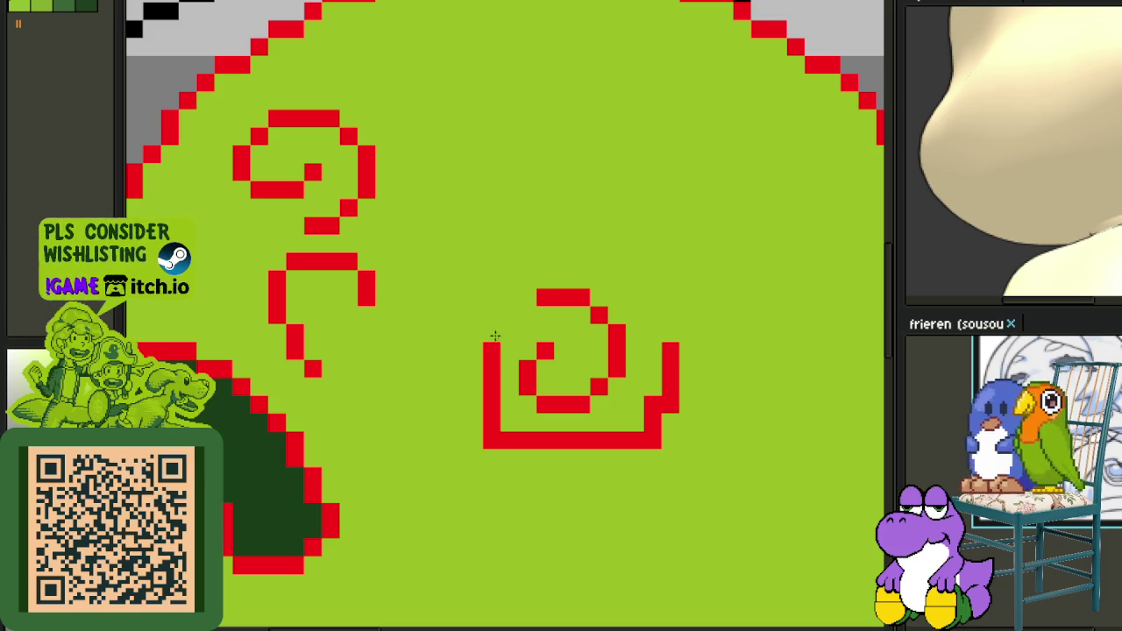
pyautogui.click(526, 314)
pyautogui.click(508, 331)
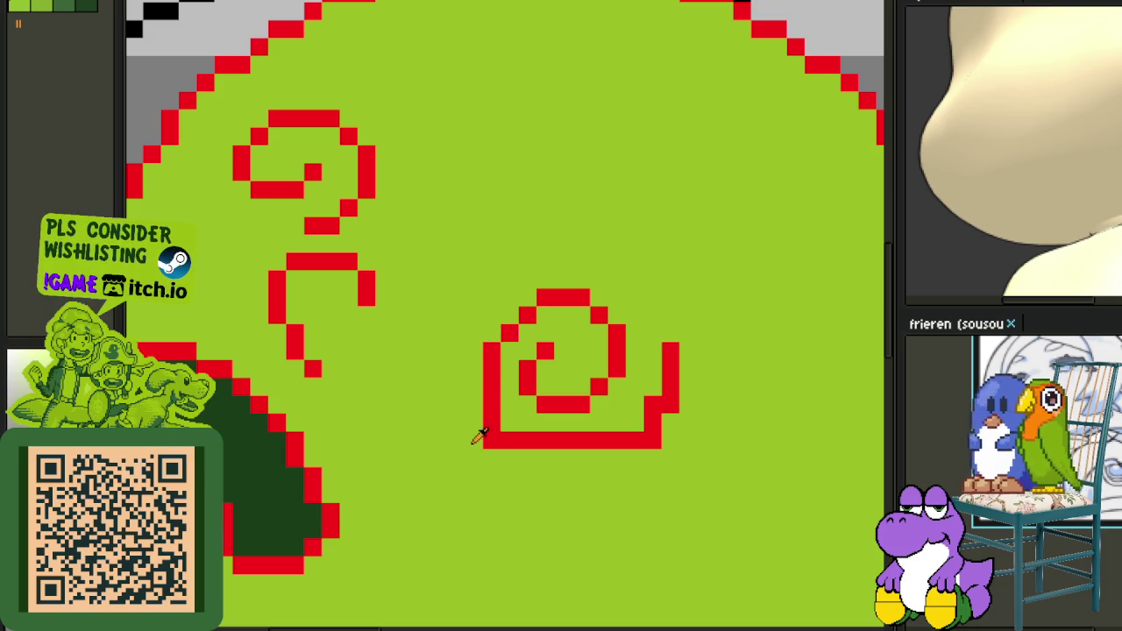
pyautogui.click(653, 440)
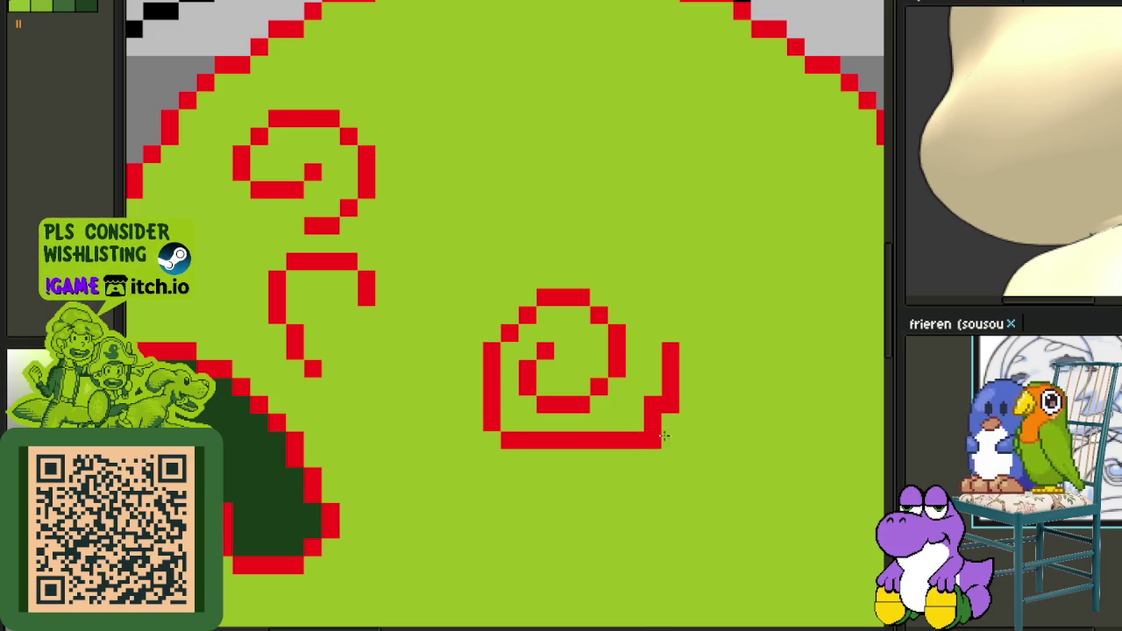
pyautogui.click(652, 440)
pyautogui.moveTo(652, 423); pyautogui.dragTo(670, 351)
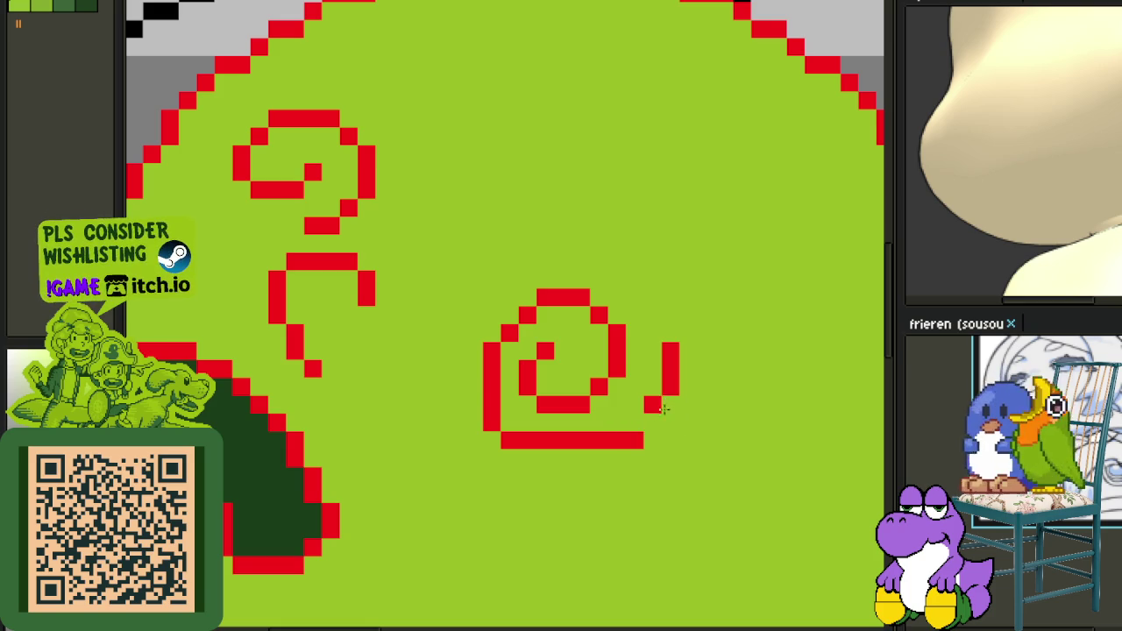
pyautogui.moveTo(653, 402)
pyautogui.mouseDown()
pyautogui.moveTo(626, 440)
pyautogui.moveTo(574, 441)
pyautogui.mouseUp()
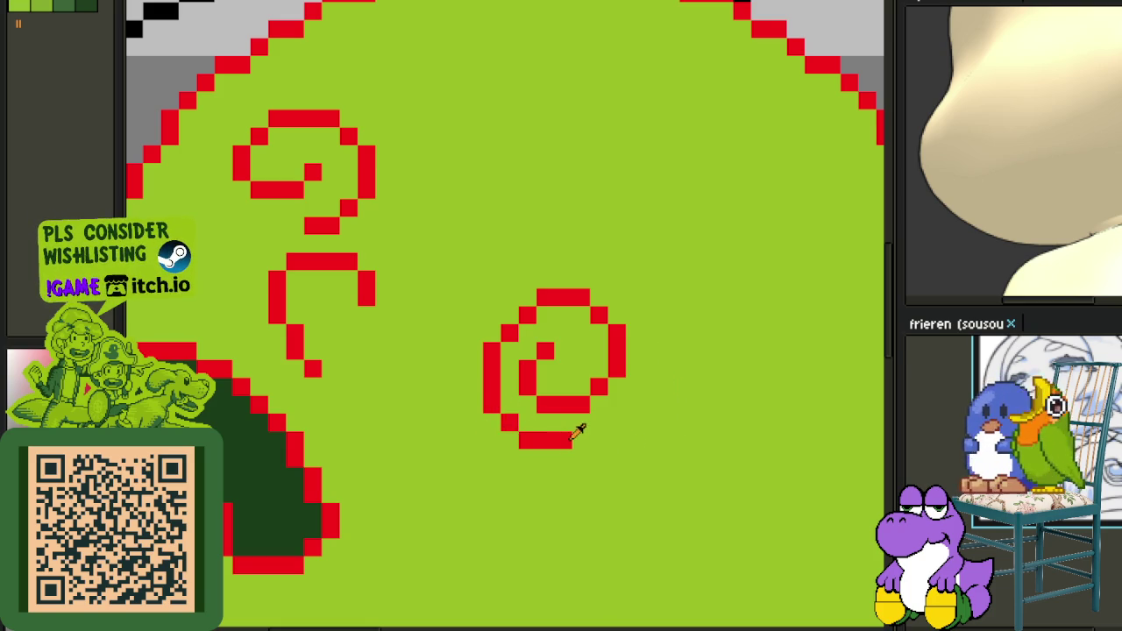
# Extend the spiral's bottom tail to the right so it sweeps up its right side.
pyautogui.scroll(-4, 578, 429)
pyautogui.scroll(2, 578, 431)
pyautogui.scroll(-2, 577, 435)
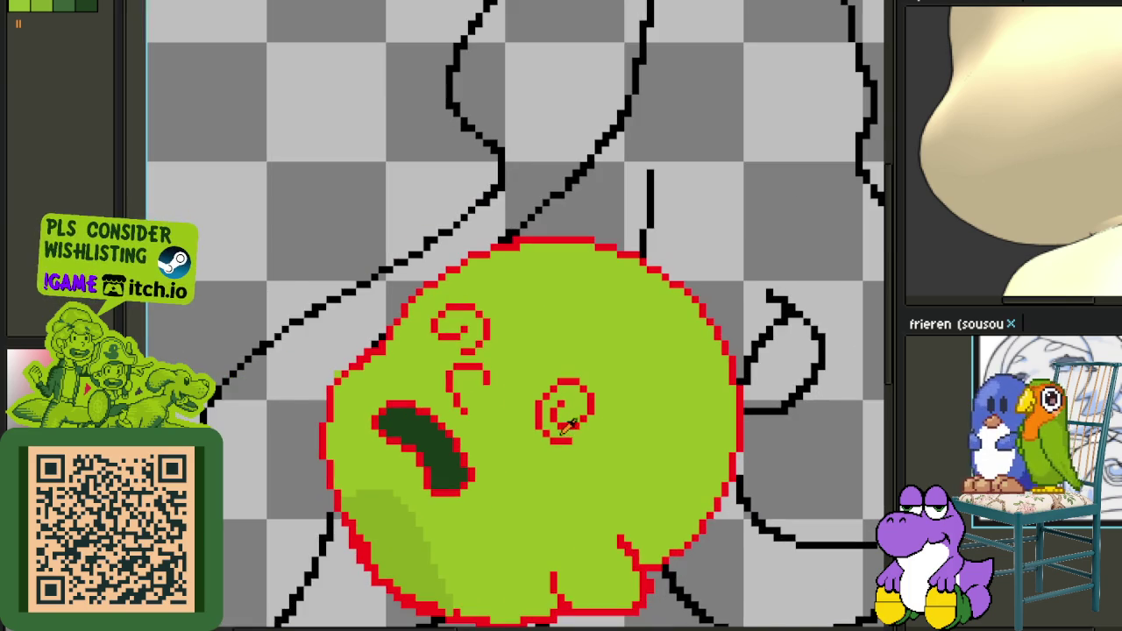
pyautogui.scroll(1, 567, 425)
pyautogui.scroll(2, 570, 426)
pyautogui.moveTo(555, 446)
pyautogui.mouseDown()
pyautogui.moveTo(539, 449)
pyautogui.moveTo(636, 448)
pyautogui.moveTo(704, 376)
pyautogui.moveTo(686, 220)
pyautogui.mouseUp()
# Build an outer red column on the spiral's right and a red row across its top.
pyautogui.click(682, 379)
pyautogui.rightClick(706, 377)
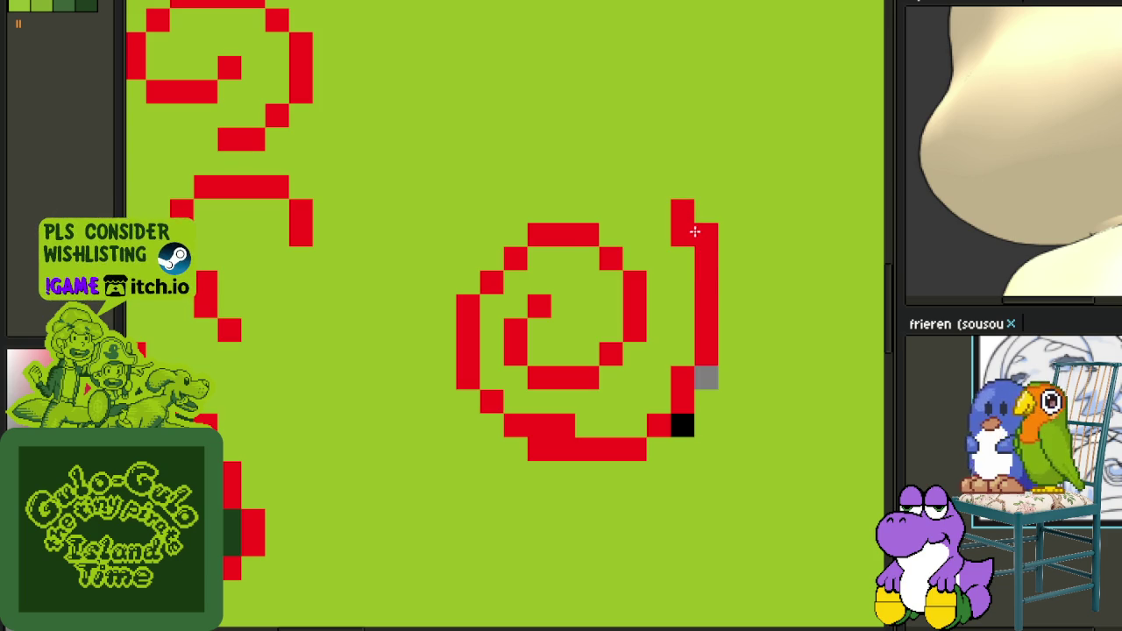
pyautogui.click(706, 233)
pyautogui.rightClick(682, 212)
pyautogui.rightClick(682, 235)
pyautogui.click(705, 259)
pyautogui.click(676, 256)
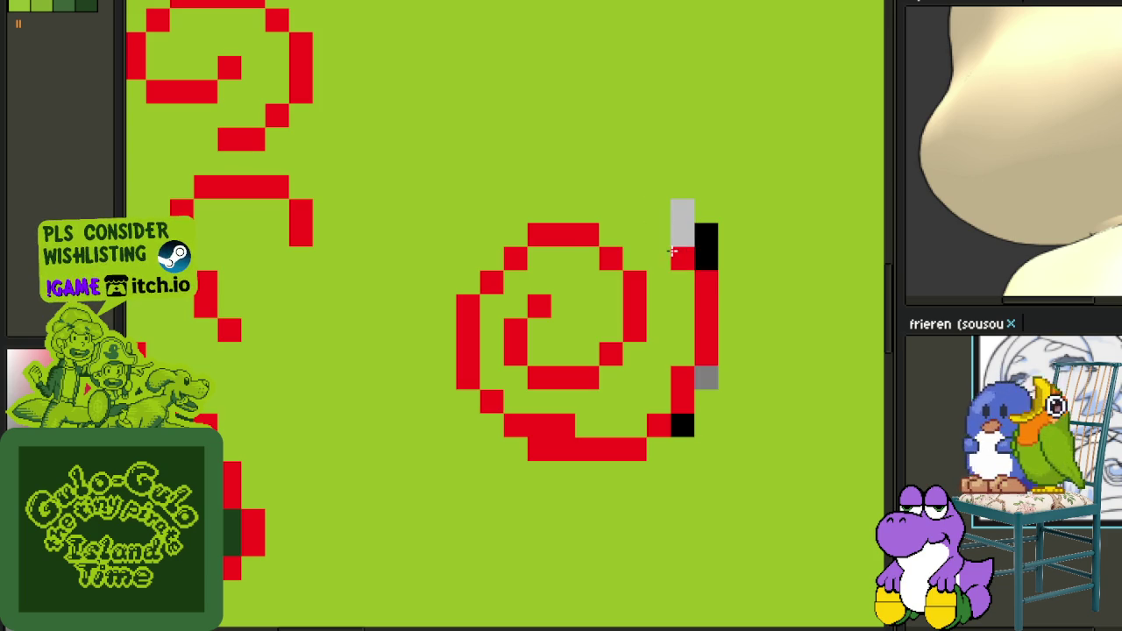
pyautogui.moveTo(638, 205)
pyautogui.mouseDown()
pyautogui.moveTo(634, 187)
pyautogui.moveTo(519, 188)
pyautogui.mouseUp()
pyautogui.click(611, 186)
pyautogui.rightClick(634, 187)
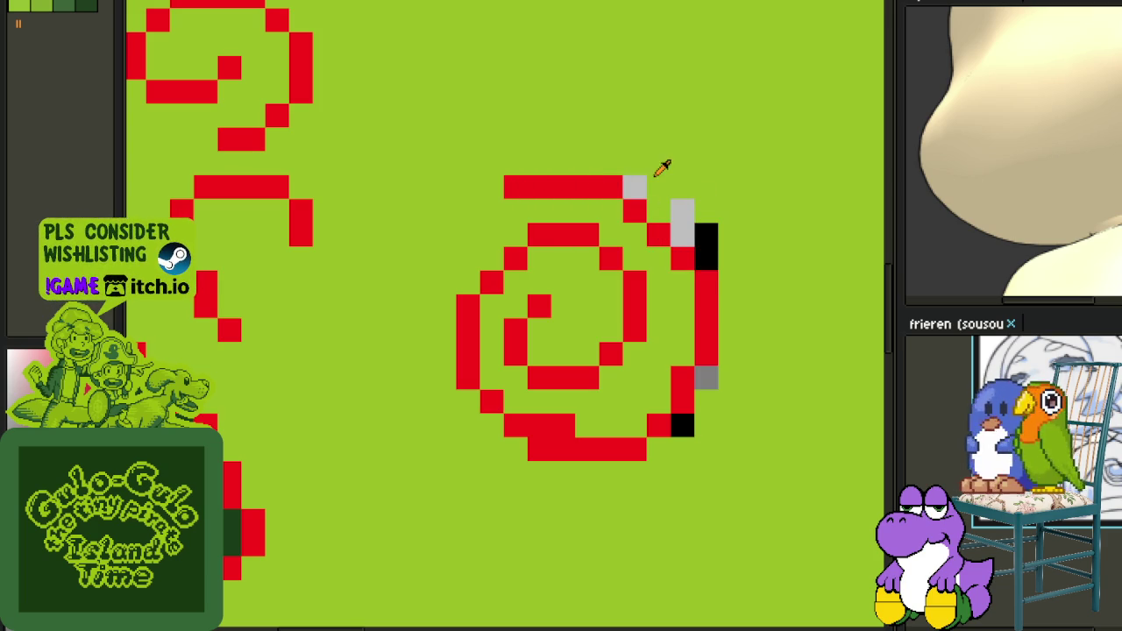
# Cover stray right-edge pixels with face green and erase the spiral's old bottom tail.
pyautogui.keyDown('alt'); pyautogui.click(656, 172); pyautogui.keyUp('alt')
pyautogui.click(634, 186)
pyautogui.moveTo(664, 204); pyautogui.dragTo(705, 235)
pyautogui.click(706, 257)
pyautogui.click(706, 377)
pyautogui.click(682, 425)
pyautogui.click(659, 426)
pyautogui.moveTo(598, 436); pyautogui.dragTo(530, 455)
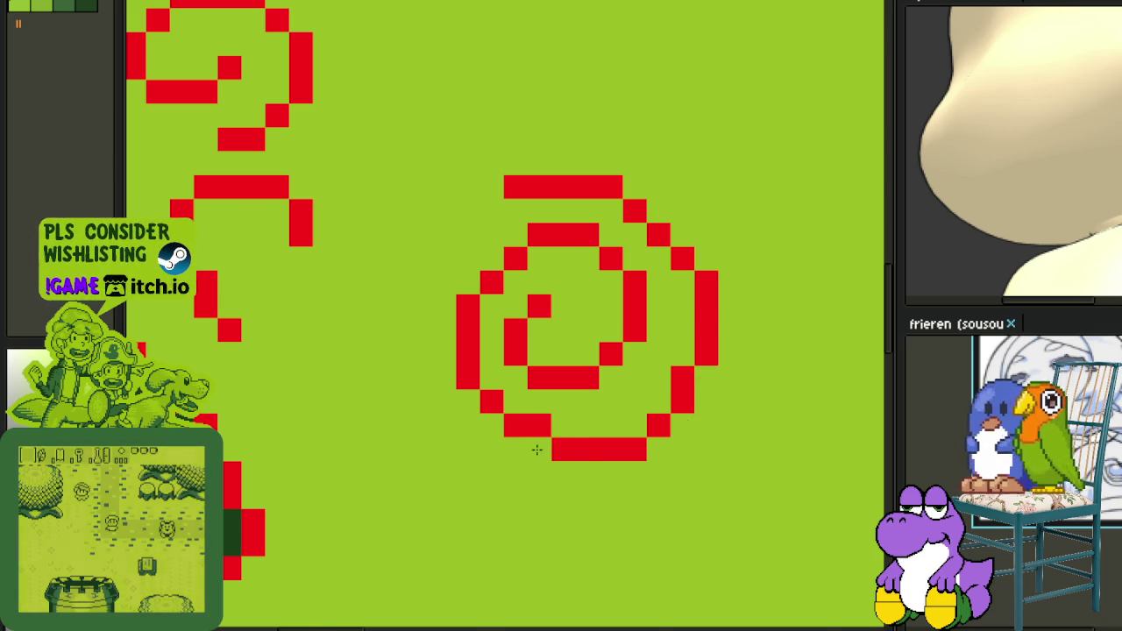
# Round off the spiral's bottom by filling the gap and shifting its lower-right pixels.
pyautogui.scroll(-5, 526, 449)
pyautogui.scroll(4, 561, 412)
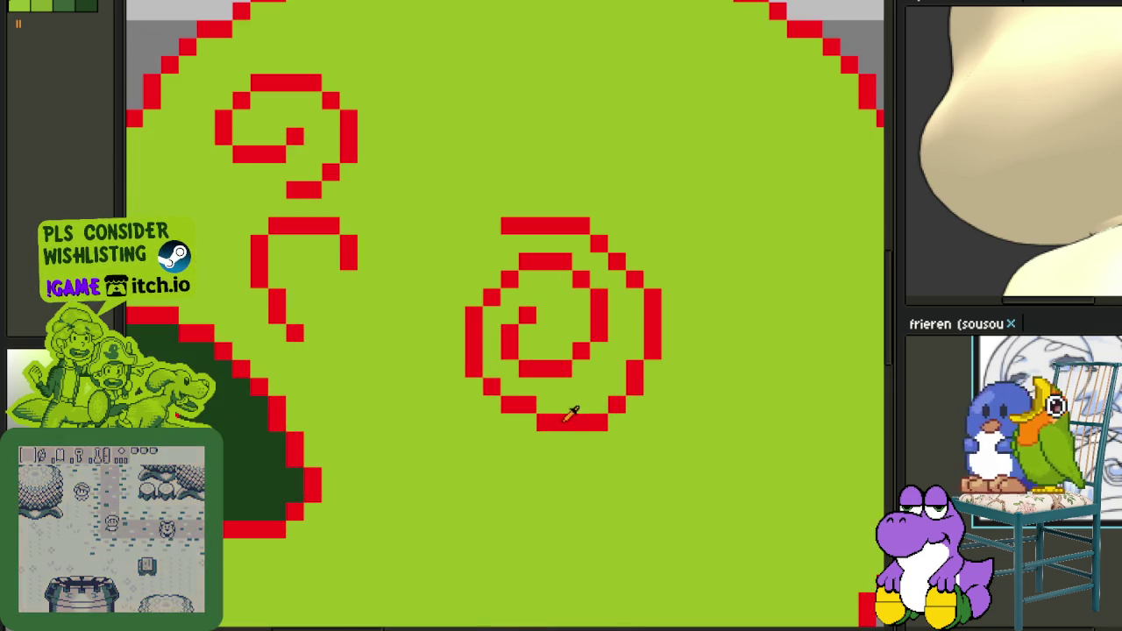
pyautogui.scroll(1, 581, 408)
pyautogui.moveTo(530, 400)
pyautogui.mouseDown()
pyautogui.moveTo(589, 401)
pyautogui.moveTo(574, 418)
pyautogui.mouseUp()
pyautogui.click(629, 377)
pyautogui.click(654, 377)
pyautogui.click(654, 330)
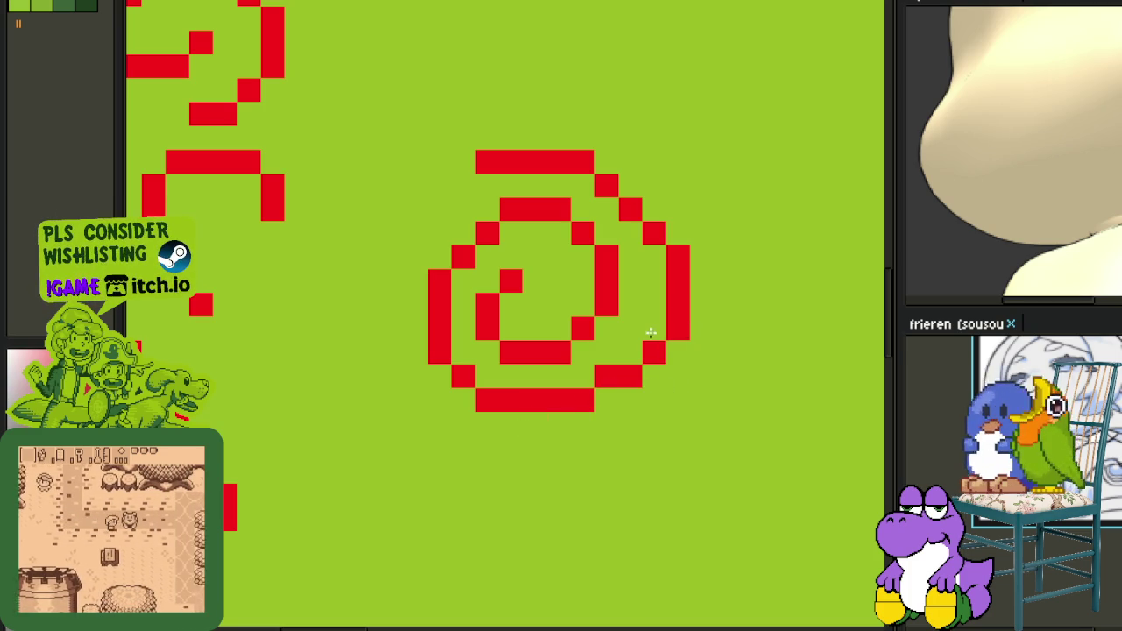
pyautogui.scroll(-2, 710, 314)
pyautogui.scroll(-1, 709, 314)
pyautogui.scroll(2, 415, 331)
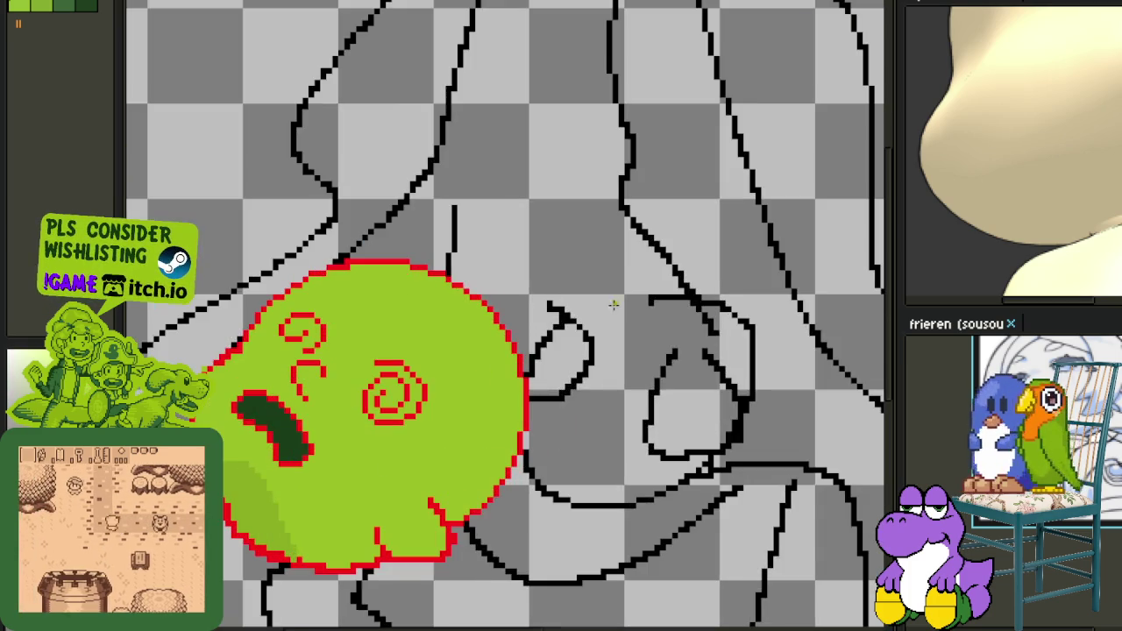
pyautogui.moveTo(414, 331); pyautogui.dragTo(518, 331)
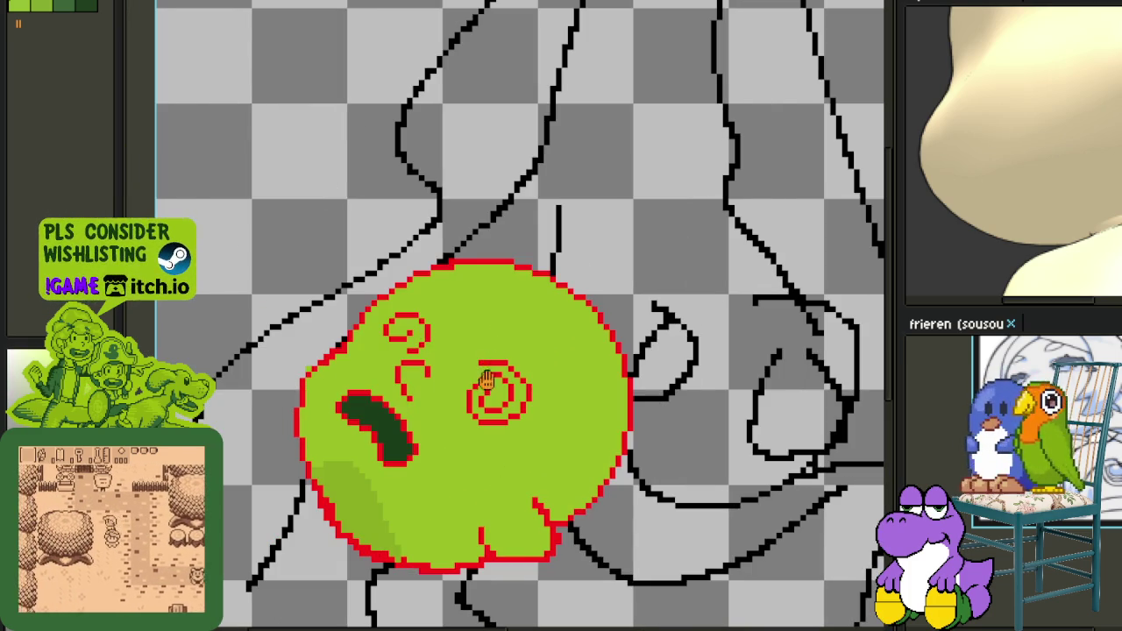
pyautogui.scroll(1, 511, 417)
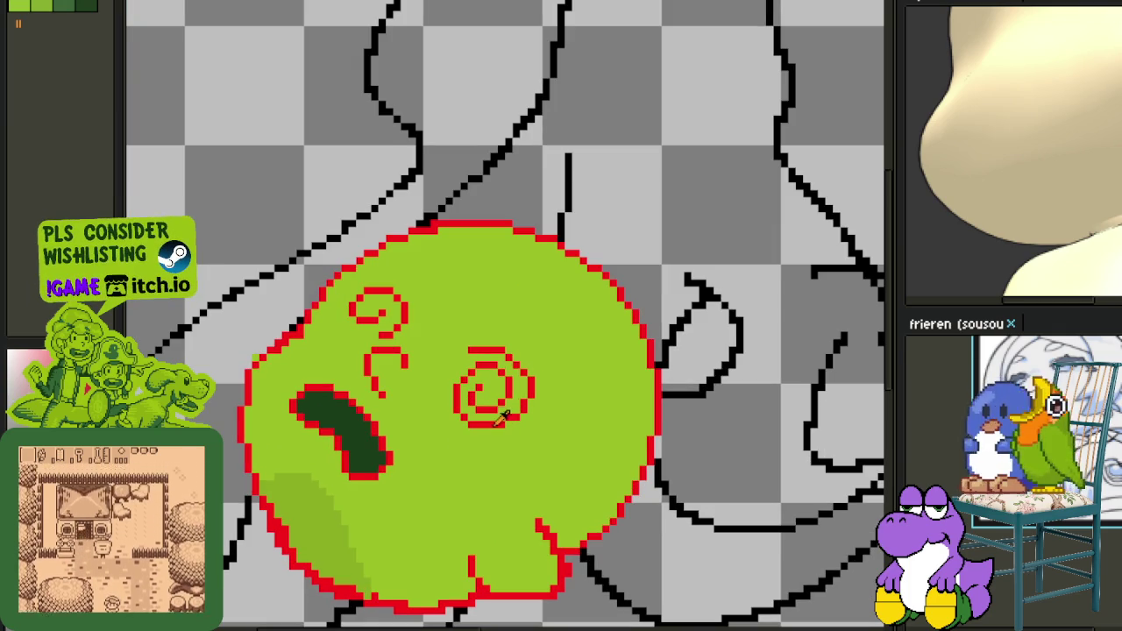
pyautogui.scroll(2, 504, 390)
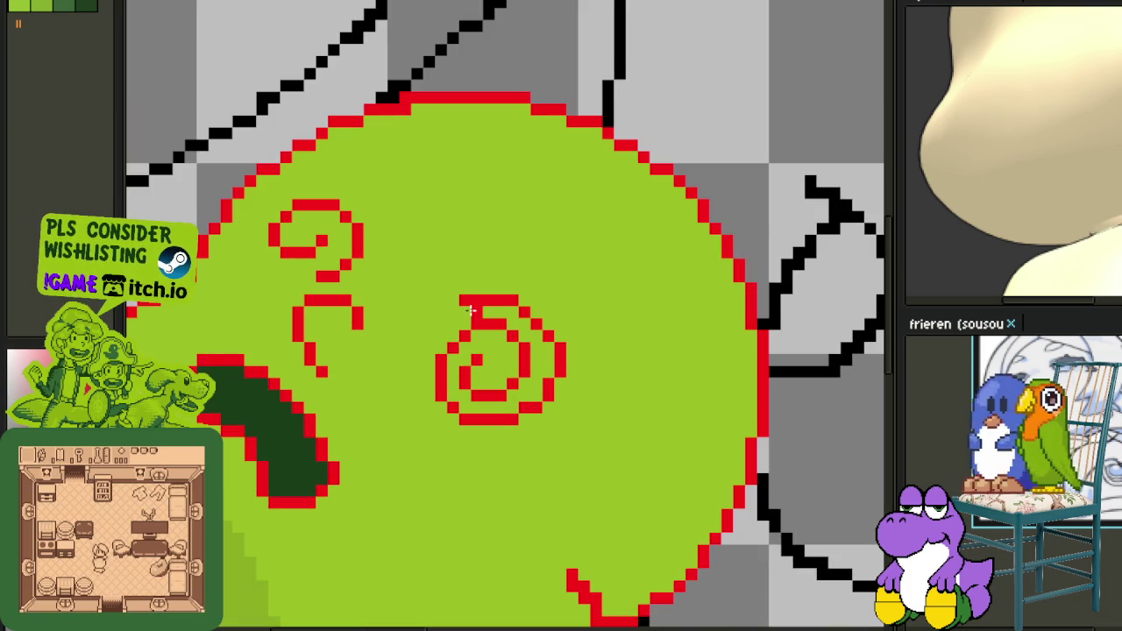
# Try bucket-filling the spiral's inside with red twice, undoing each fill with Ctrl+Z.
pyautogui.click(483, 344)
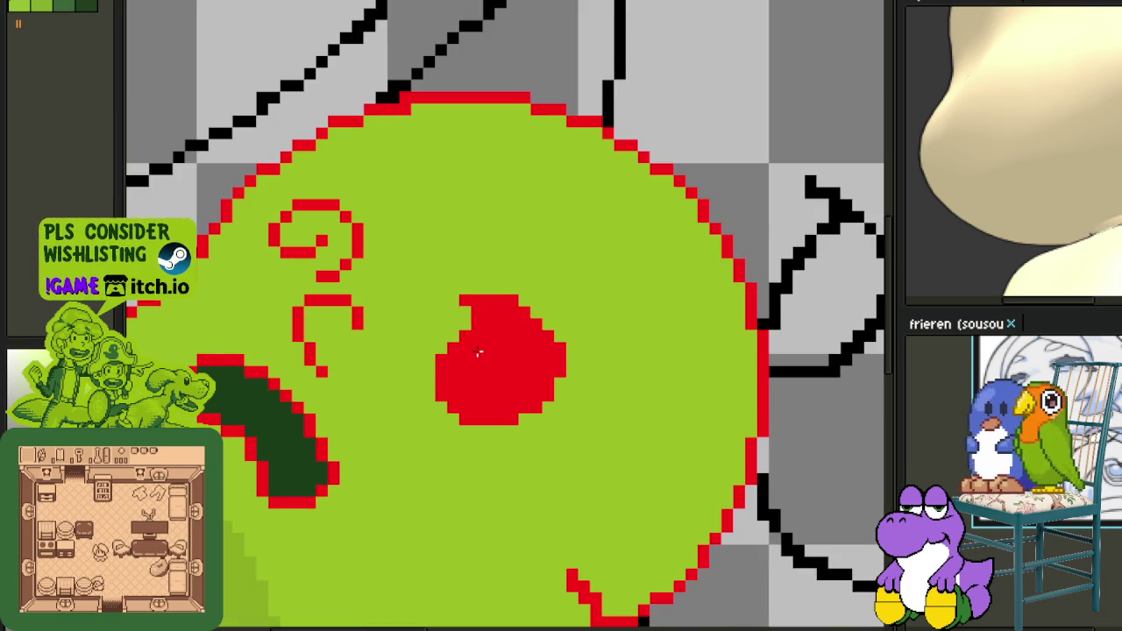
pyautogui.hotkey('ctrl', 'z')
pyautogui.click(309, 263)
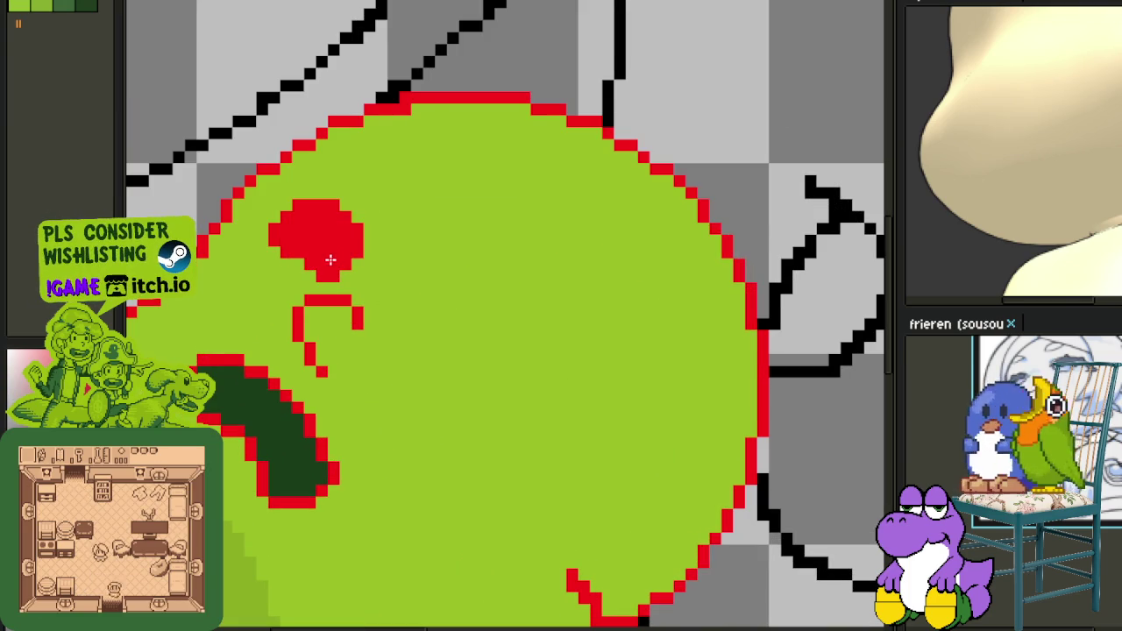
pyautogui.hotkey('ctrl', 'z')
pyautogui.scroll(-1, 557, 390)
pyautogui.scroll(-1, 557, 390)
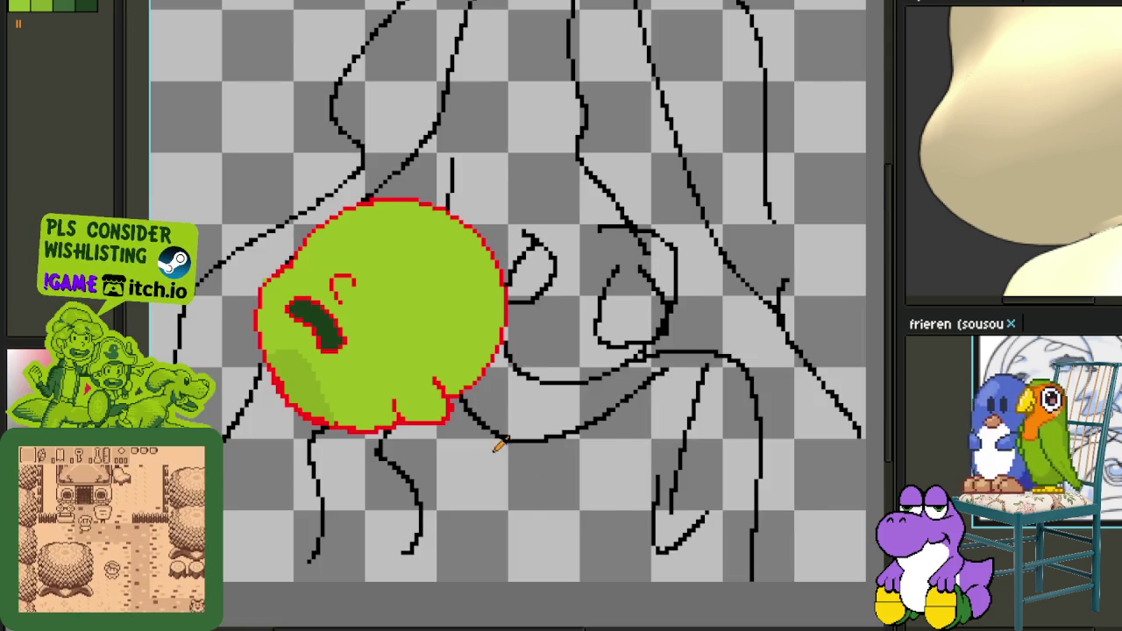
pyautogui.scroll(1, 500, 443)
pyautogui.scroll(1, 466, 254)
pyautogui.scroll(1, 466, 254)
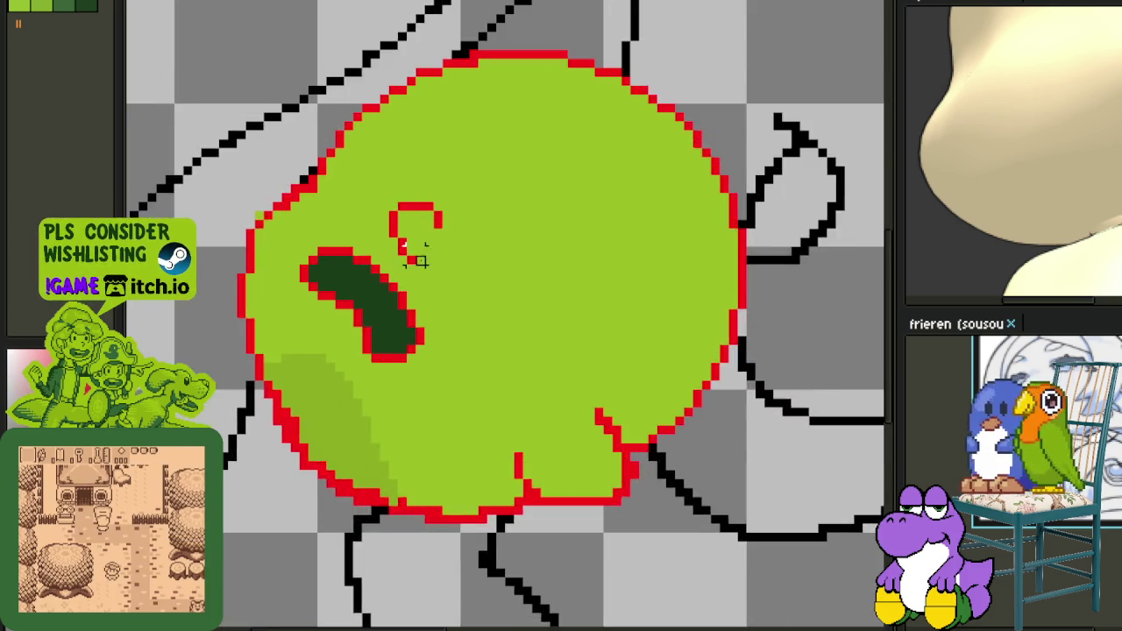
pyautogui.scroll(1, 416, 252)
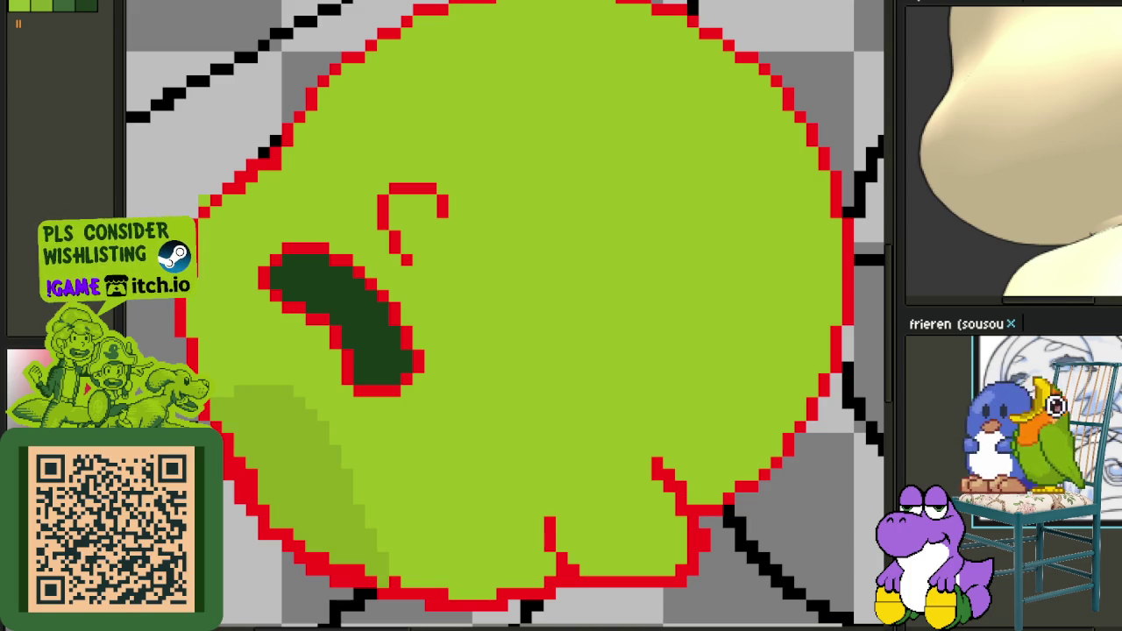
# Draw two parallel red diagonal strokes to the right of the hook.
pyautogui.scroll(1, 520, 240)
pyautogui.moveTo(500, 220); pyautogui.dragTo(609, 396)
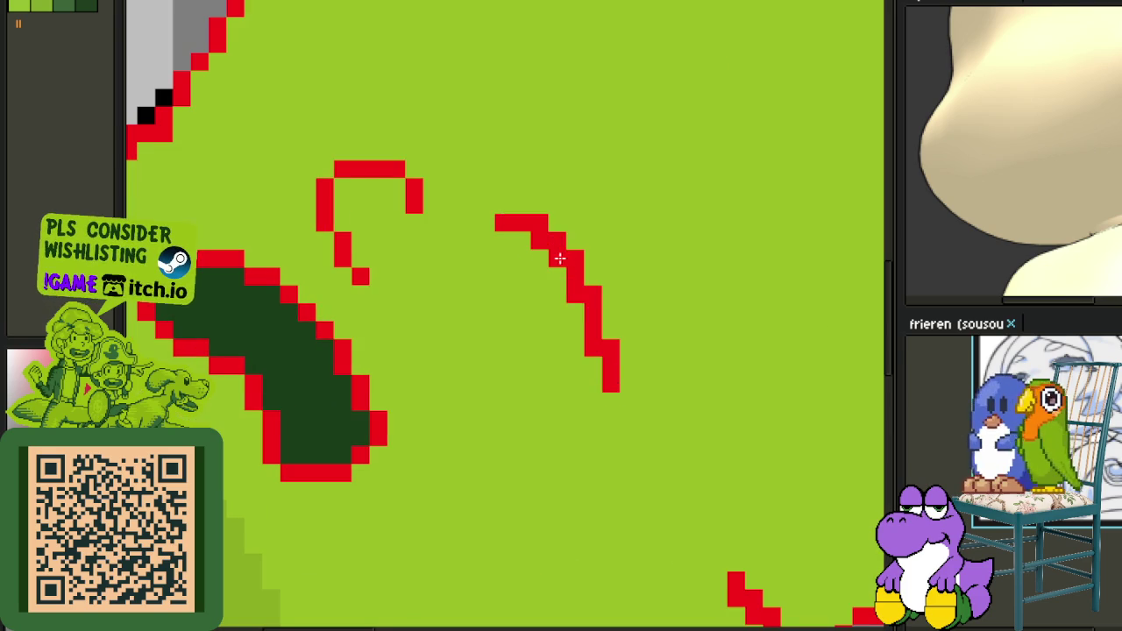
pyautogui.scroll(1, 556, 250)
pyautogui.click(607, 303)
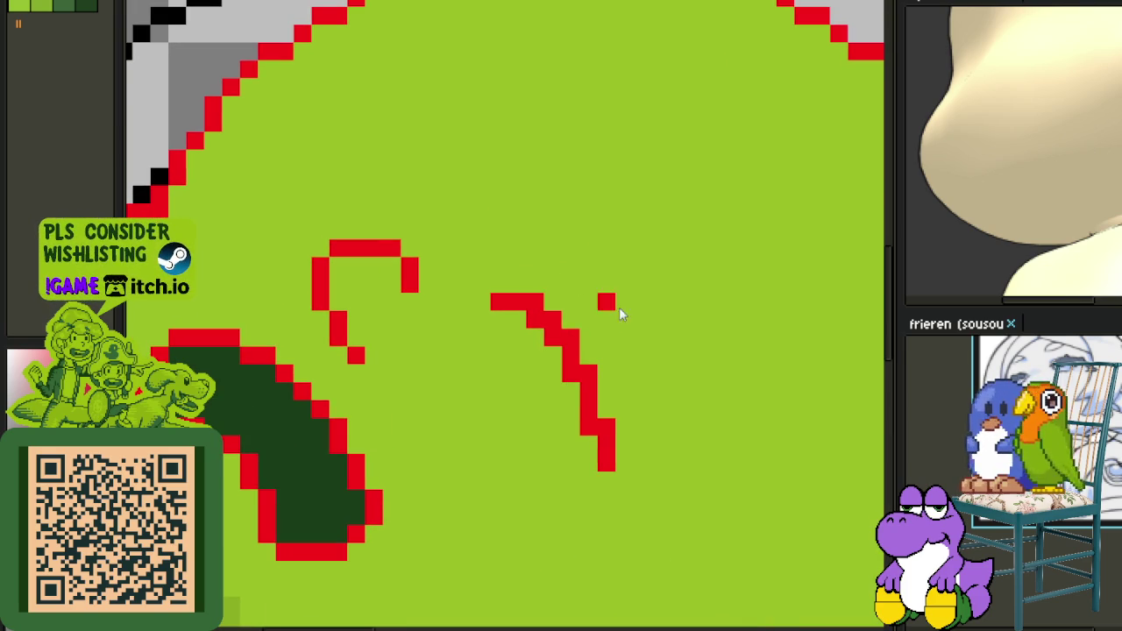
pyautogui.click(534, 265)
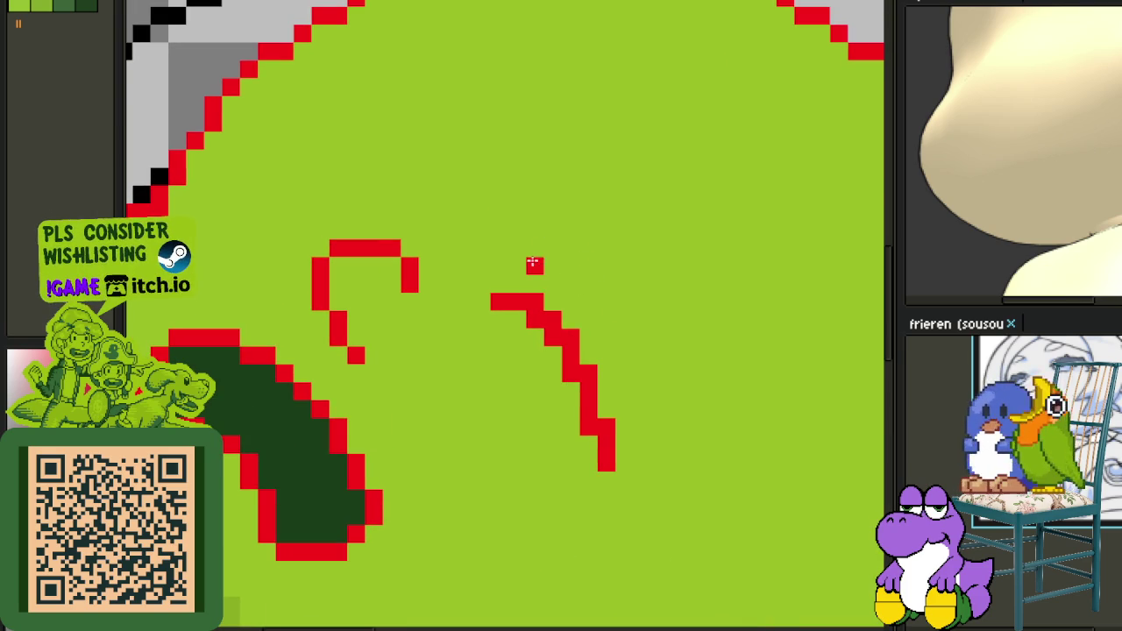
pyautogui.moveTo(533, 264); pyautogui.dragTo(656, 368)
pyautogui.moveTo(496, 307); pyautogui.dragTo(573, 395)
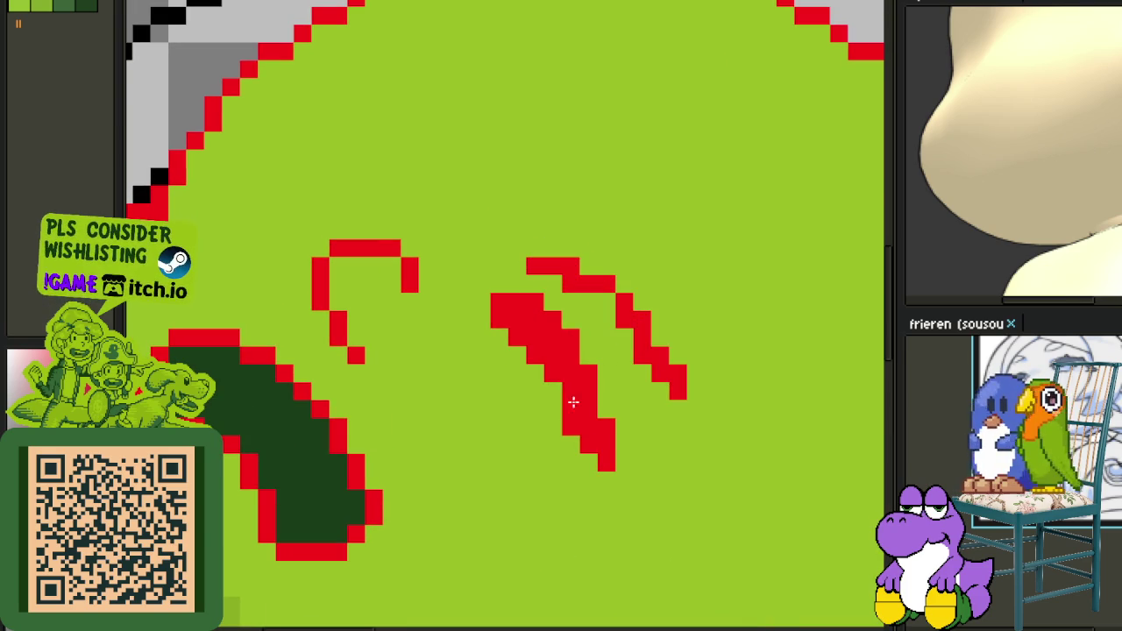
# Add a short red stroke running up-left above the hook and a small red mark beside it.
pyautogui.scroll(-5, 581, 371)
pyautogui.click(511, 289)
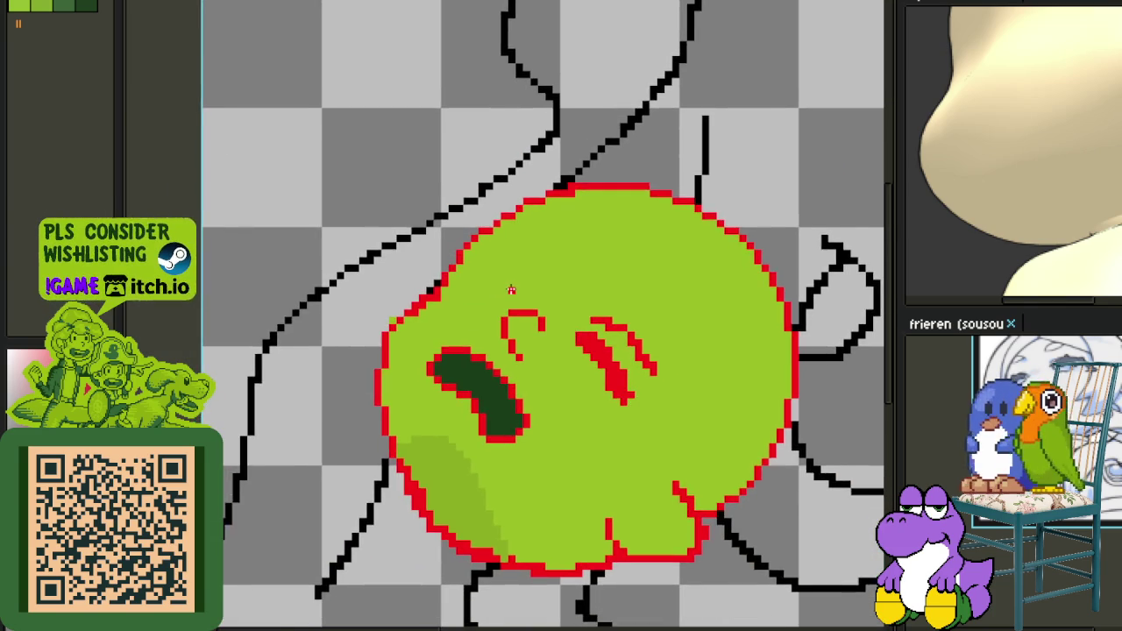
pyautogui.scroll(3, 511, 289)
pyautogui.moveTo(512, 296)
pyautogui.mouseDown()
pyautogui.moveTo(470, 234)
pyautogui.moveTo(499, 273)
pyautogui.moveTo(464, 243)
pyautogui.moveTo(513, 254)
pyautogui.moveTo(457, 221)
pyautogui.mouseUp()
pyautogui.moveTo(474, 308)
pyautogui.mouseDown()
pyautogui.moveTo(426, 254)
pyautogui.moveTo(454, 308)
pyautogui.moveTo(483, 255)
pyautogui.moveTo(476, 298)
pyautogui.mouseUp()
pyautogui.scroll(-4, 506, 294)
pyautogui.scroll(-2, 613, 336)
pyautogui.scroll(-1, 618, 346)
pyautogui.scroll(2, 627, 363)
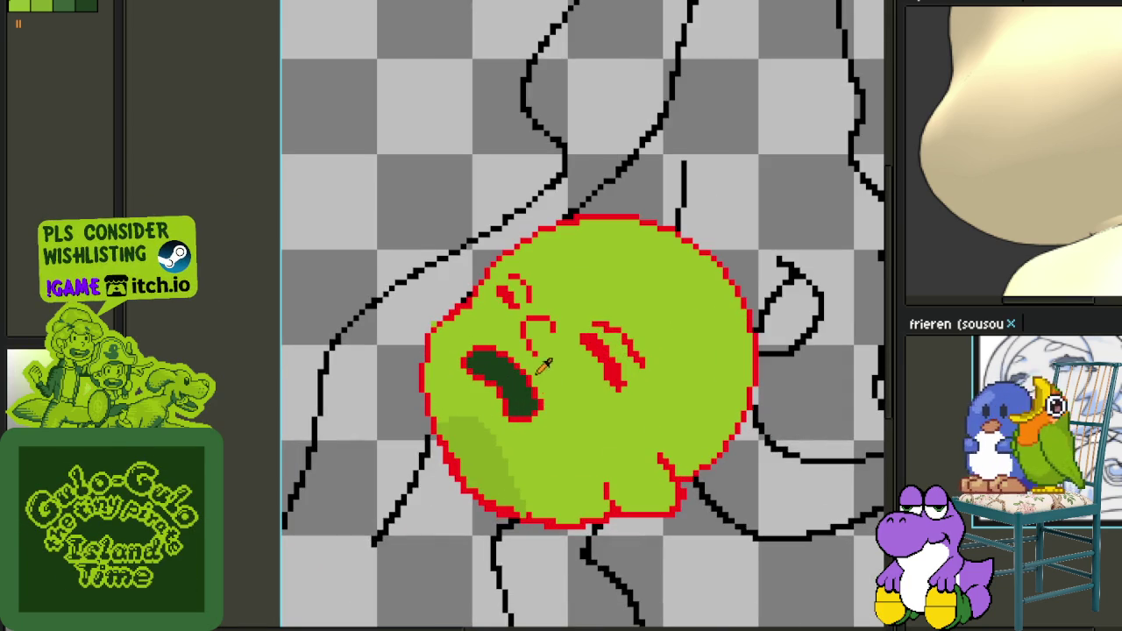
# Pencil along the dark shape's lower-right edge and repaint its stray pixels face green.
pyautogui.scroll(1, 544, 364)
pyautogui.scroll(1, 531, 395)
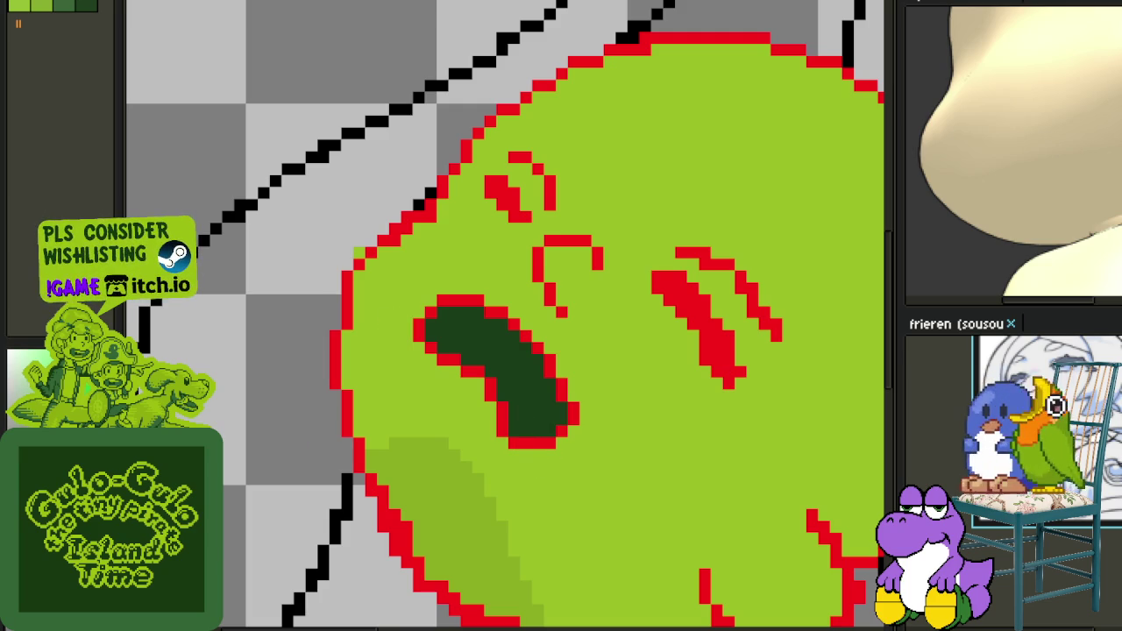
pyautogui.scroll(1, 534, 445)
pyautogui.moveTo(513, 456); pyautogui.dragTo(603, 363)
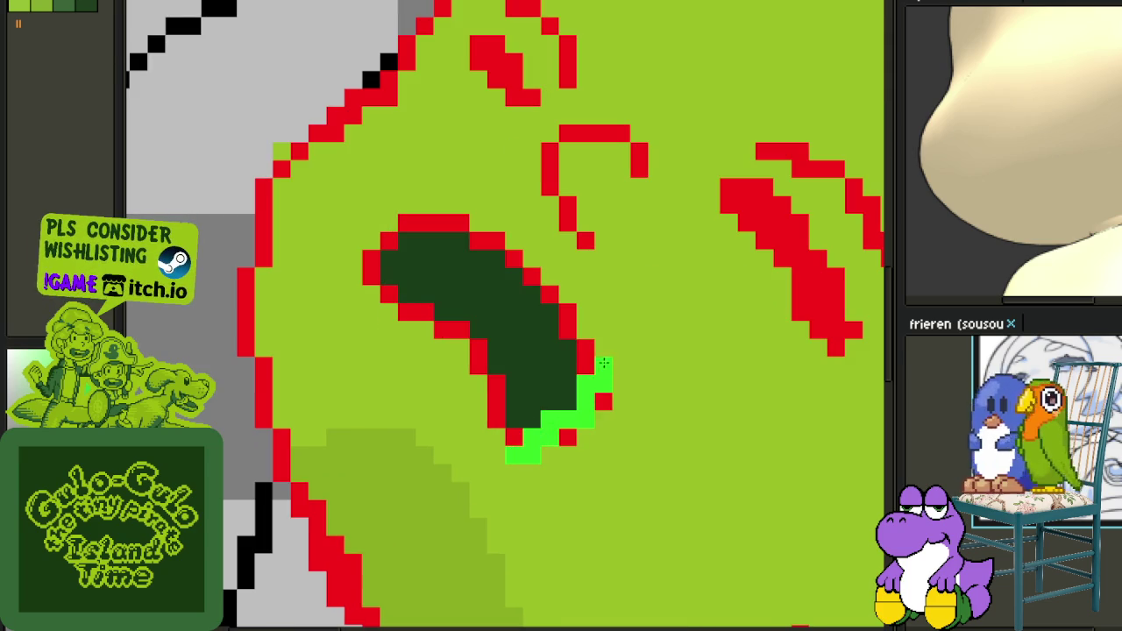
pyautogui.moveTo(568, 438)
pyautogui.mouseDown()
pyautogui.moveTo(603, 400)
pyautogui.moveTo(584, 386)
pyautogui.moveTo(568, 423)
pyautogui.mouseUp()
# Show the layers timeline with Tab, dismiss the layer options menu, then hide the timeline again.
pyautogui.scroll(-3, 629, 430)
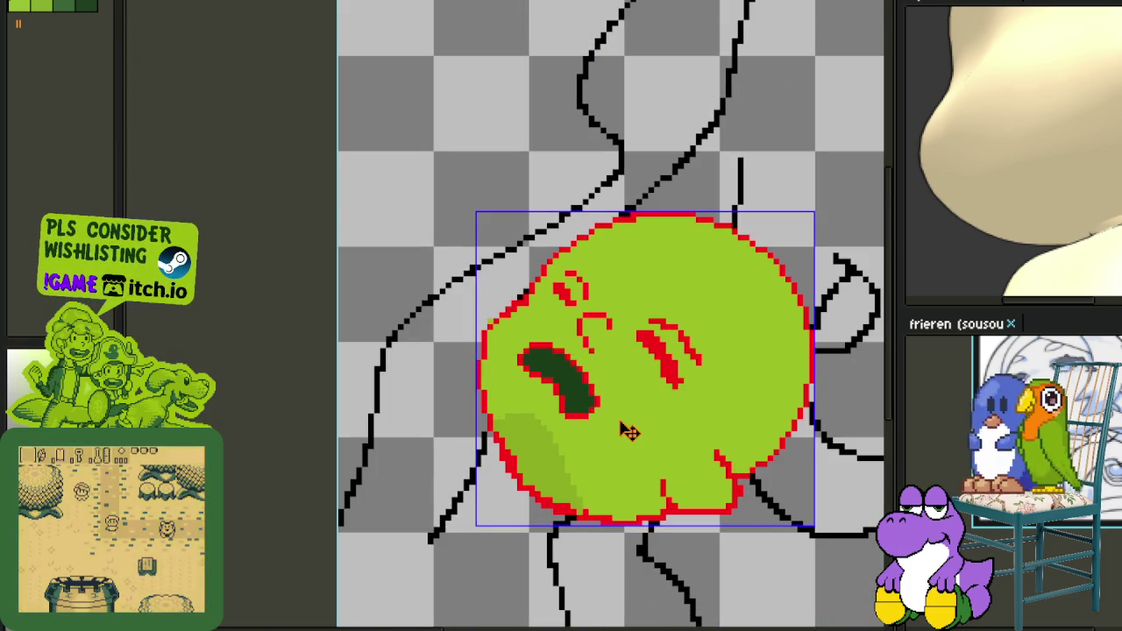
pyautogui.press('Tab')
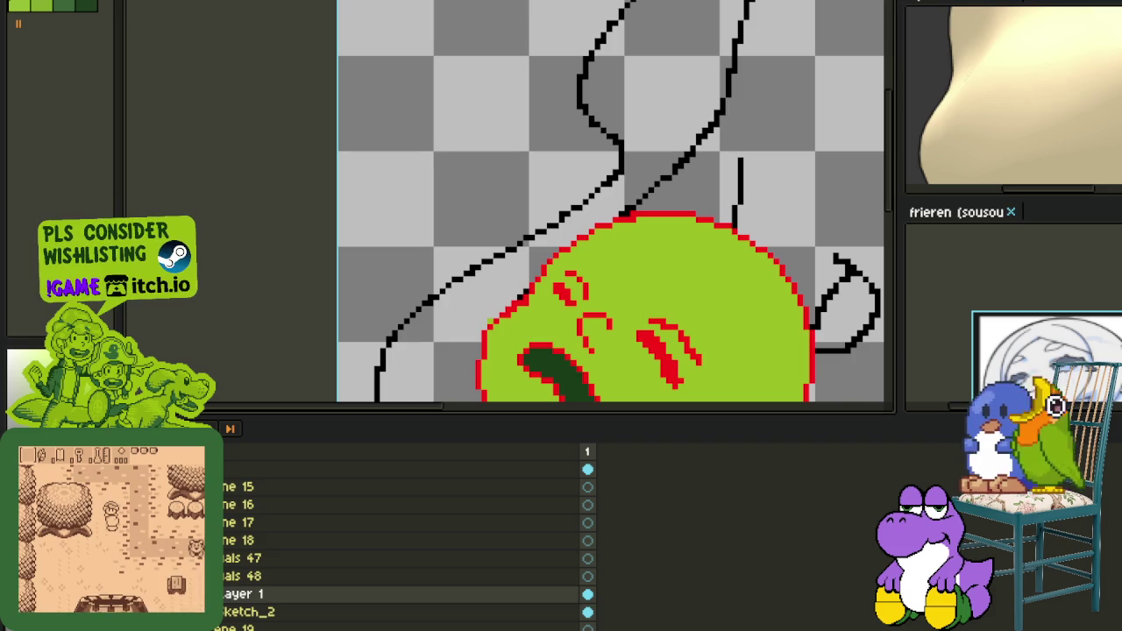
pyautogui.rightClick(227, 515)
pyautogui.click(380, 546)
pyautogui.press('Tab')
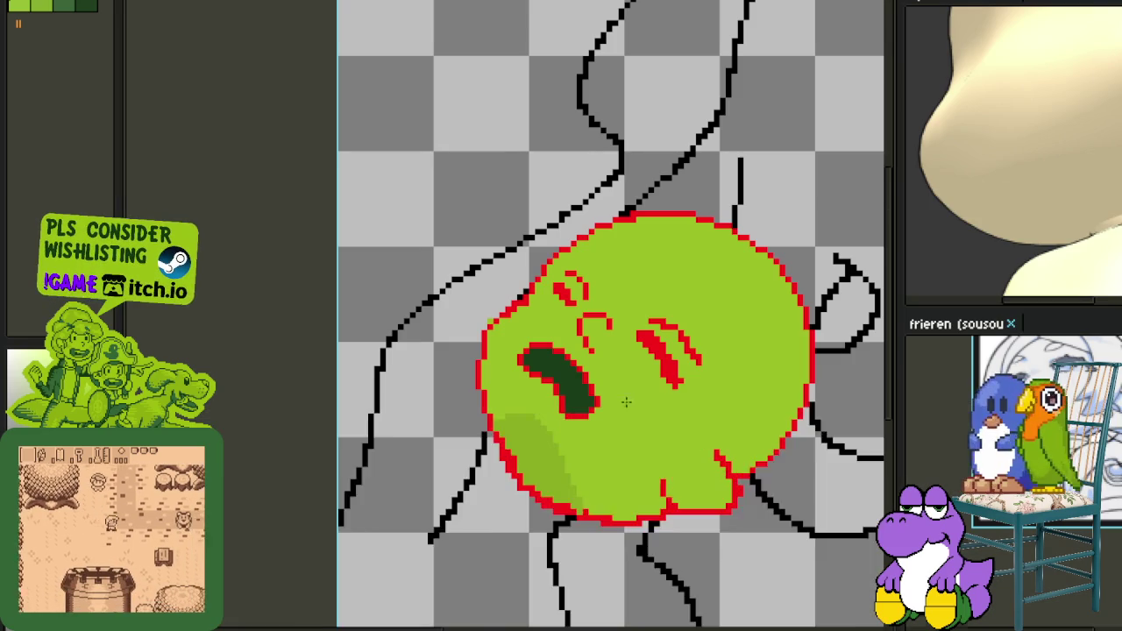
pyautogui.scroll(2, 571, 371)
pyautogui.scroll(2, 496, 320)
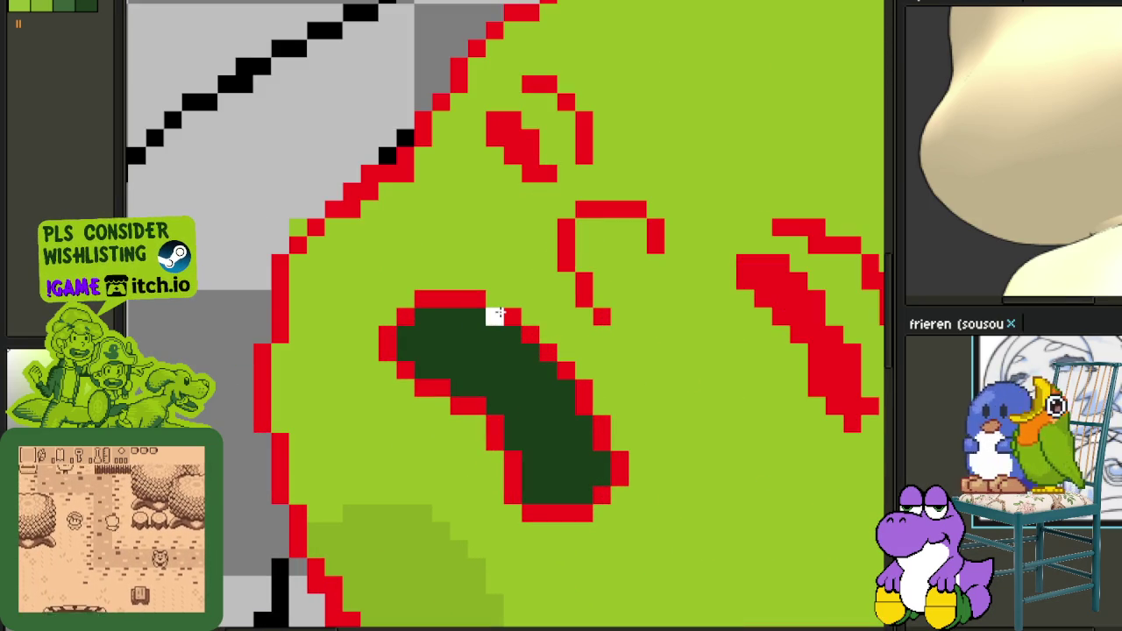
# Draw a one-pixel white edge along the mouth's top, right side and lower right, undoing the last stroke.
pyautogui.moveTo(495, 317); pyautogui.dragTo(536, 353)
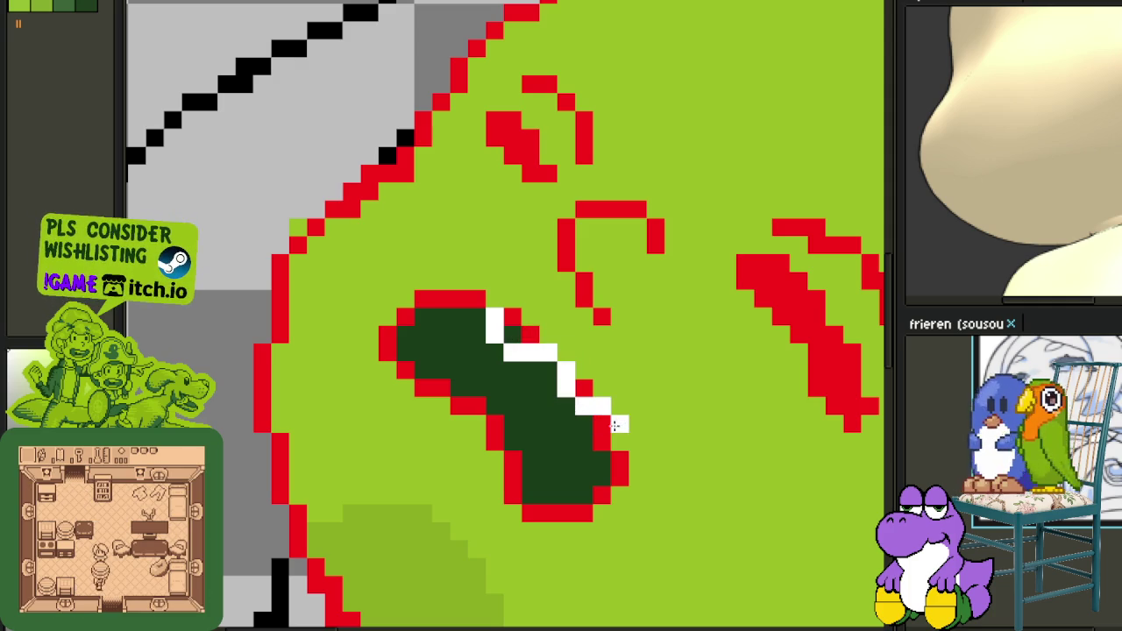
pyautogui.moveTo(617, 425); pyautogui.dragTo(618, 447)
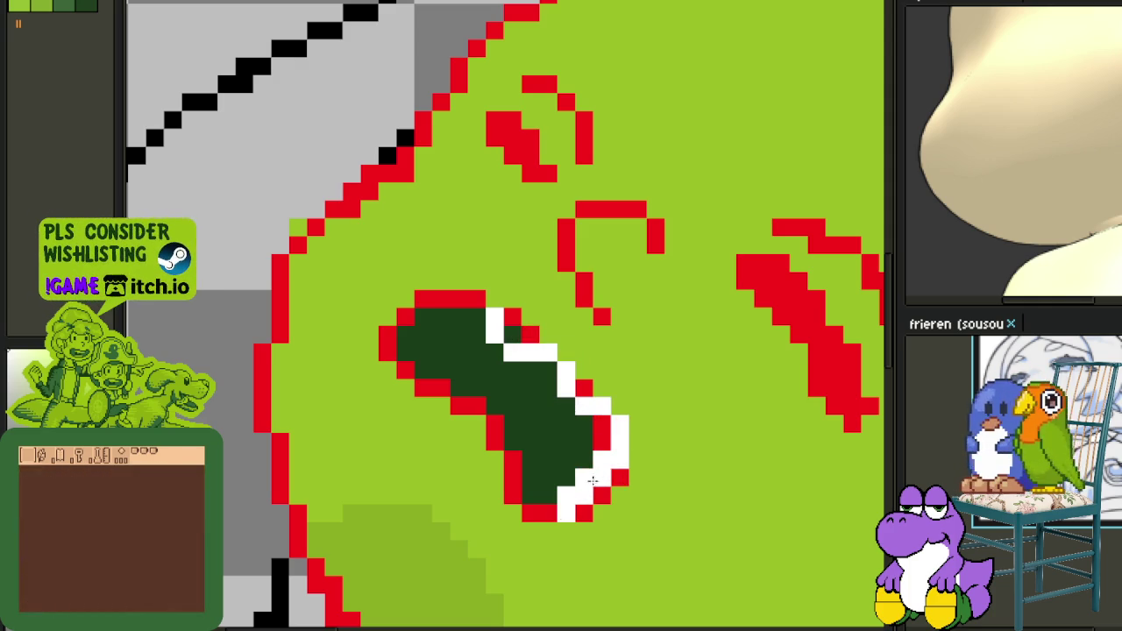
pyautogui.moveTo(605, 462)
pyautogui.mouseDown()
pyautogui.moveTo(542, 541)
pyautogui.moveTo(558, 526)
pyautogui.moveTo(368, 370)
pyautogui.moveTo(496, 315)
pyautogui.moveTo(488, 337)
pyautogui.moveTo(423, 334)
pyautogui.mouseUp()
pyautogui.hotkey('ctrl', 'z')
pyautogui.scroll(-3, 423, 333)
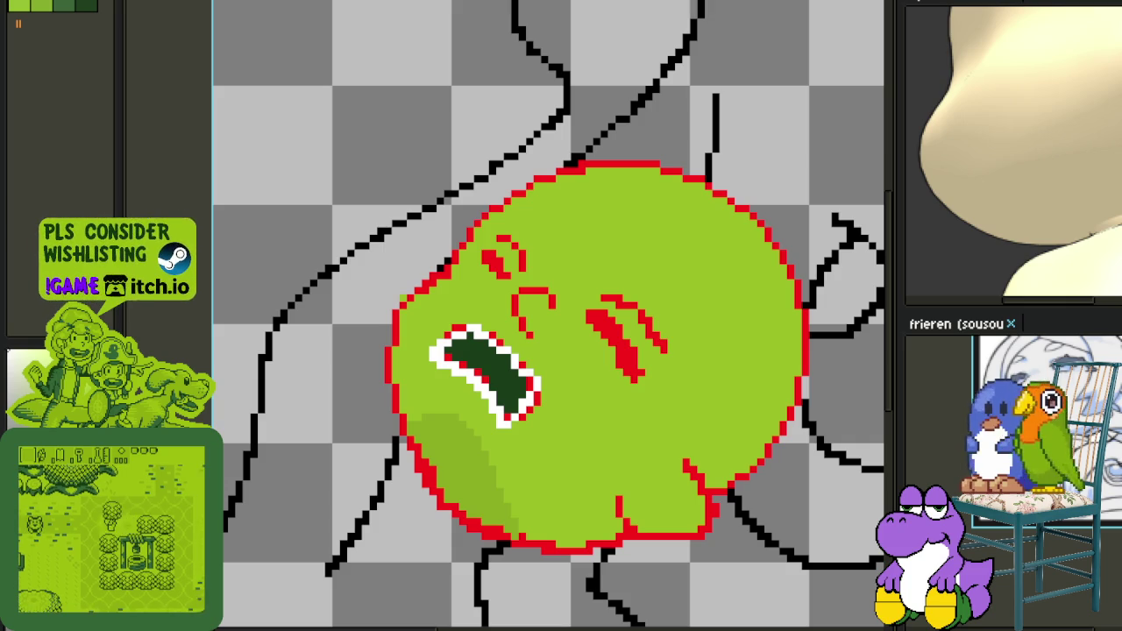
pyautogui.scroll(2, 498, 377)
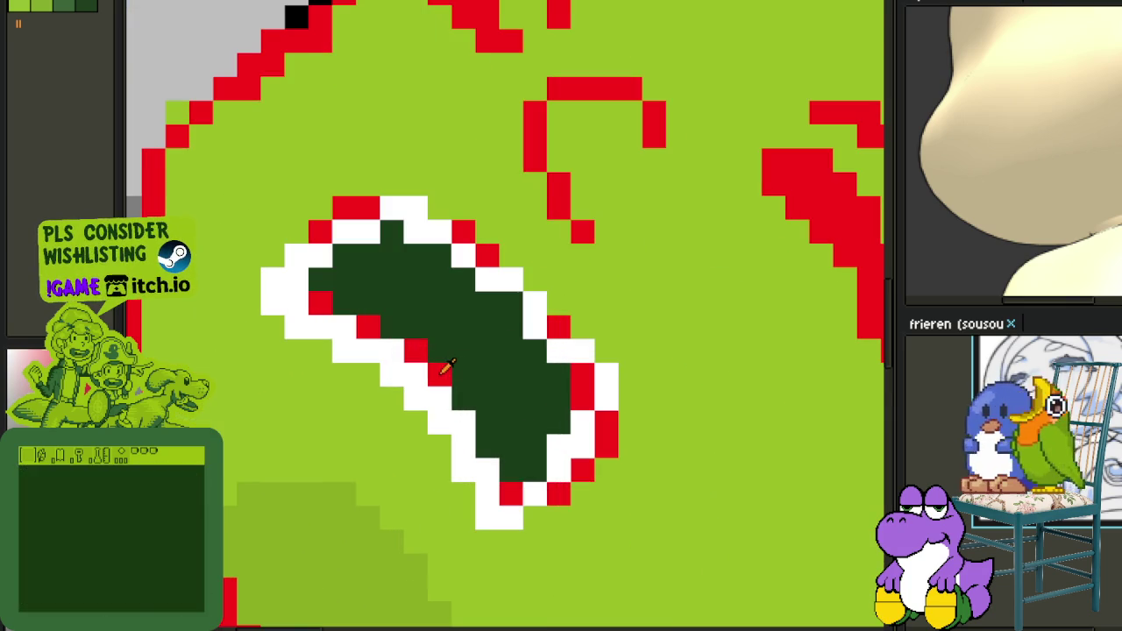
# Bucket-fill the mouth interior with face green and clear its remaining dark pixels.
pyautogui.click(520, 376)
pyautogui.keyDown('alt'); pyautogui.click(581, 313); pyautogui.keyUp('alt')
pyautogui.click(514, 375)
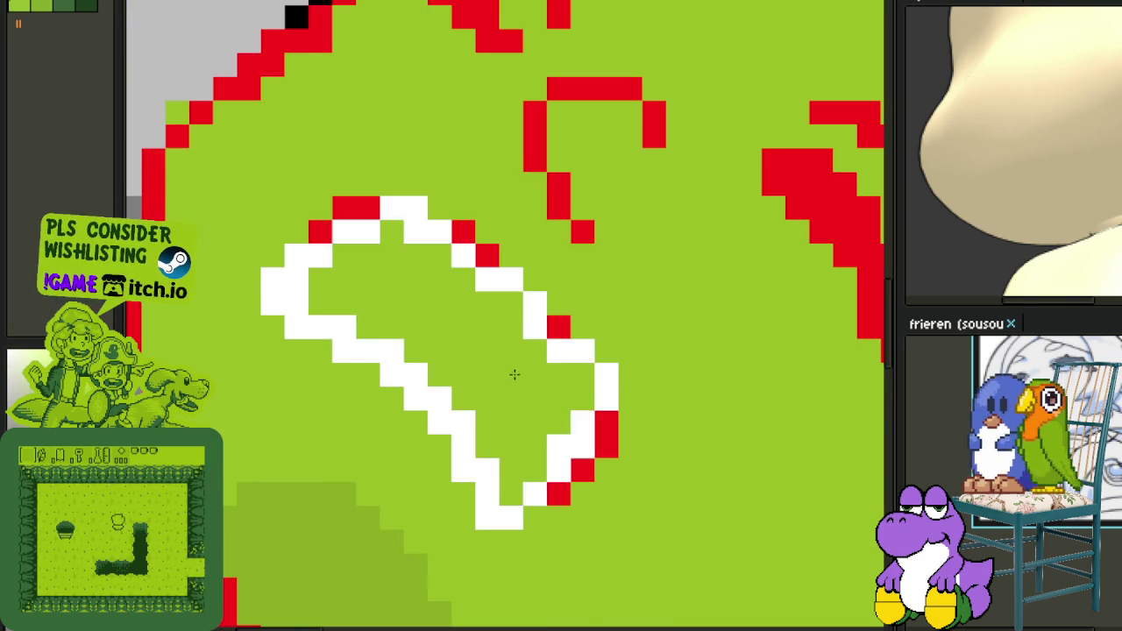
pyautogui.scroll(-2, 515, 374)
pyautogui.scroll(1, 561, 386)
pyautogui.scroll(1, 561, 386)
# Repaint stray red pixels inside the outline green and clean red off its top-left corner.
pyautogui.click(498, 433)
pyautogui.click(498, 308)
pyautogui.click(445, 254)
pyautogui.click(428, 237)
pyautogui.click(341, 220)
pyautogui.click(356, 220)
pyautogui.click(320, 239)
pyautogui.click(339, 239)
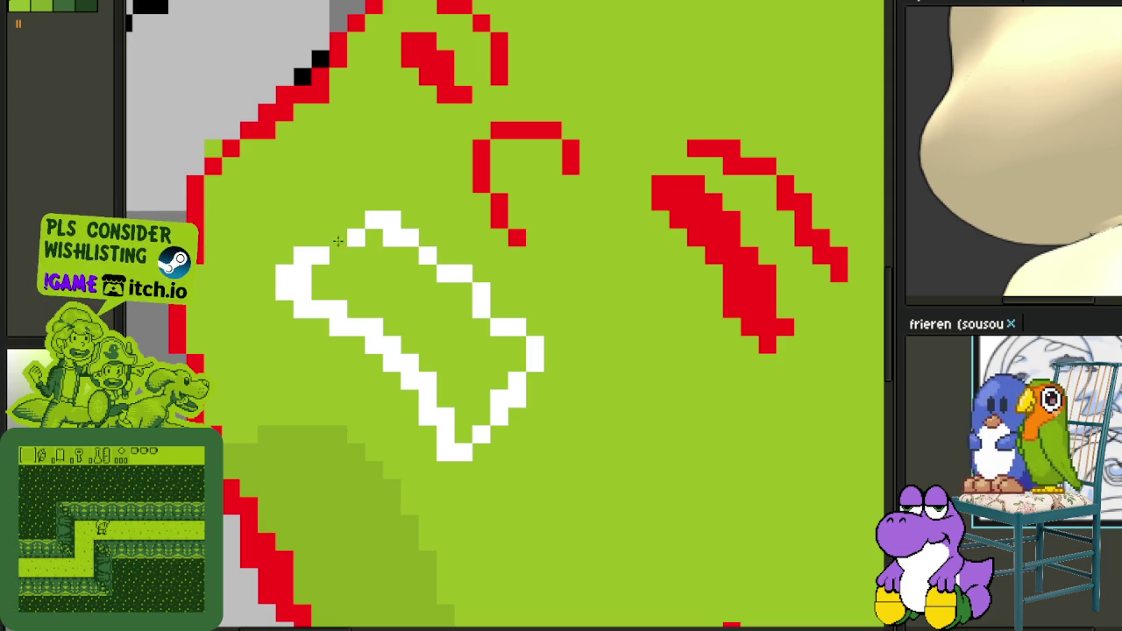
pyautogui.scroll(-2, 389, 238)
pyautogui.scroll(-1, 467, 364)
pyautogui.scroll(1, 468, 364)
pyautogui.scroll(2, 459, 301)
pyautogui.scroll(2, 459, 306)
# Move the outline's right edge one pixel inward, remove stray white pixels, and redraw its lower-left diagonal.
pyautogui.click(461, 335)
pyautogui.click(461, 360)
pyautogui.keyDown('alt'); pyautogui.click(497, 306); pyautogui.keyUp('alt')
pyautogui.moveTo(485, 333); pyautogui.dragTo(485, 368)
pyautogui.click(464, 310)
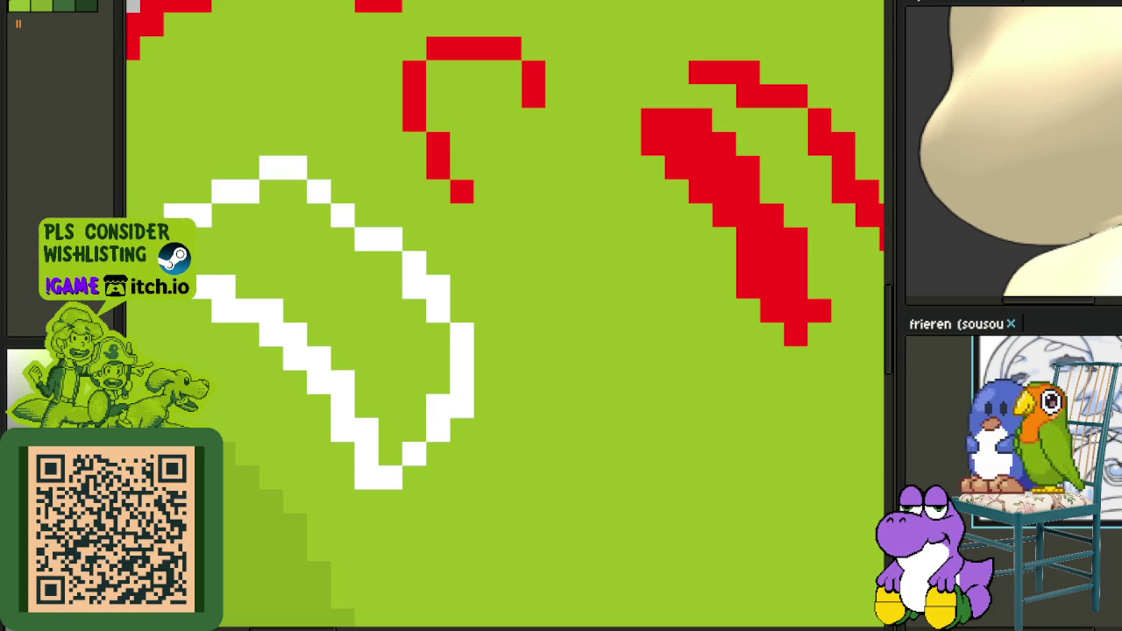
pyautogui.keyDown('alt'); pyautogui.click(413, 317); pyautogui.keyUp('alt')
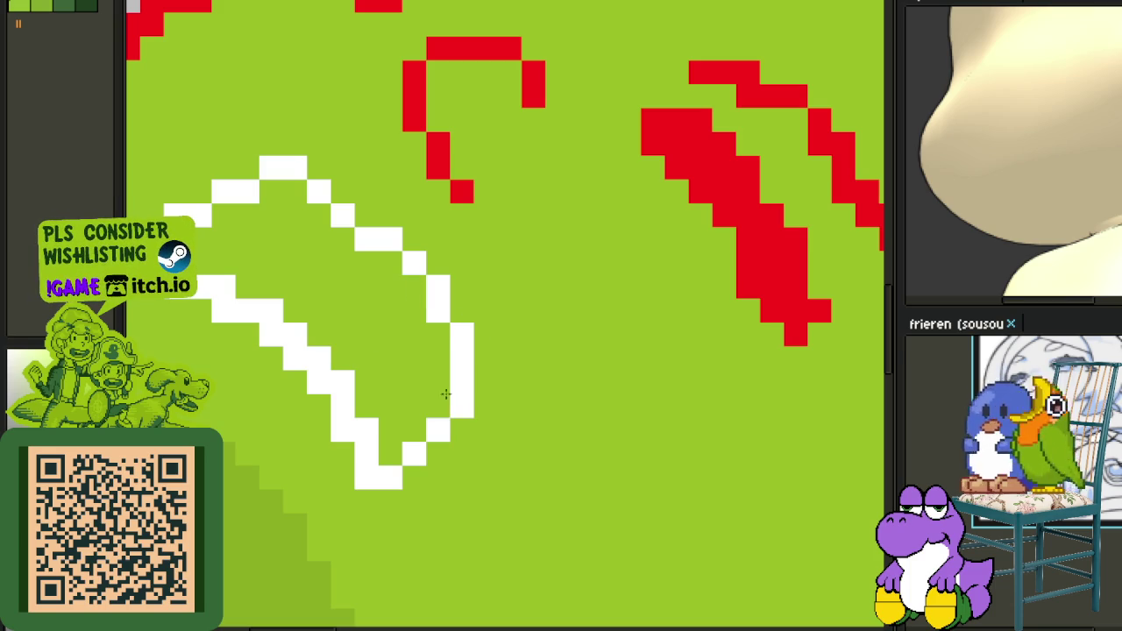
pyautogui.click(360, 424)
pyautogui.moveTo(354, 379)
pyautogui.mouseDown()
pyautogui.moveTo(310, 333)
pyautogui.moveTo(219, 281)
pyautogui.moveTo(372, 342)
pyautogui.moveTo(311, 319)
pyautogui.moveTo(296, 339)
pyautogui.mouseUp()
pyautogui.click(222, 310)
pyautogui.click(343, 342)
pyautogui.keyDown('alt'); pyautogui.click(332, 324); pyautogui.keyUp('alt')
# Open Replace Color with Shift+R to swap white #FFFFFF for red #FF0000.
pyautogui.scroll(-5, 435, 344)
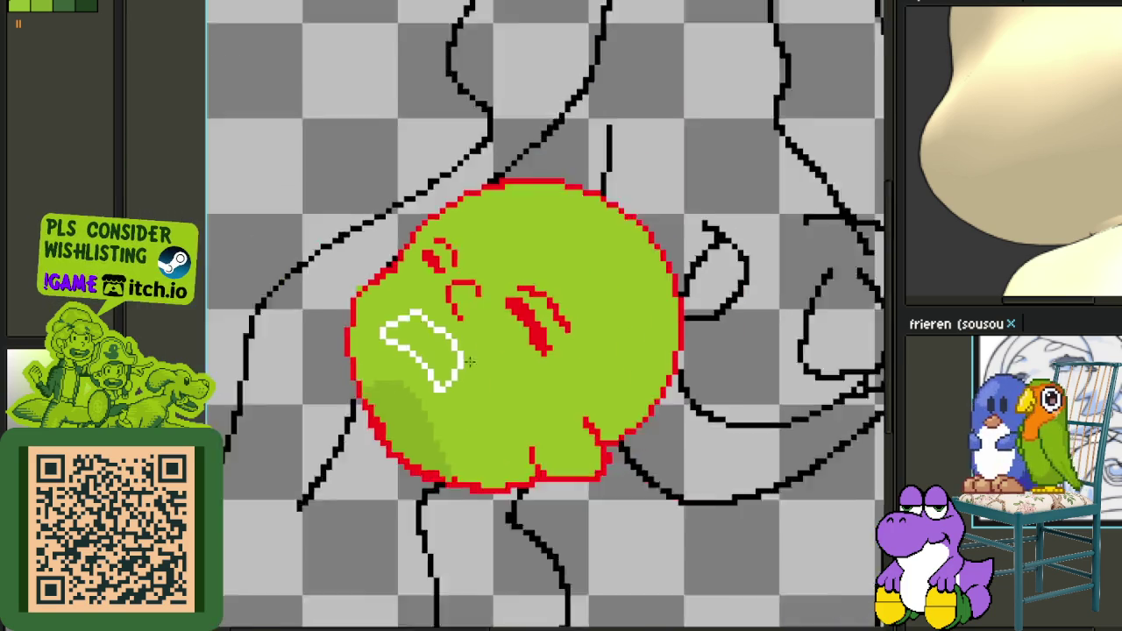
pyautogui.scroll(2, 468, 387)
pyautogui.scroll(2, 456, 346)
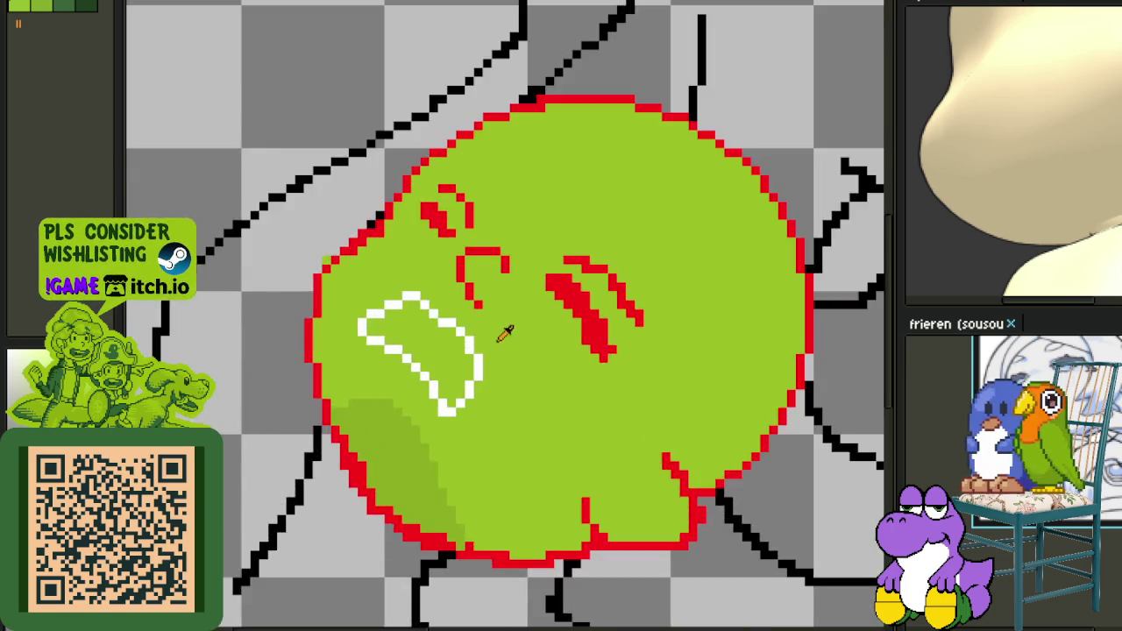
pyautogui.scroll(1, 506, 334)
pyautogui.hotkey('shift', 'r')
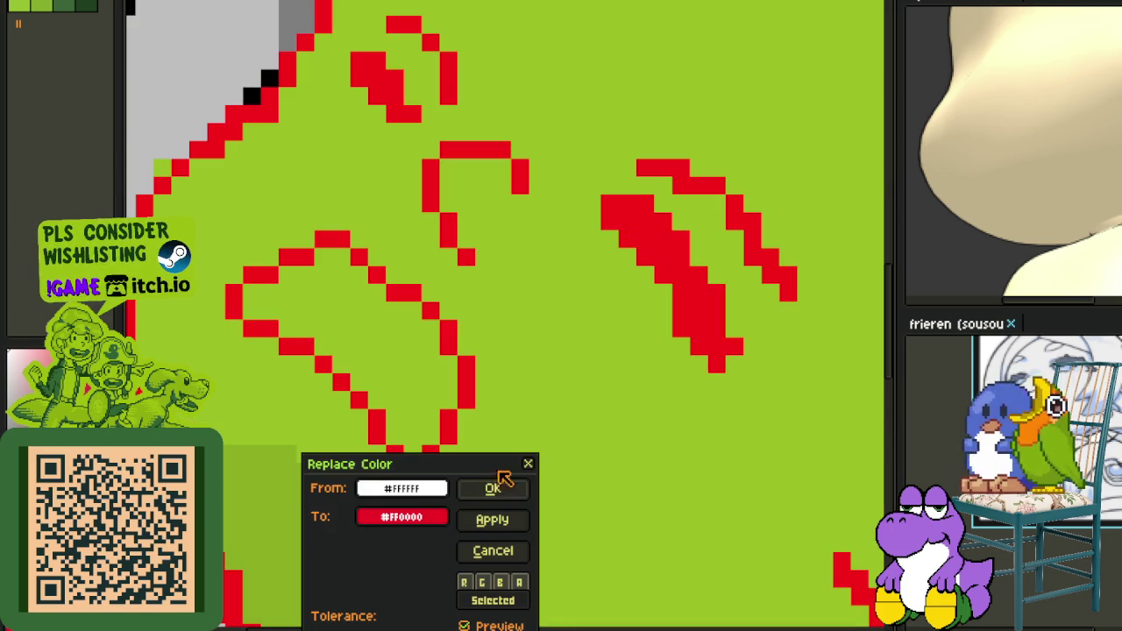
# Confirm Replace Color so the white mouth outline becomes red.
pyautogui.click(500, 484)
pyautogui.scroll(-1, 452, 430)
pyautogui.scroll(-1, 451, 429)
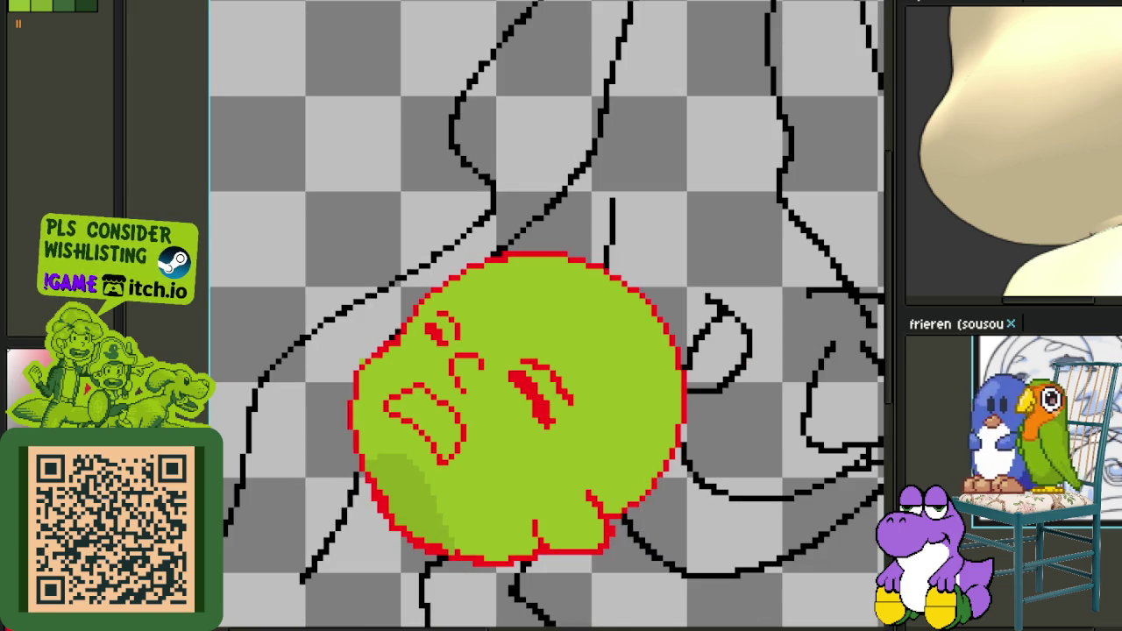
# Draw a first small red hook below the right eye, then select and delete it.
pyautogui.scroll(1, 635, 446)
pyautogui.scroll(1, 461, 389)
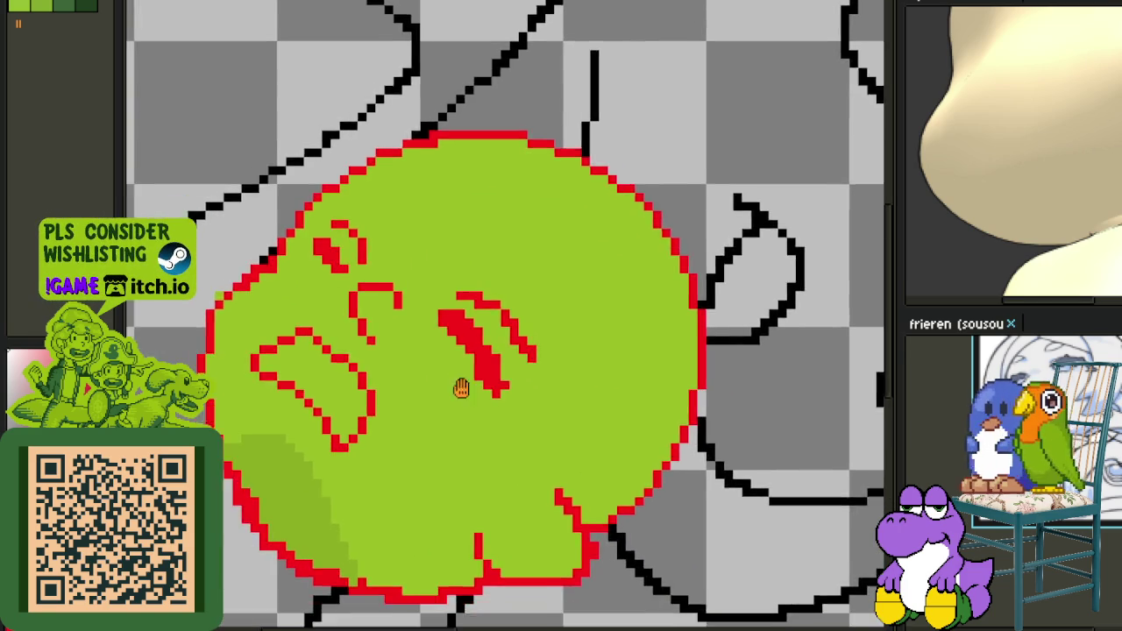
pyautogui.scroll(2, 501, 371)
pyautogui.moveTo(514, 401); pyautogui.dragTo(447, 366)
pyautogui.click(483, 413)
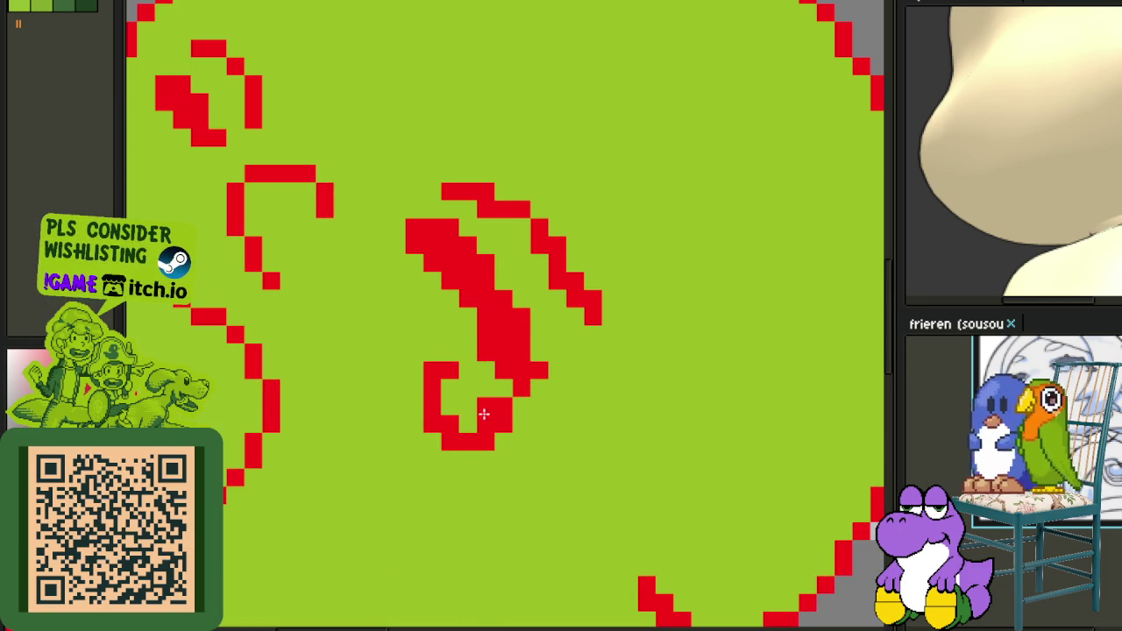
pyautogui.moveTo(478, 387); pyautogui.dragTo(480, 421)
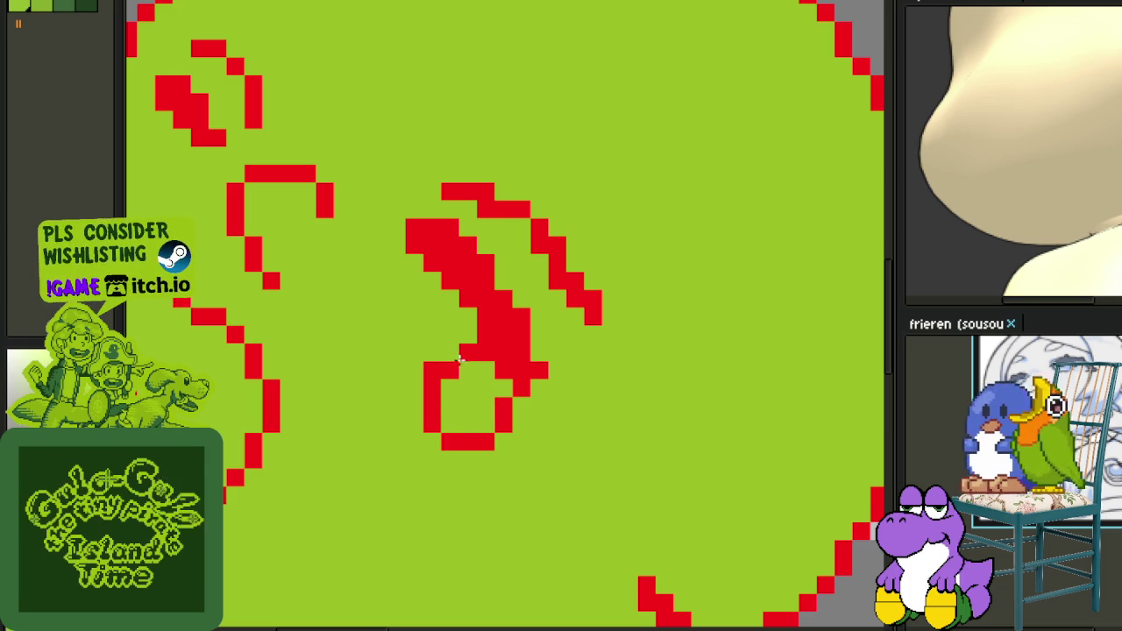
pyautogui.scroll(-1, 439, 372)
pyautogui.scroll(-1, 509, 394)
pyautogui.scroll(-1, 545, 399)
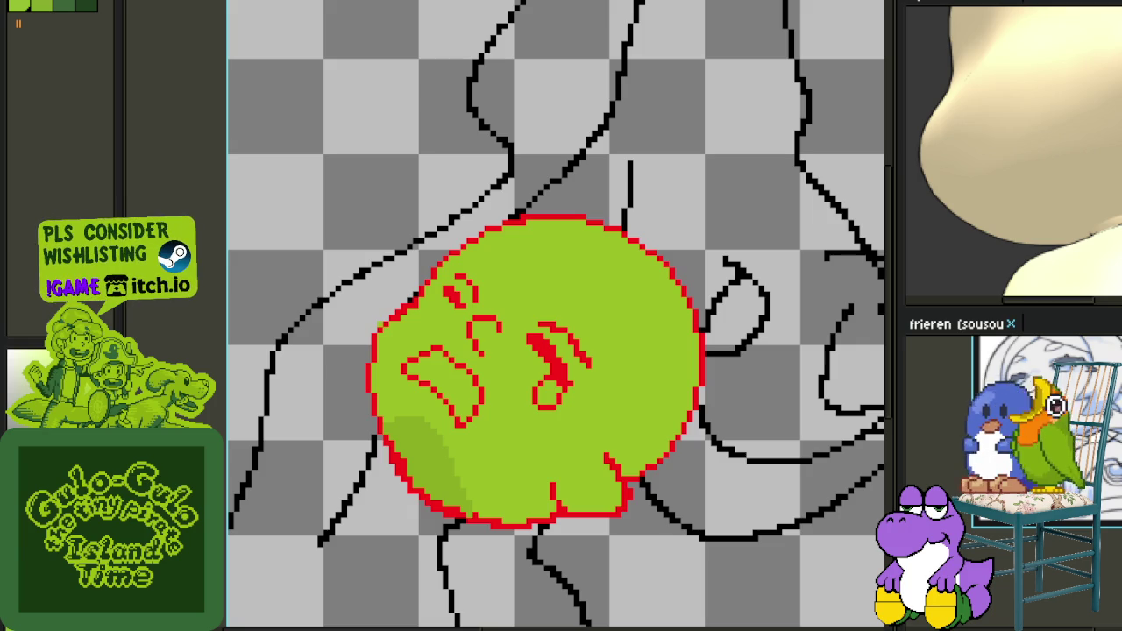
pyautogui.scroll(1, 561, 368)
pyautogui.scroll(1, 525, 350)
pyautogui.scroll(1, 517, 340)
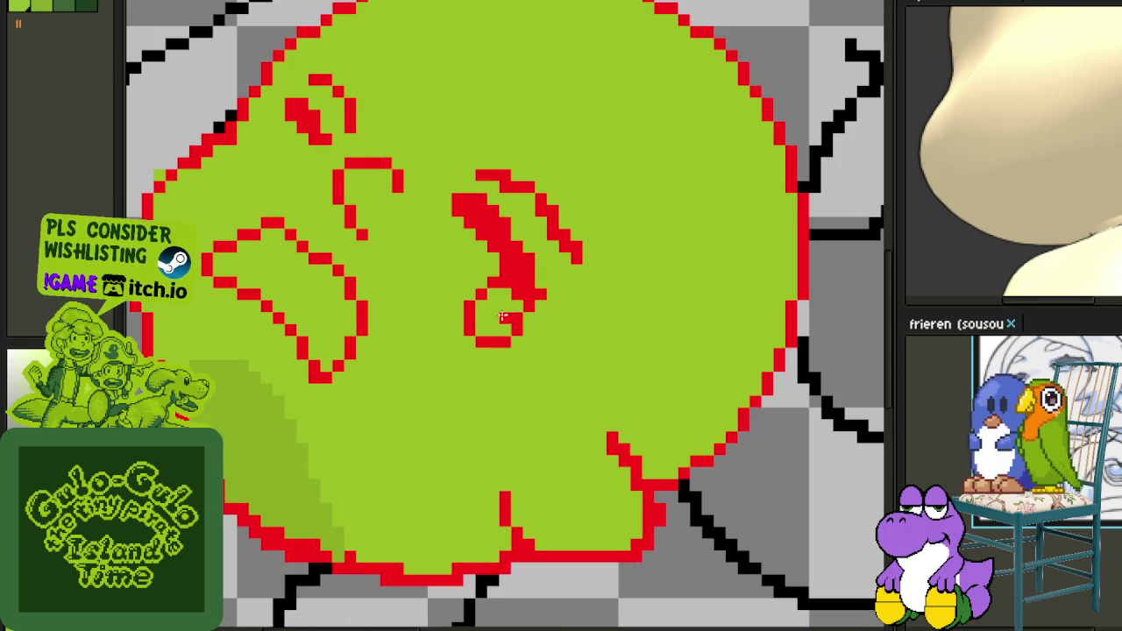
pyautogui.moveTo(452, 275); pyautogui.dragTo(579, 386)
pyautogui.press('Delete')
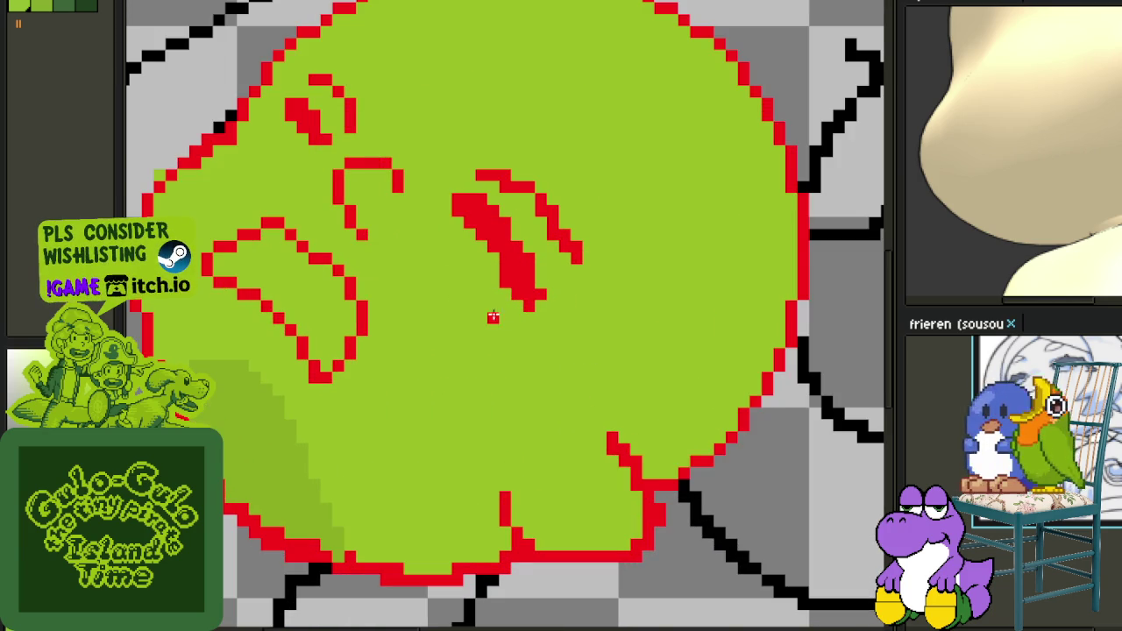
# Draw a larger red loop below the eye and tidy its edges and corners.
pyautogui.moveTo(492, 305)
pyautogui.mouseDown()
pyautogui.moveTo(556, 345)
pyautogui.moveTo(528, 303)
pyautogui.moveTo(552, 351)
pyautogui.mouseUp()
pyautogui.scroll(1, 548, 348)
pyautogui.hotkey('ctrl', 'z')
pyautogui.moveTo(526, 313); pyautogui.dragTo(526, 290)
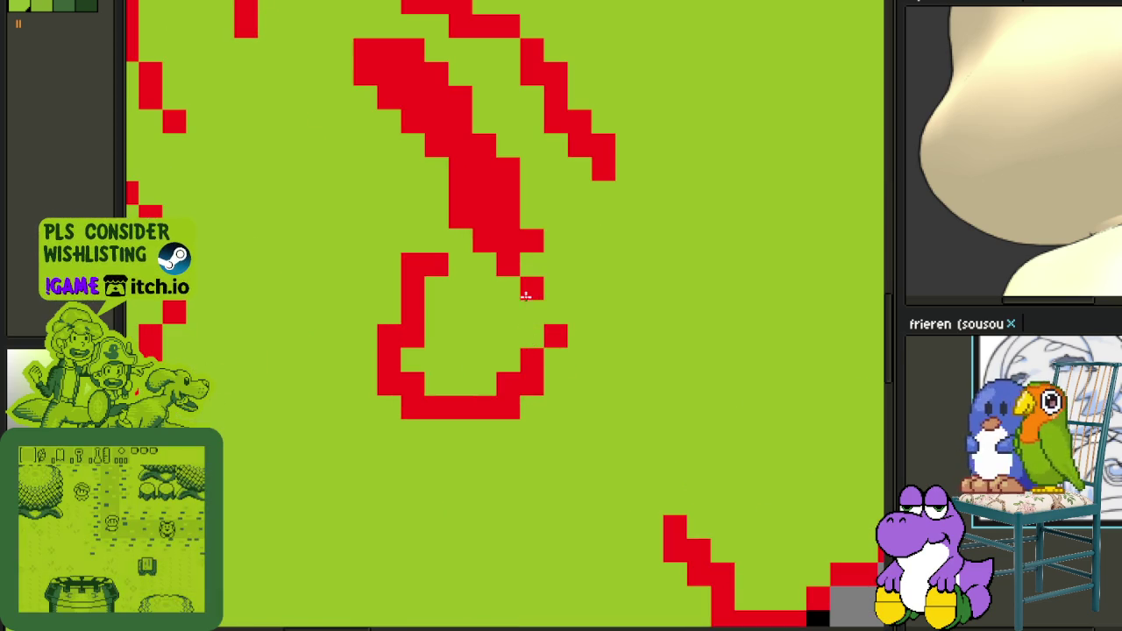
pyautogui.hotkey('ctrl', 'z')
pyautogui.moveTo(532, 336)
pyautogui.mouseDown()
pyautogui.moveTo(533, 371)
pyautogui.moveTo(488, 406)
pyautogui.moveTo(509, 384)
pyautogui.mouseUp()
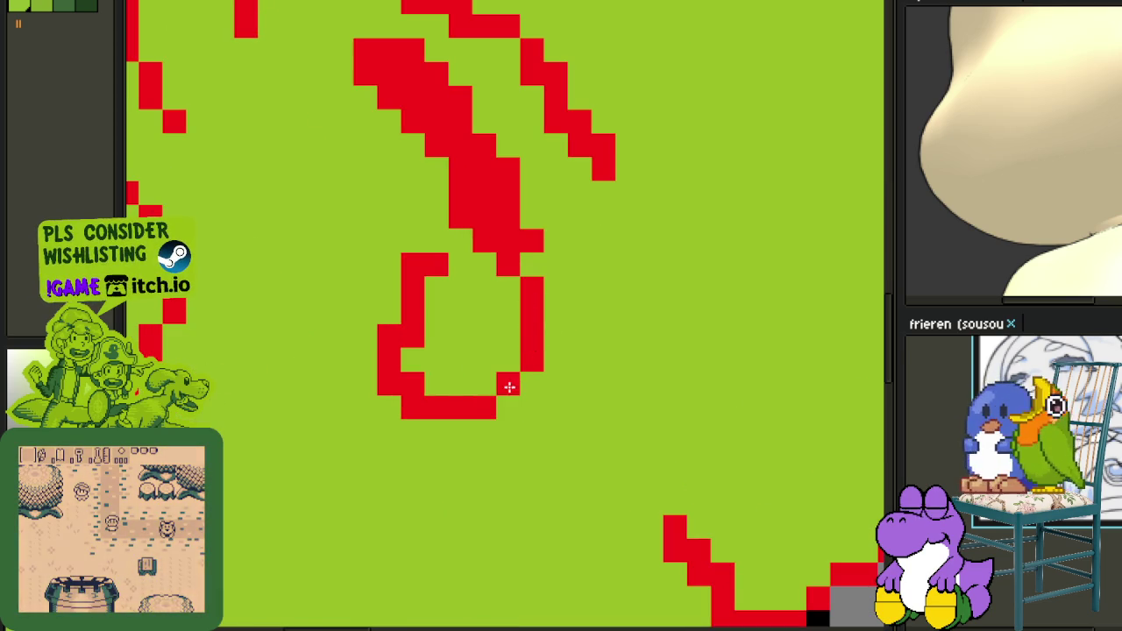
pyautogui.click(412, 383)
pyautogui.rightClick(389, 383)
pyautogui.rightClick(413, 405)
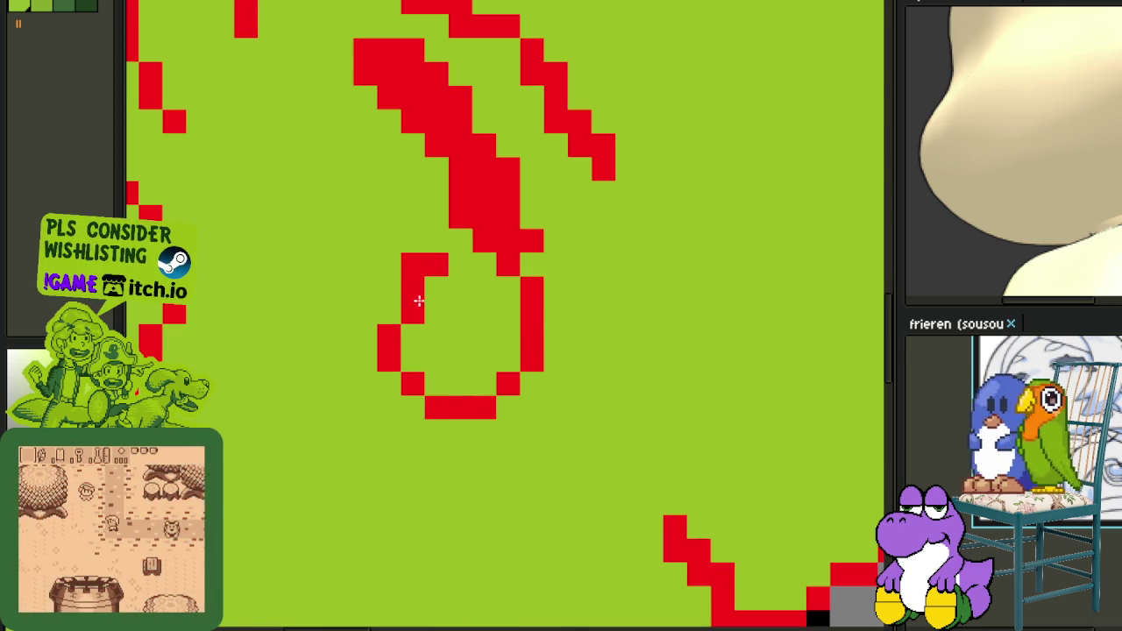
pyautogui.rightClick(413, 265)
pyautogui.scroll(-3, 480, 273)
pyautogui.scroll(1, 550, 356)
pyautogui.scroll(1, 500, 346)
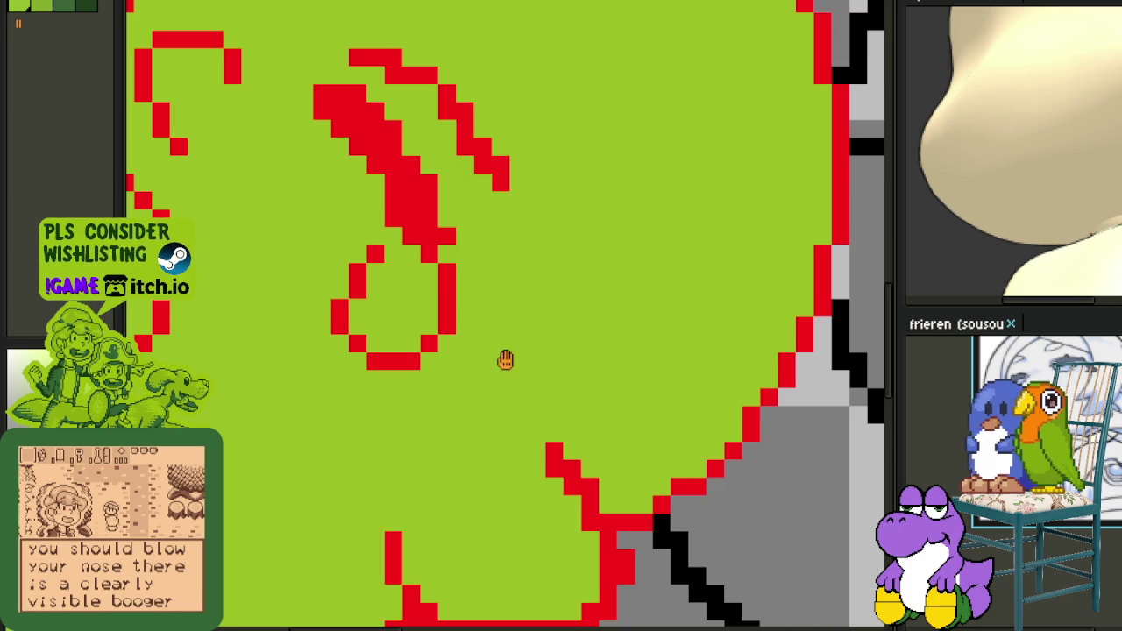
pyautogui.scroll(1, 504, 357)
# Add a second small red loop further right and smooth its outline pixels.
pyautogui.moveTo(605, 250); pyautogui.dragTo(588, 303)
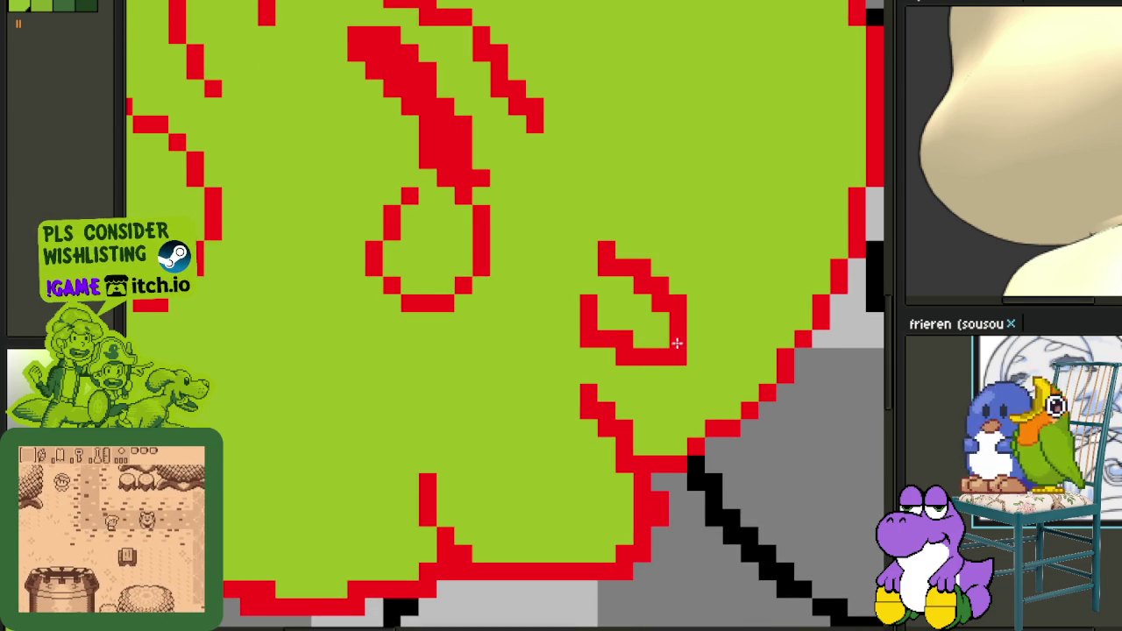
pyautogui.rightClick(639, 333)
pyautogui.rightClick(624, 338)
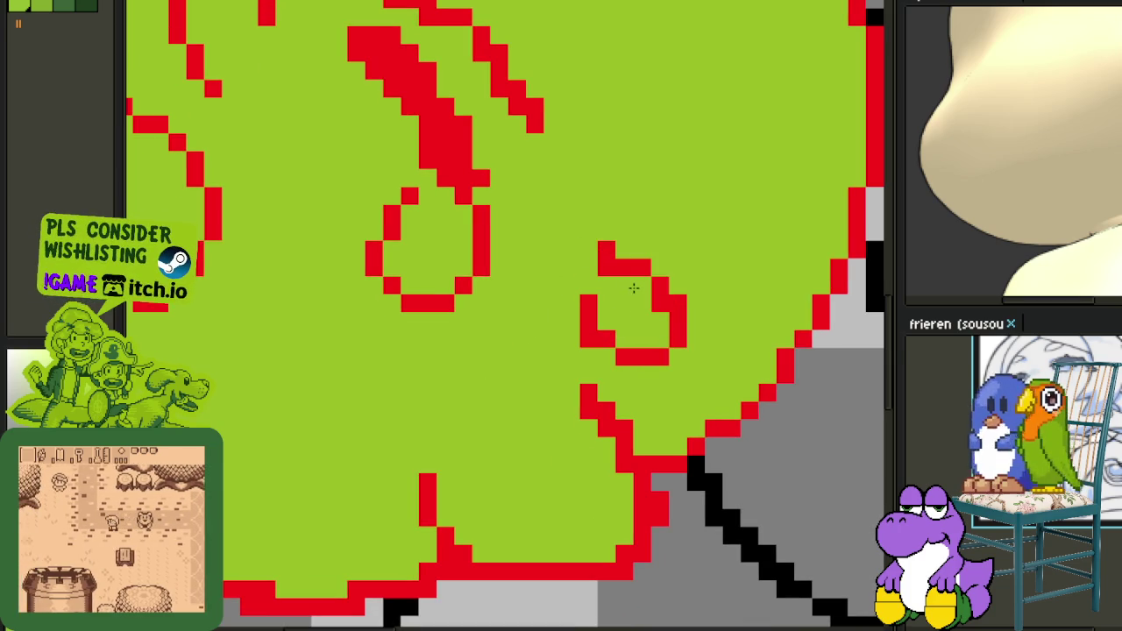
pyautogui.rightClick(606, 262)
pyautogui.rightClick(585, 337)
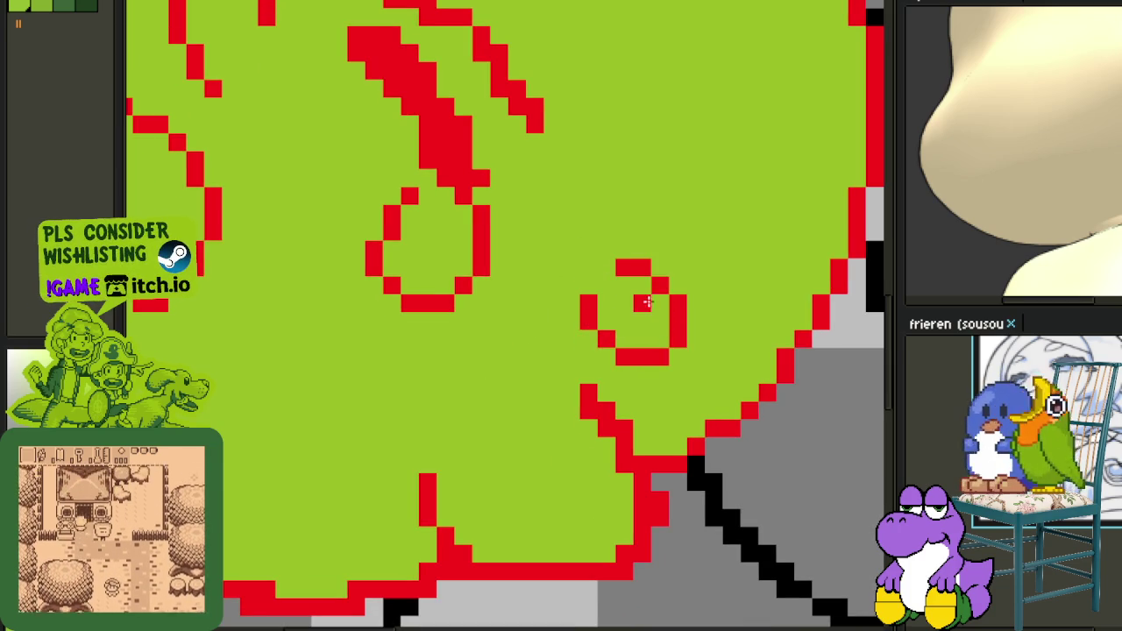
pyautogui.click(663, 299)
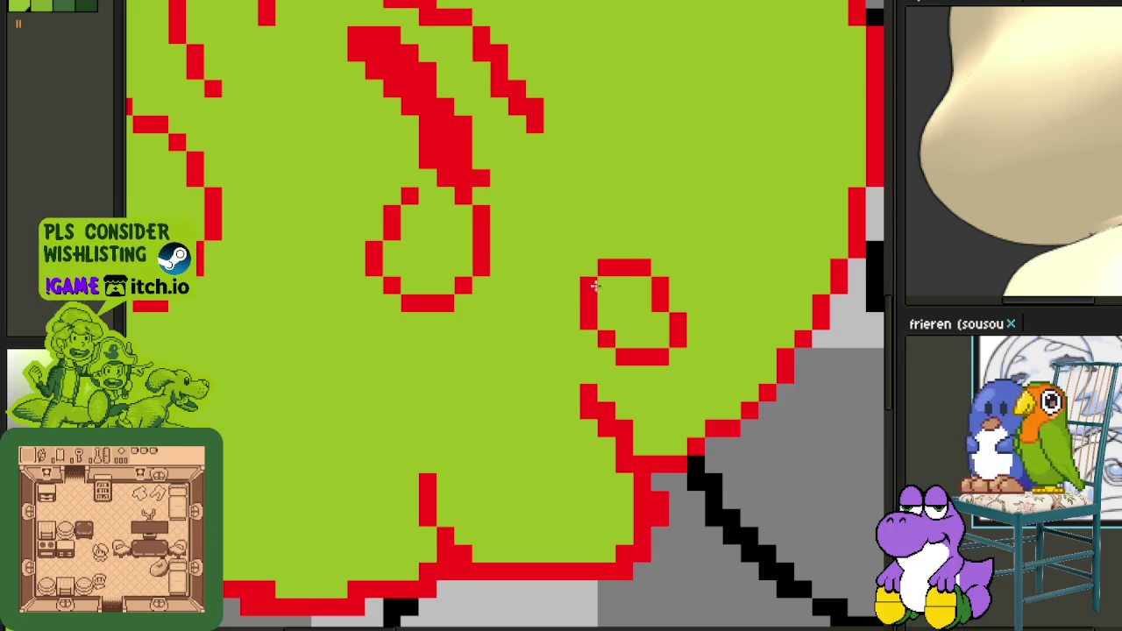
pyautogui.rightClick(624, 270)
pyautogui.rightClick(628, 282)
pyautogui.rightClick(638, 268)
pyautogui.scroll(-5, 660, 284)
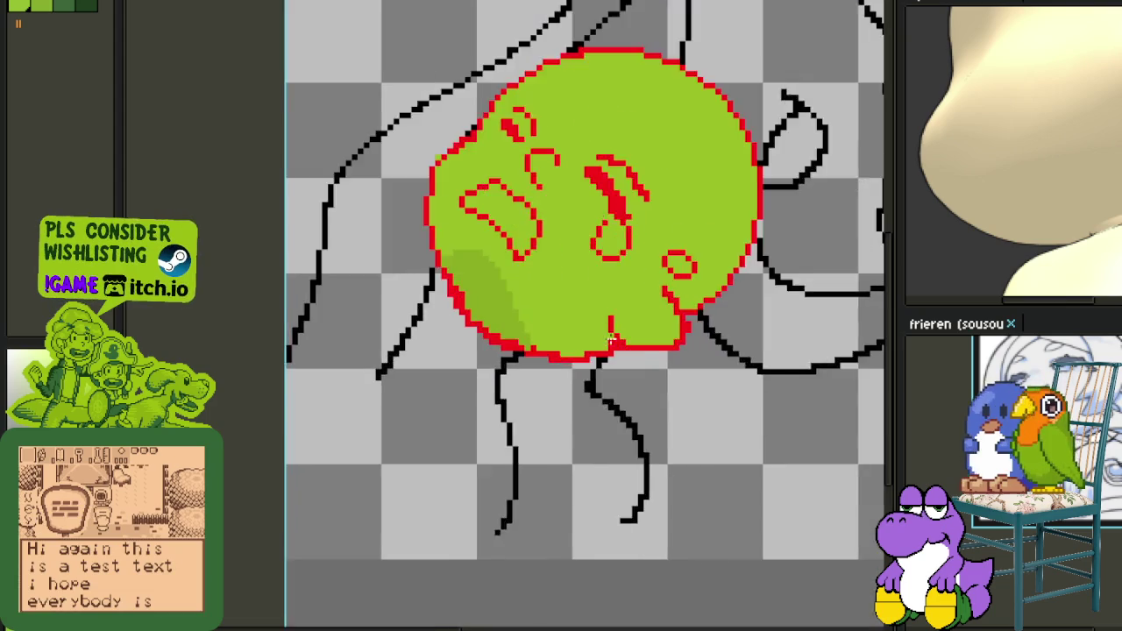
# Draw a red vertical stroke, trim its foot and dots, and add pixels above the U-shape.
pyautogui.scroll(5, 583, 263)
pyautogui.scroll(2, 583, 263)
pyautogui.moveTo(574, 267)
pyautogui.mouseDown()
pyautogui.moveTo(561, 321)
pyautogui.moveTo(624, 349)
pyautogui.moveTo(594, 349)
pyautogui.moveTo(552, 254)
pyautogui.moveTo(543, 313)
pyautogui.moveTo(632, 270)
pyautogui.moveTo(596, 242)
pyautogui.mouseUp()
pyautogui.click(615, 276)
pyautogui.click(615, 276)
pyautogui.click(578, 259)
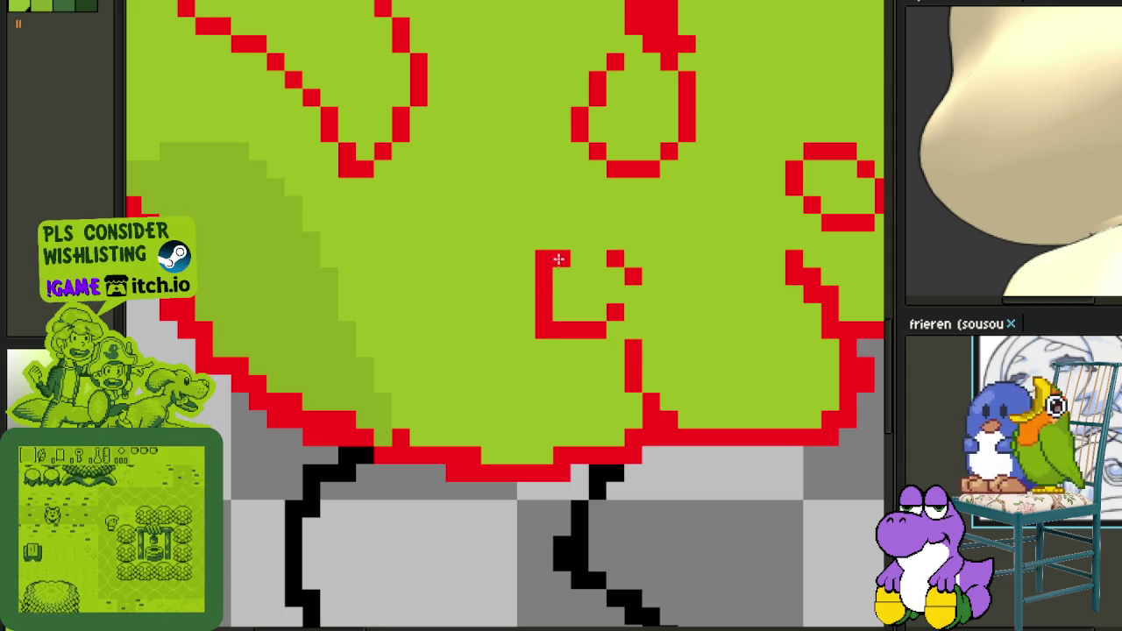
pyautogui.hotkey('ctrl', 'z')
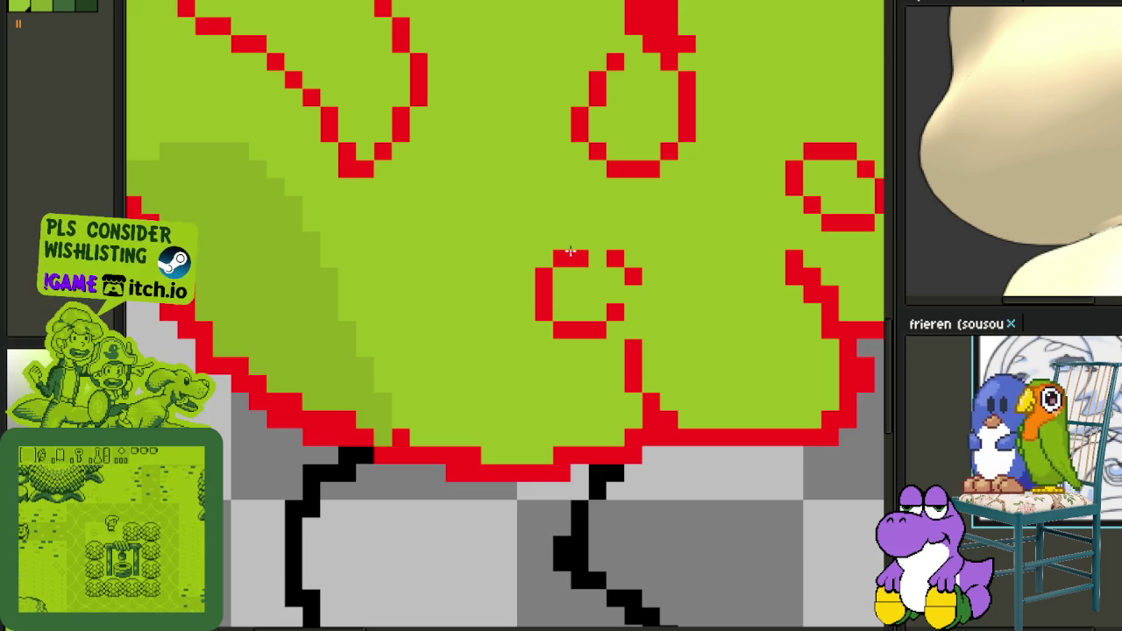
pyautogui.moveTo(580, 241); pyautogui.dragTo(597, 224)
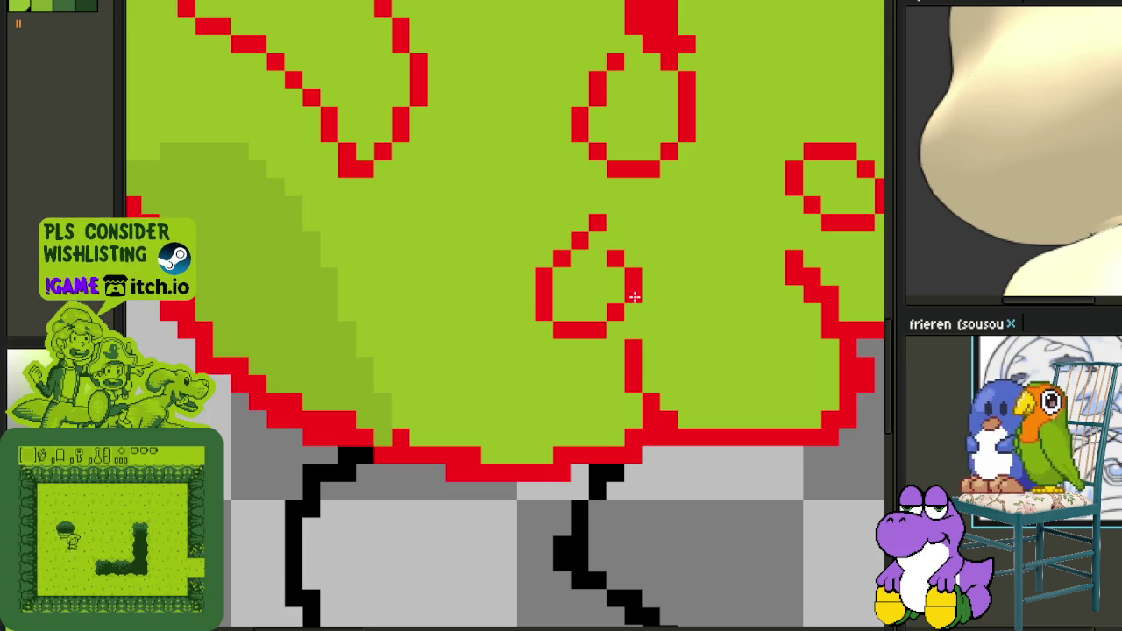
# Draw a small closed red loop just outside the face's upper-left edge.
pyautogui.scroll(-2, 619, 279)
pyautogui.scroll(-2, 619, 278)
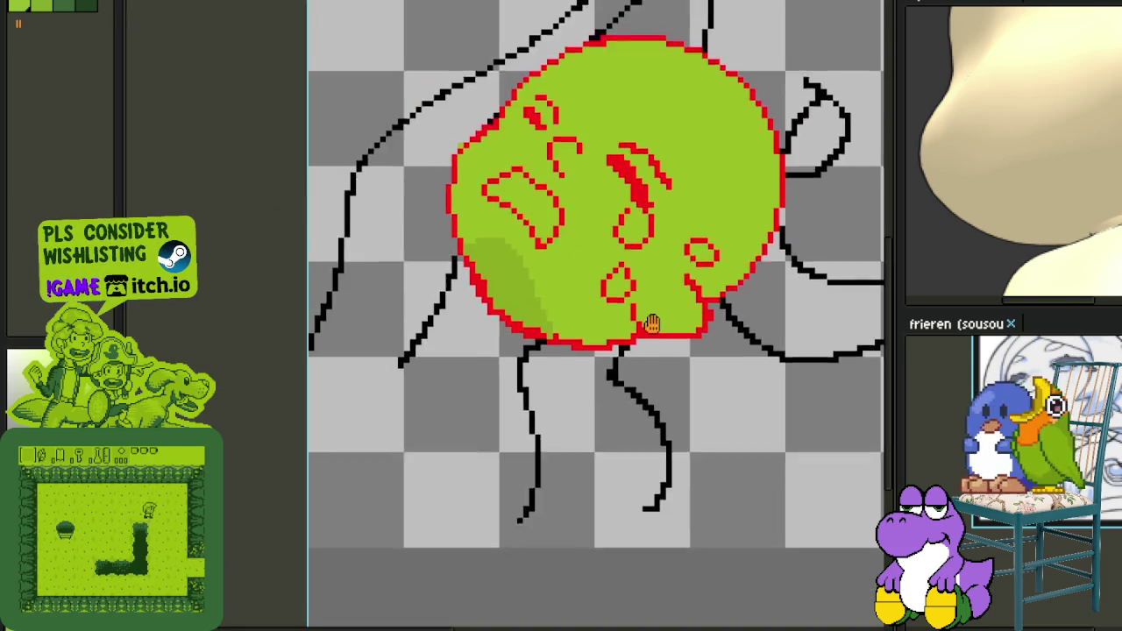
pyautogui.scroll(-2, 618, 279)
pyautogui.scroll(4, 580, 298)
pyautogui.scroll(1, 580, 298)
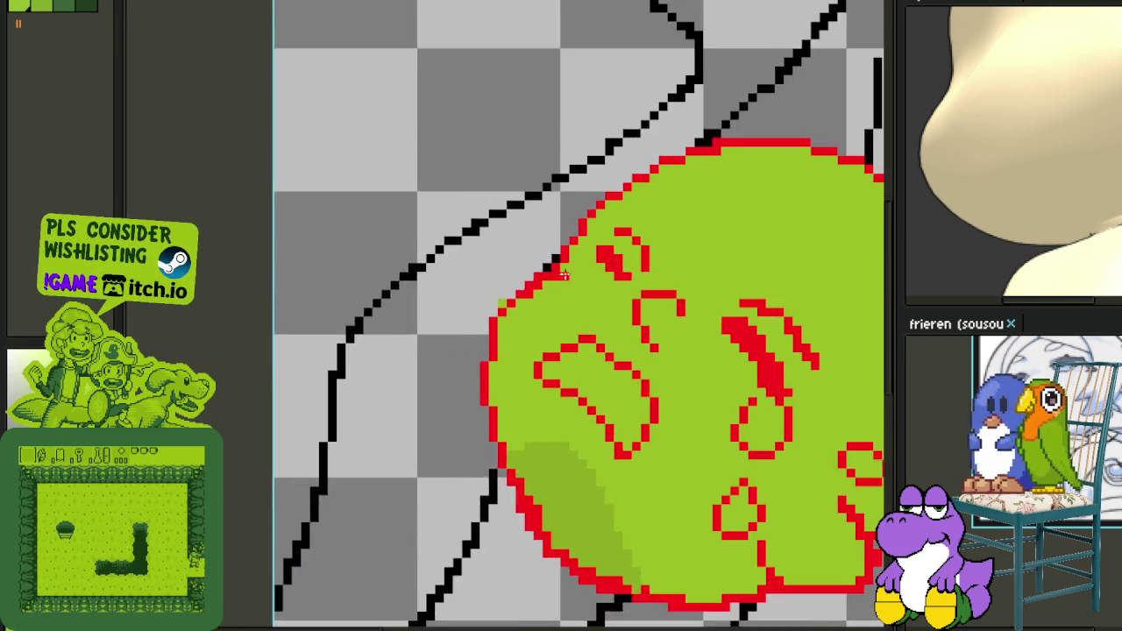
pyautogui.scroll(2, 570, 272)
pyautogui.scroll(1, 526, 249)
pyautogui.scroll(1, 501, 257)
pyautogui.moveTo(501, 257)
pyautogui.mouseDown()
pyautogui.moveTo(490, 250)
pyautogui.moveTo(400, 325)
pyautogui.moveTo(467, 295)
pyautogui.moveTo(360, 240)
pyautogui.moveTo(466, 249)
pyautogui.moveTo(375, 229)
pyautogui.moveTo(493, 248)
pyautogui.moveTo(363, 251)
pyautogui.mouseUp()
pyautogui.click(467, 226)
pyautogui.moveTo(469, 235)
pyautogui.mouseDown()
pyautogui.moveTo(362, 226)
pyautogui.moveTo(413, 321)
pyautogui.mouseUp()
# Erase the eye shape's inner bar and leftover red pixels, then save the drawing.
pyautogui.moveTo(406, 257)
pyautogui.mouseDown()
pyautogui.moveTo(378, 270)
pyautogui.moveTo(358, 303)
pyautogui.moveTo(468, 321)
pyautogui.moveTo(420, 321)
pyautogui.moveTo(503, 273)
pyautogui.moveTo(477, 253)
pyautogui.moveTo(473, 226)
pyautogui.moveTo(506, 271)
pyautogui.moveTo(491, 248)
pyautogui.mouseUp()
pyautogui.click(419, 298)
pyautogui.scroll(-2, 651, 294)
pyautogui.scroll(-1, 650, 302)
pyautogui.scroll(-2, 648, 306)
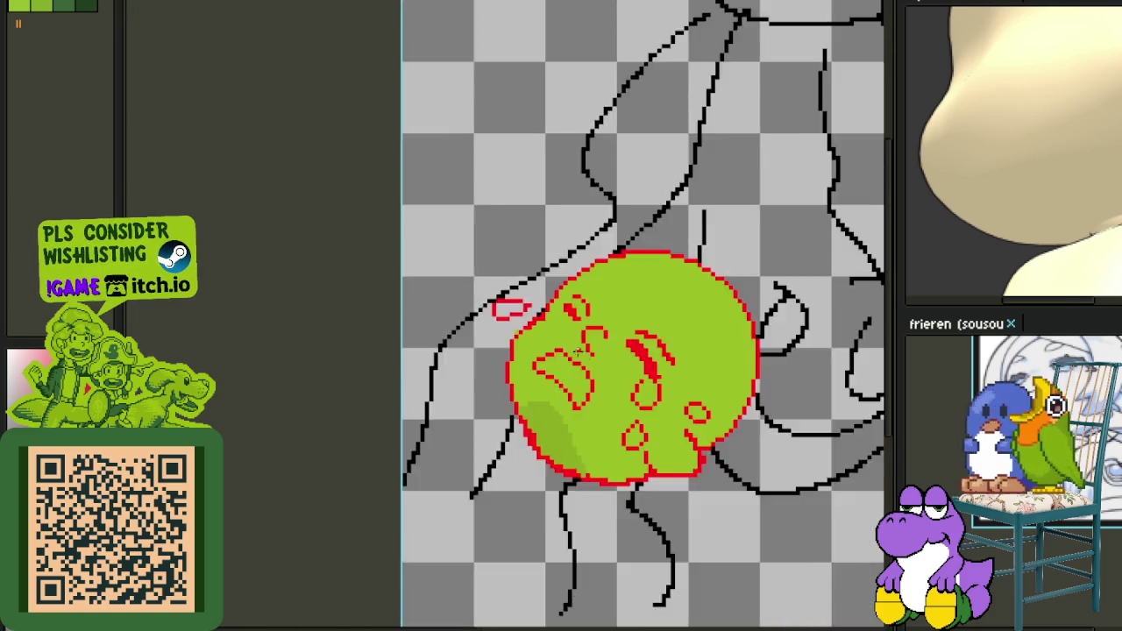
pyautogui.scroll(-1, 647, 368)
pyautogui.hotkey('ctrl', 's')
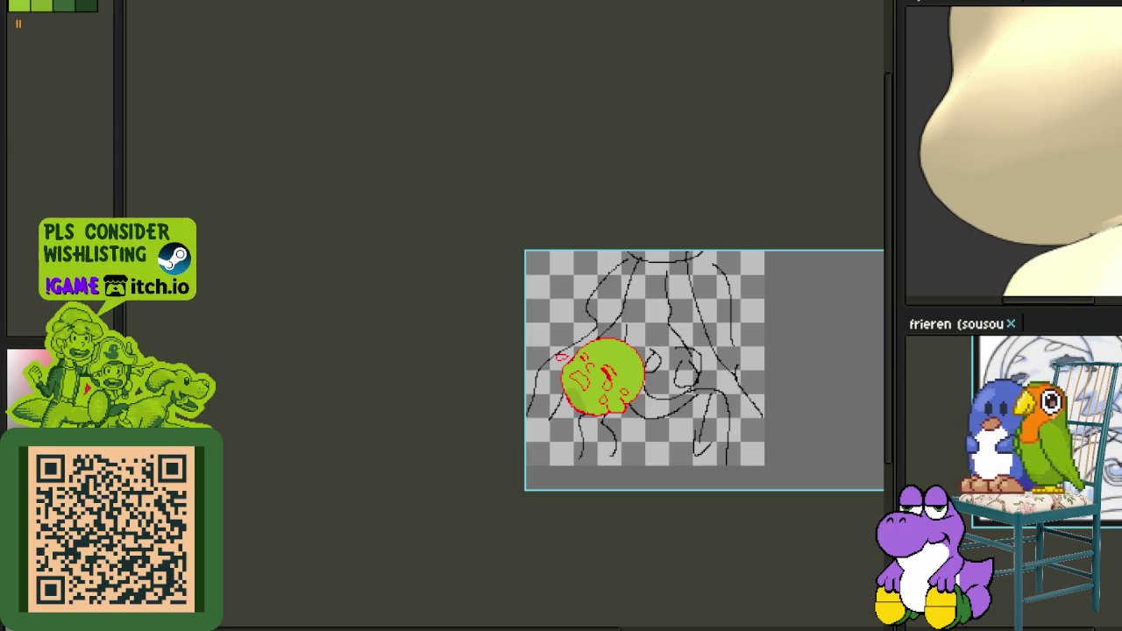
pyautogui.scroll(2, 614, 420)
# Shift and clean up red pixels along the eye outline's lower edge, joining the red blocks.
pyautogui.scroll(1, 569, 390)
pyautogui.scroll(1, 500, 342)
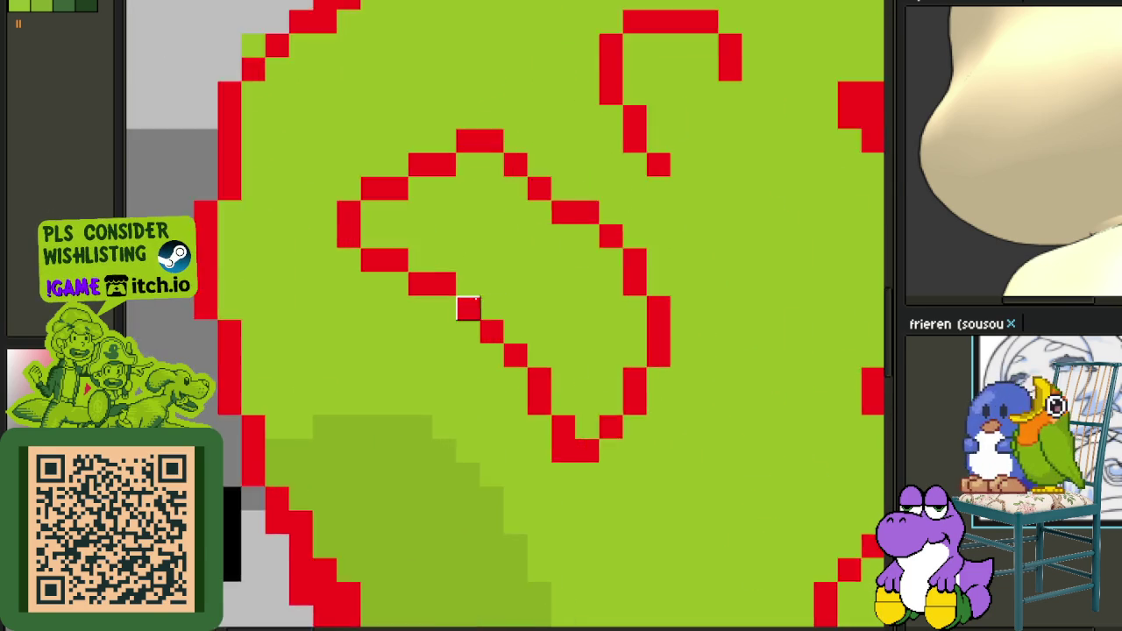
pyautogui.scroll(1, 429, 294)
pyautogui.click(357, 269)
pyautogui.rightClick(363, 271)
pyautogui.rightClick(439, 275)
pyautogui.click(412, 313)
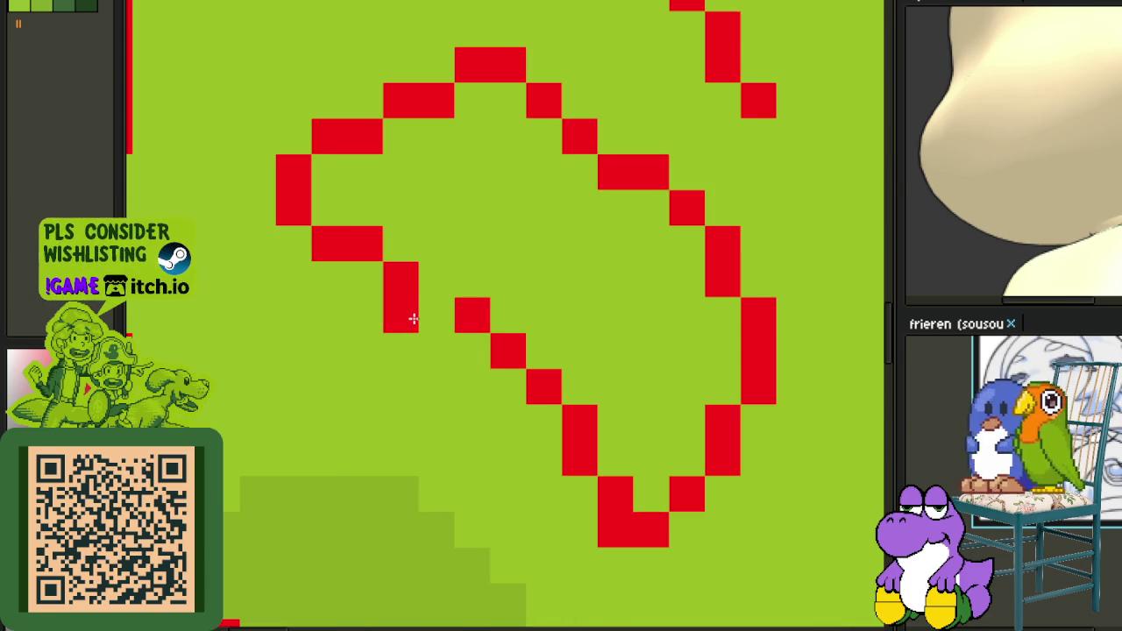
pyautogui.click(438, 315)
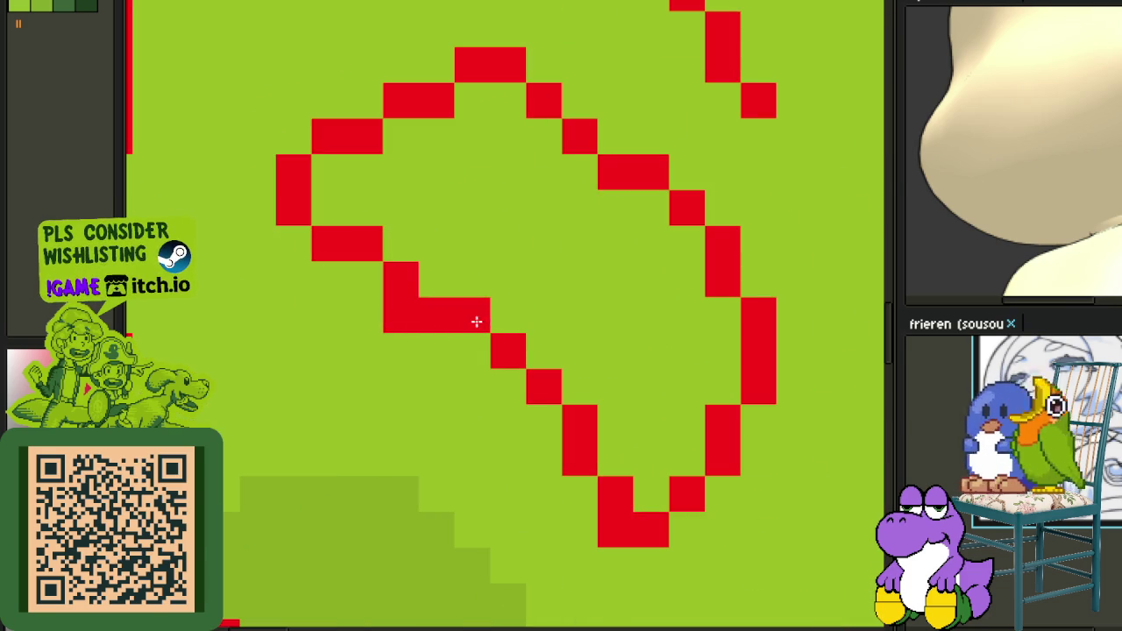
pyautogui.click(476, 338)
pyautogui.rightClick(507, 352)
pyautogui.click(500, 385)
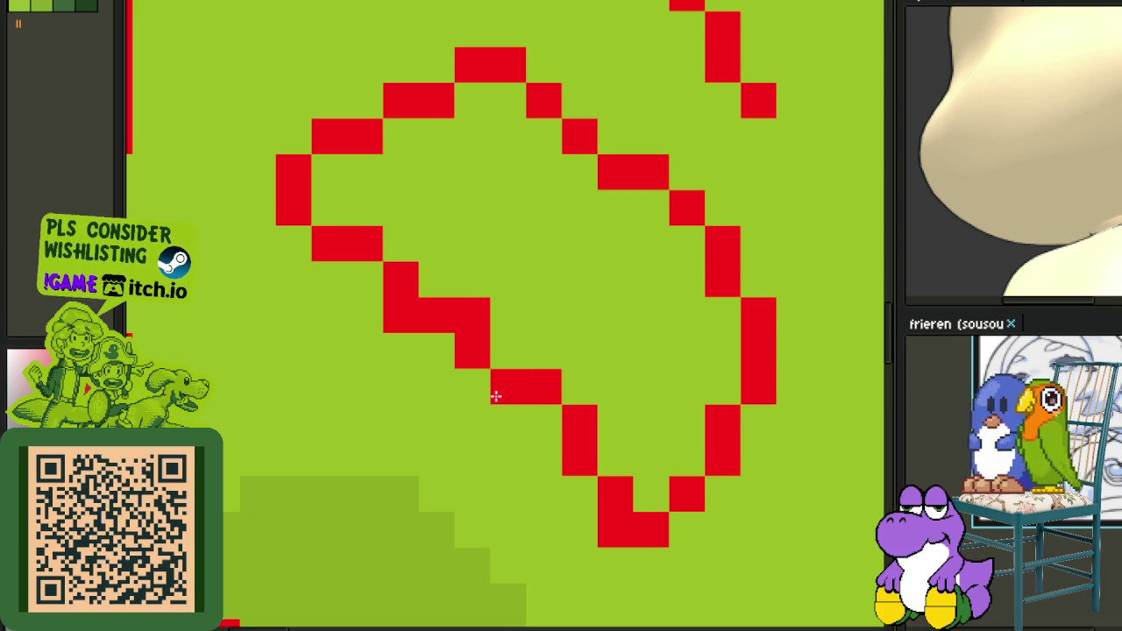
pyautogui.scroll(-2, 552, 412)
pyautogui.scroll(2, 543, 412)
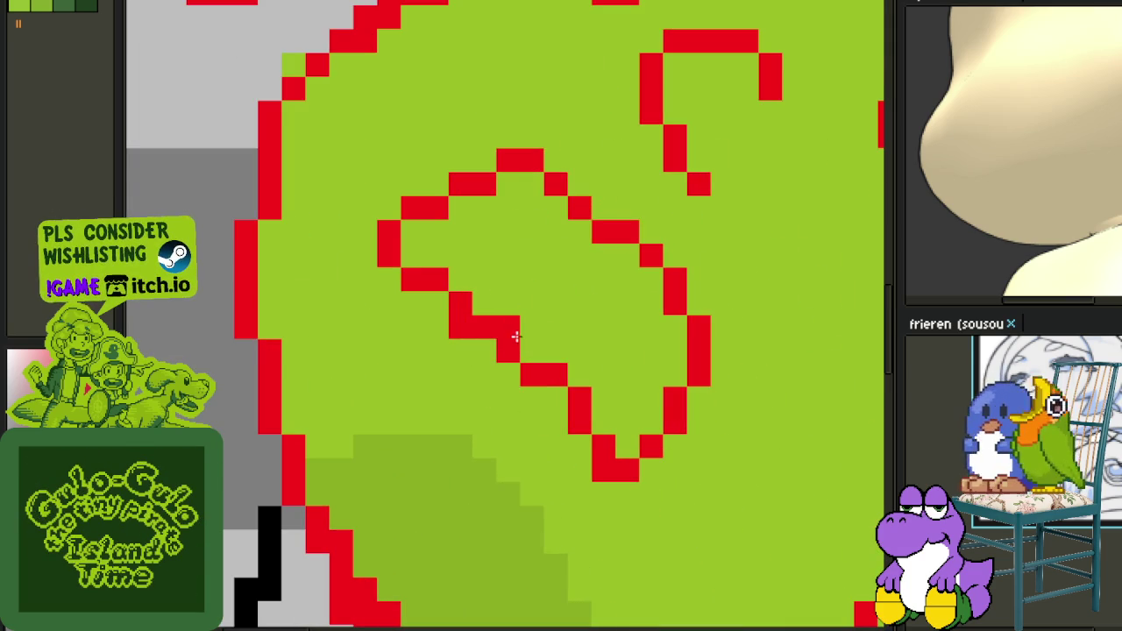
# Add red pixels down the inner edge and join the segments to close the loop.
pyautogui.rightClick(516, 342)
pyautogui.click(533, 349)
pyautogui.rightClick(552, 375)
pyautogui.click(531, 392)
pyautogui.click(550, 414)
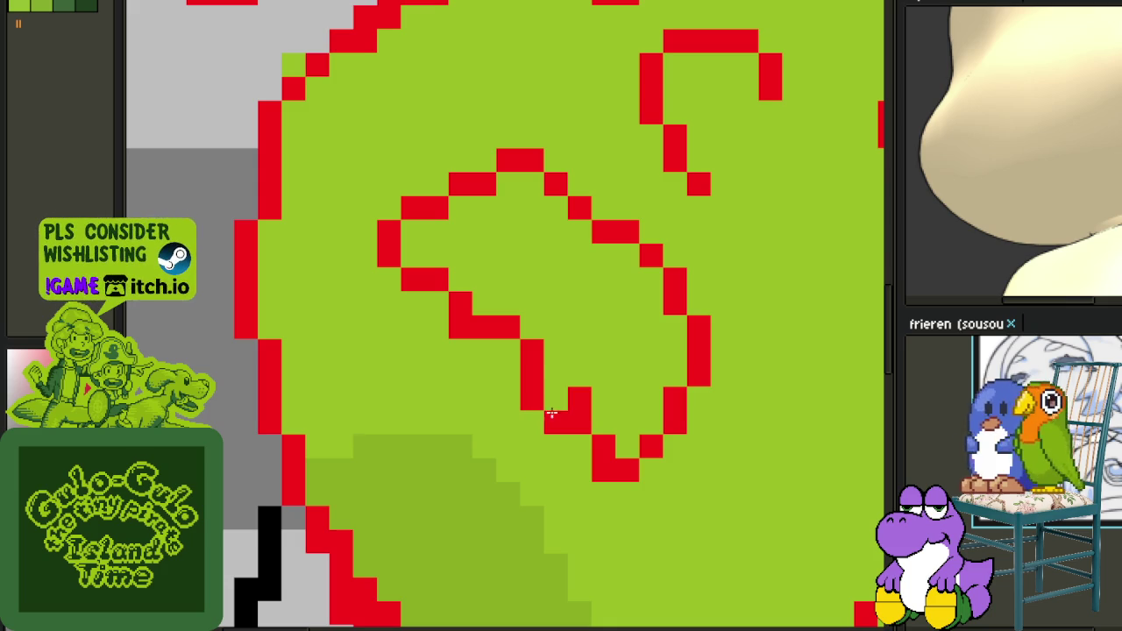
pyautogui.scroll(-4, 578, 402)
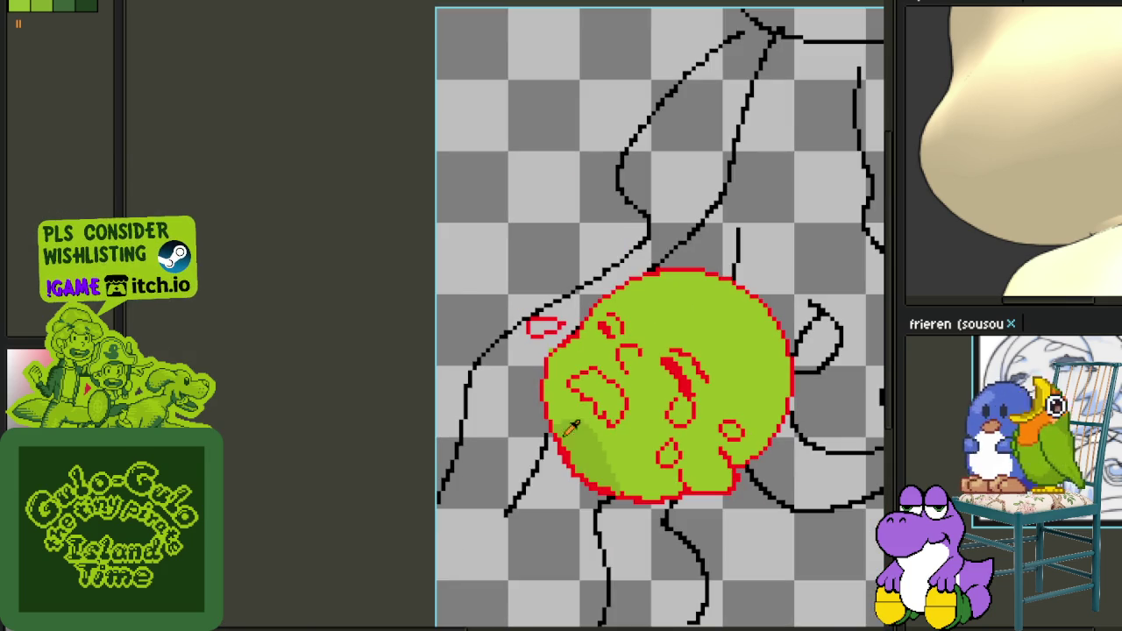
pyautogui.scroll(3, 613, 394)
pyautogui.scroll(-1, 645, 386)
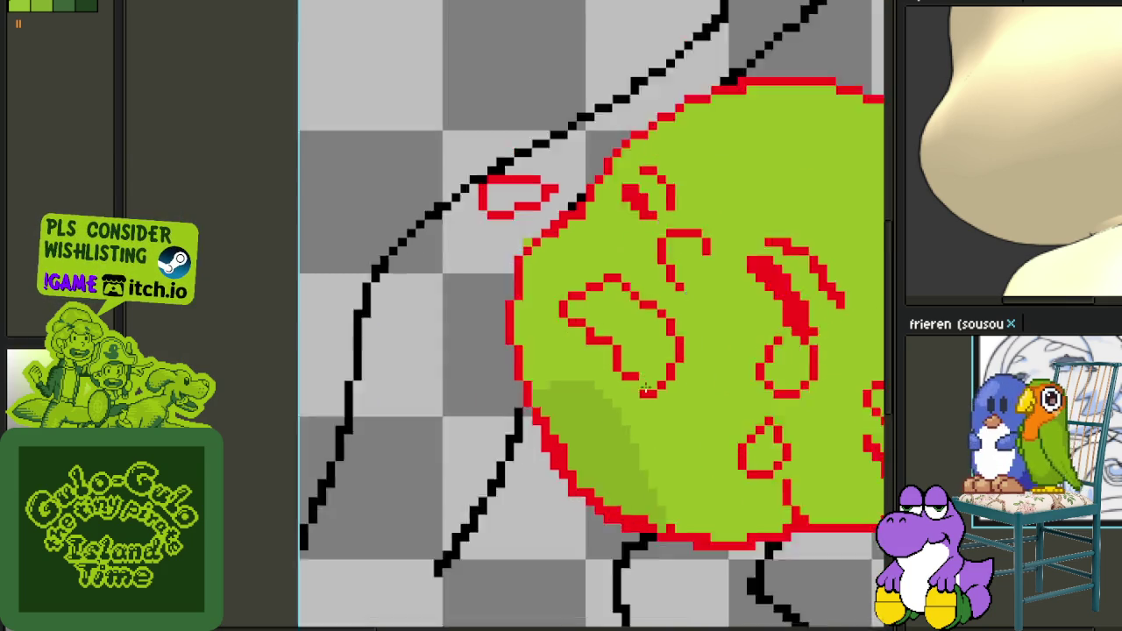
pyautogui.scroll(-1, 645, 387)
pyautogui.scroll(-1, 680, 399)
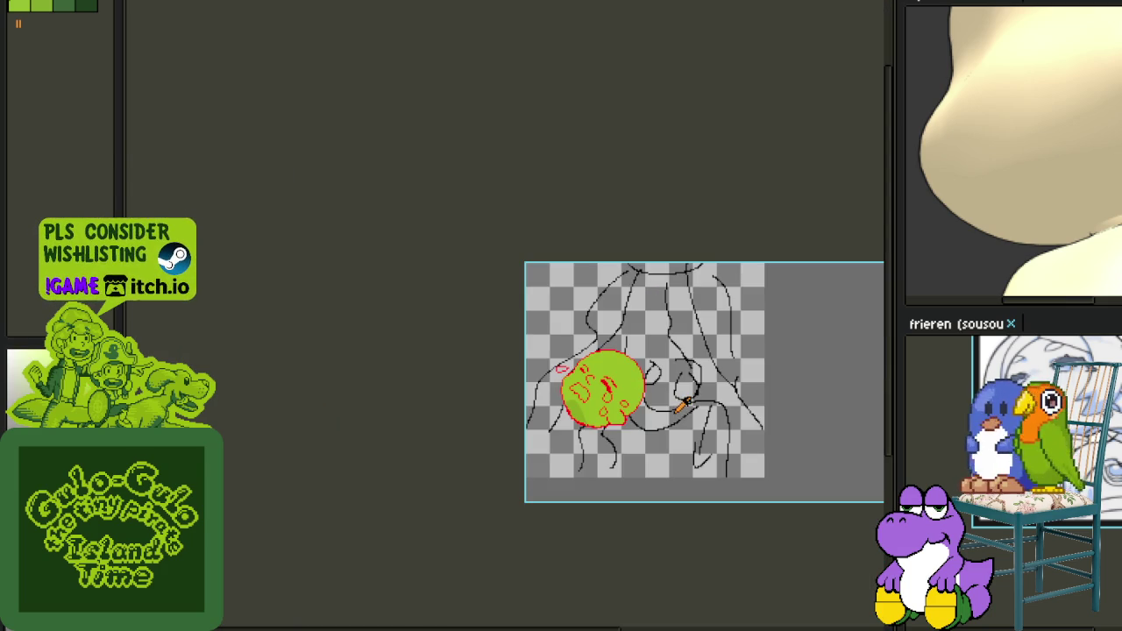
pyautogui.scroll(2, 587, 386)
pyautogui.scroll(1, 600, 350)
pyautogui.scroll(1, 603, 337)
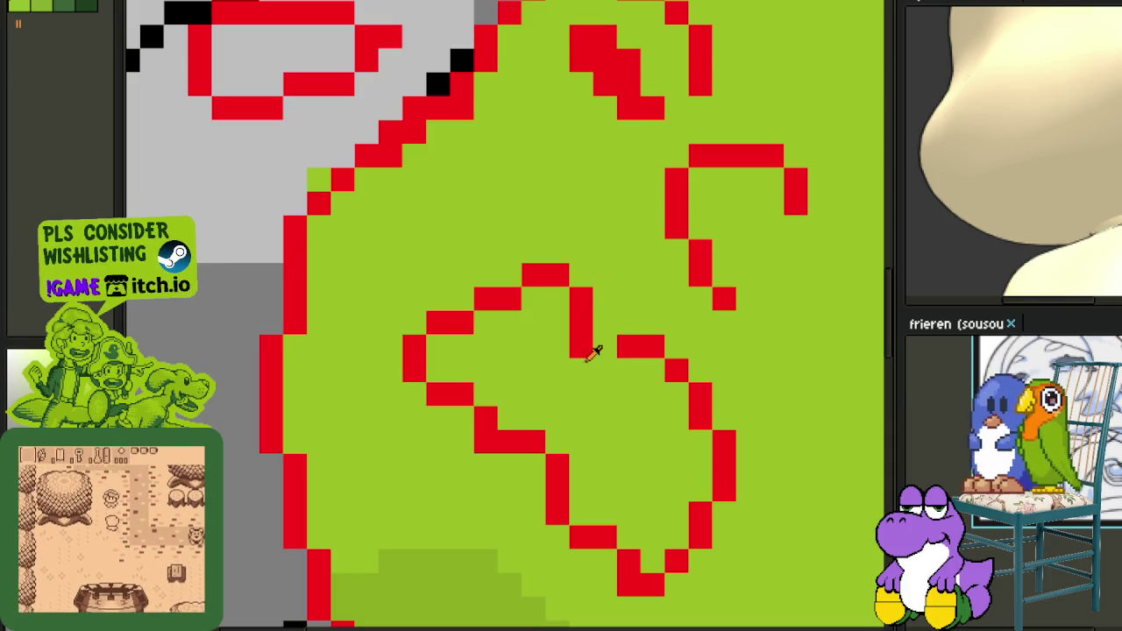
pyautogui.moveTo(603, 370)
pyautogui.mouseDown()
pyautogui.moveTo(644, 371)
pyautogui.moveTo(614, 345)
pyautogui.mouseUp()
pyautogui.click(680, 386)
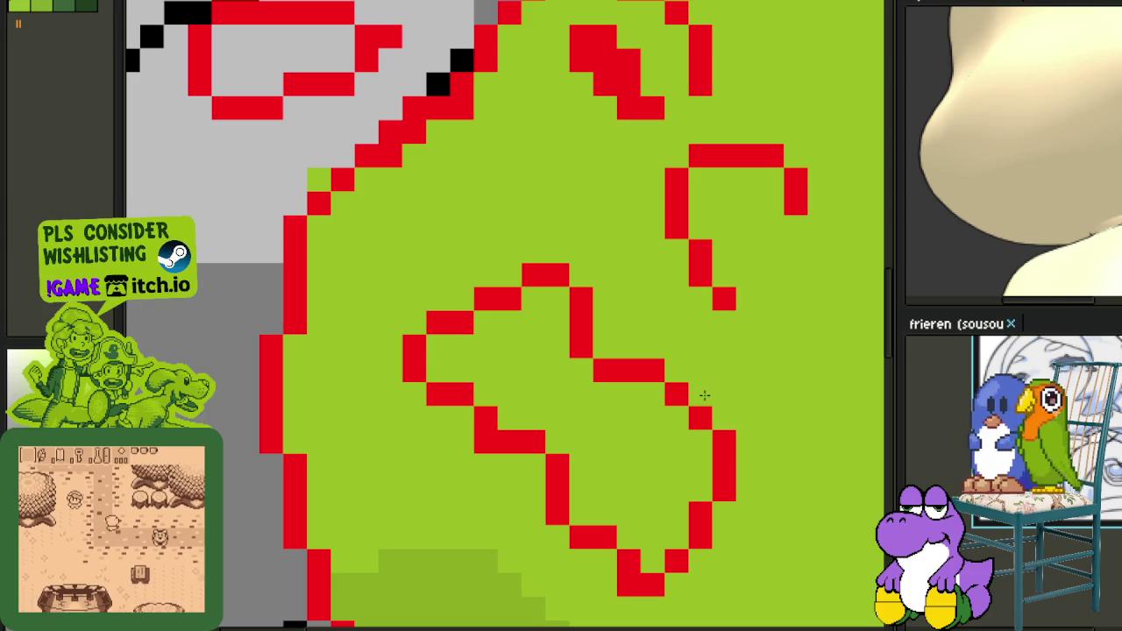
pyautogui.click(705, 442)
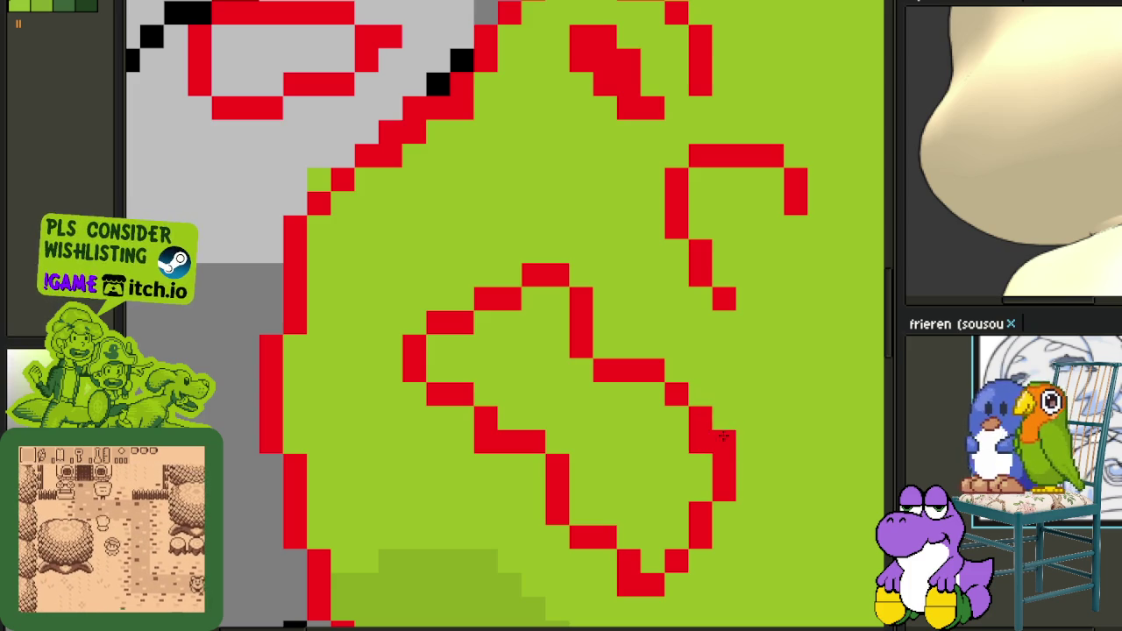
pyautogui.scroll(-1, 722, 436)
pyautogui.scroll(-2, 727, 474)
pyautogui.scroll(-1, 701, 508)
pyautogui.scroll(-1, 660, 541)
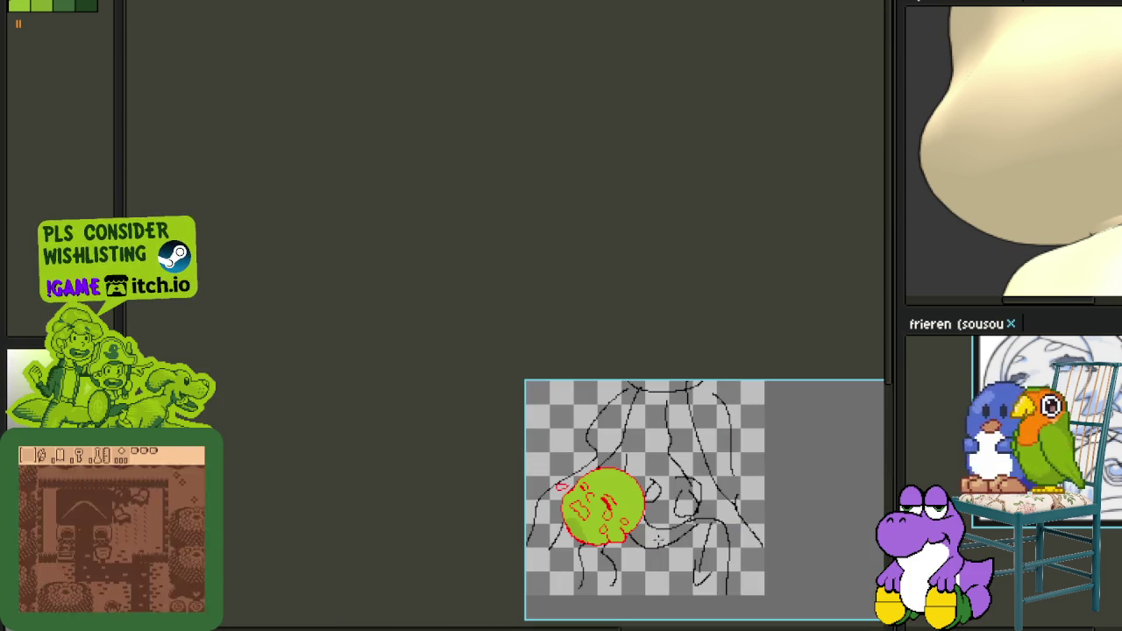
# Try a black stroke along the face edge and undo it.
pyautogui.scroll(5, 640, 479)
pyautogui.scroll(1, 476, 484)
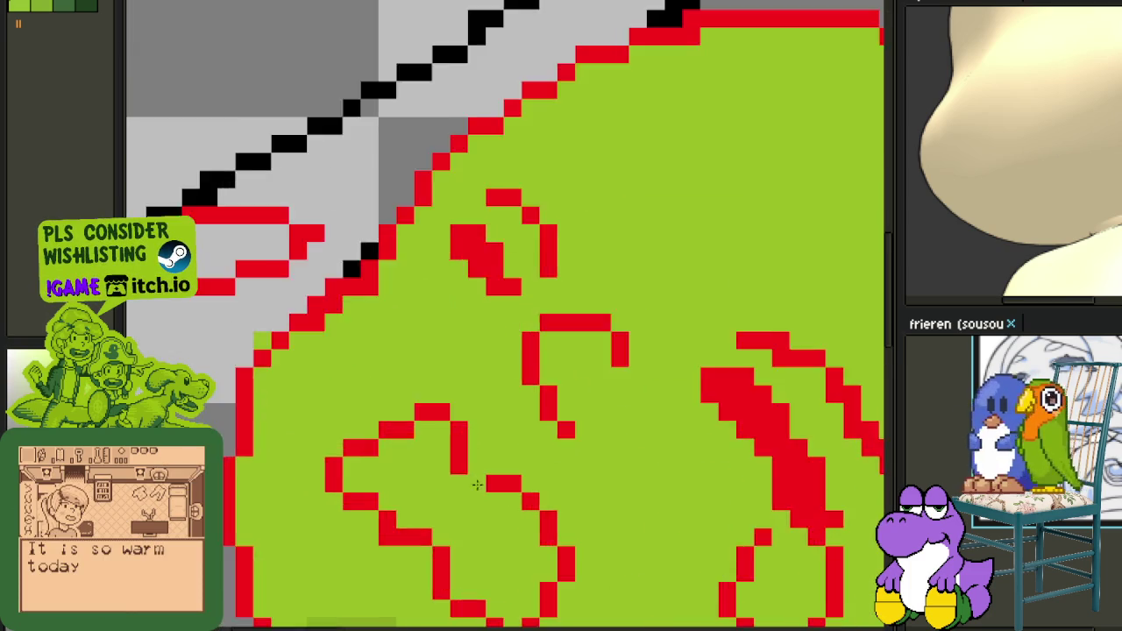
pyautogui.scroll(1, 477, 485)
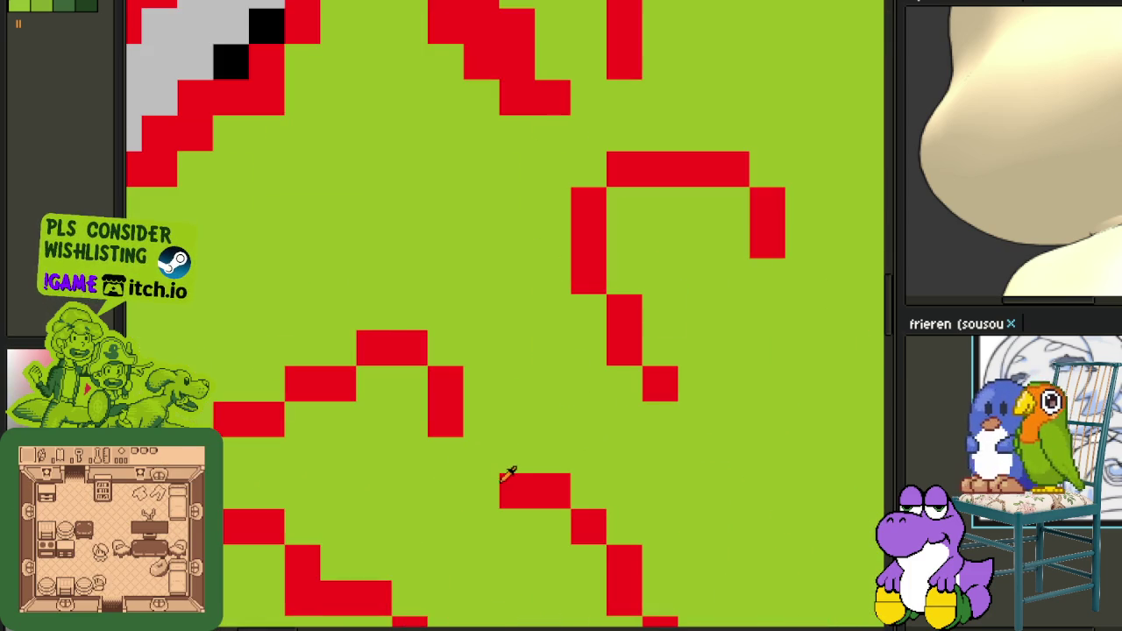
pyautogui.scroll(-2, 481, 459)
pyautogui.scroll(-1, 481, 458)
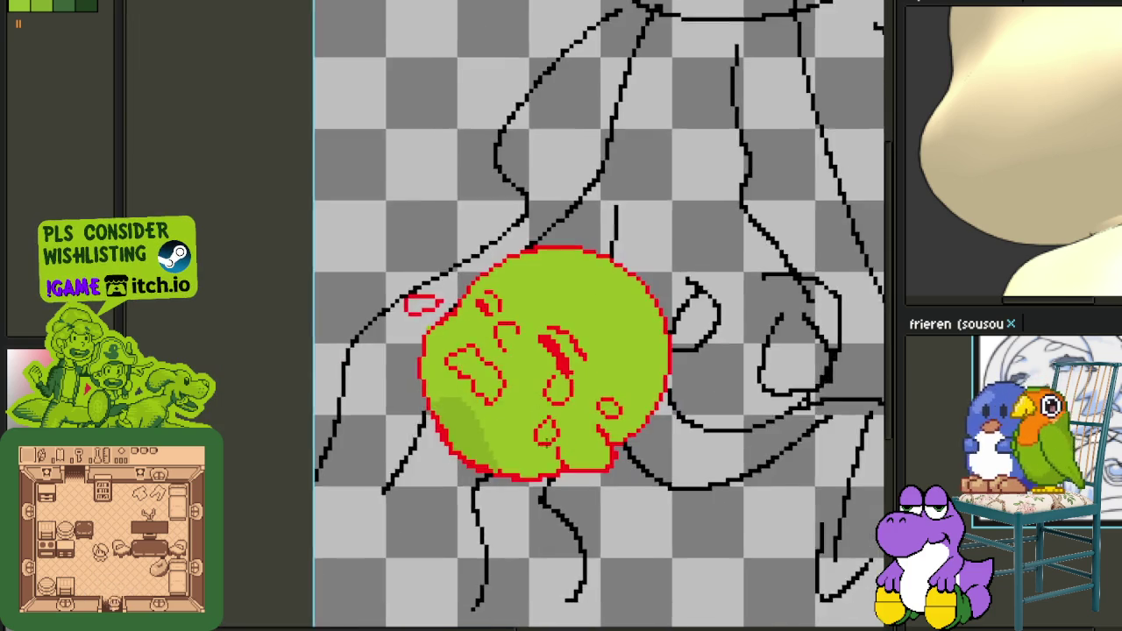
pyautogui.scroll(-3, 558, 472)
pyautogui.scroll(1, 557, 471)
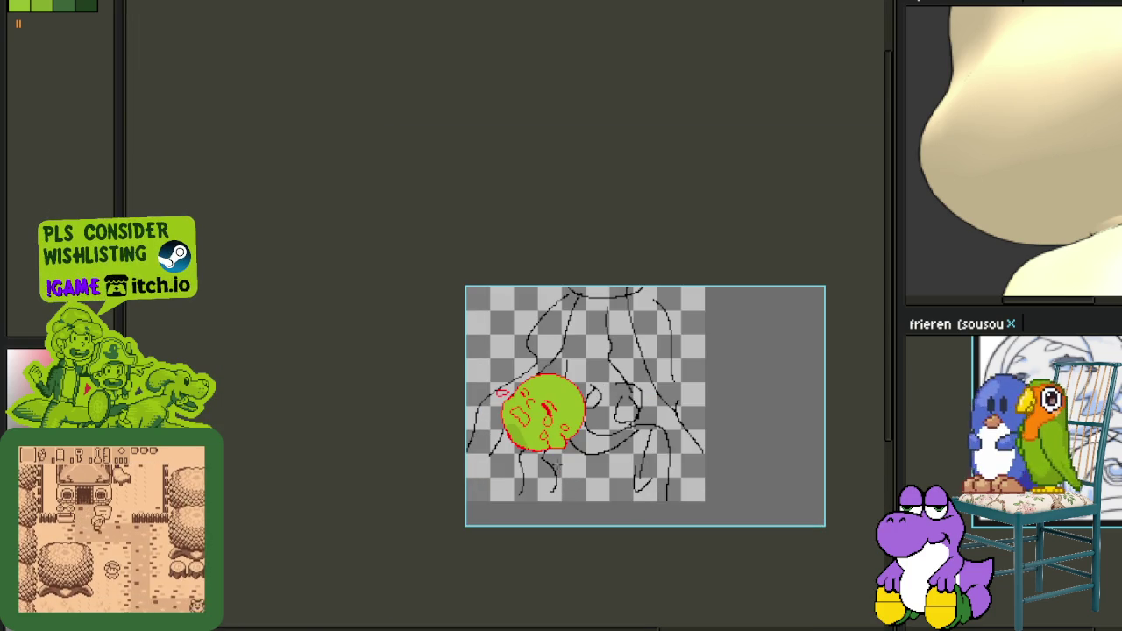
pyautogui.scroll(1, 523, 455)
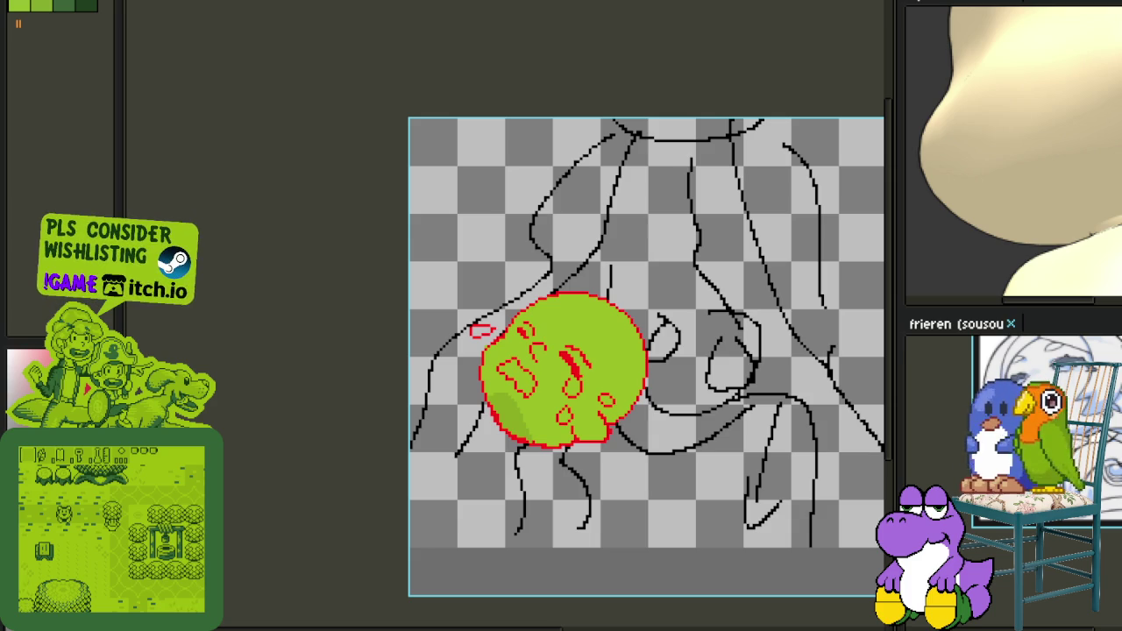
pyautogui.scroll(2, 563, 359)
pyautogui.scroll(2, 564, 359)
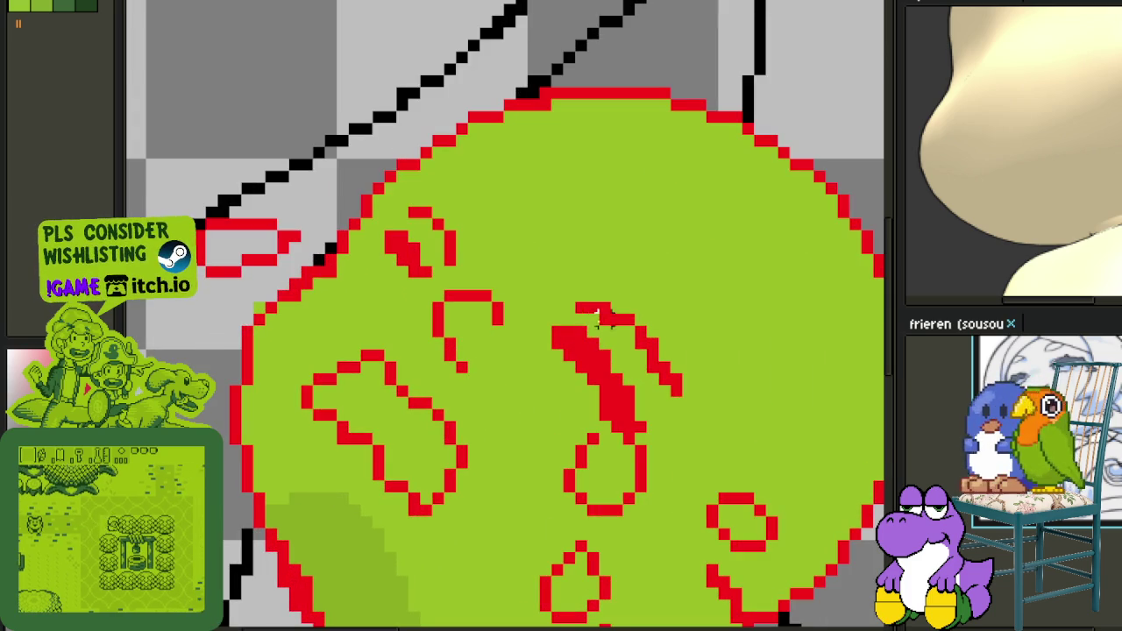
pyautogui.moveTo(616, 295)
pyautogui.mouseDown()
pyautogui.moveTo(548, 311)
pyautogui.moveTo(596, 407)
pyautogui.moveTo(664, 439)
pyautogui.mouseUp()
pyautogui.hotkey('ctrl', 'z')
# Redraw the thick central red mark as a thin one-pixel stepped line.
pyautogui.scroll(-2, 781, 388)
pyautogui.scroll(-1, 781, 388)
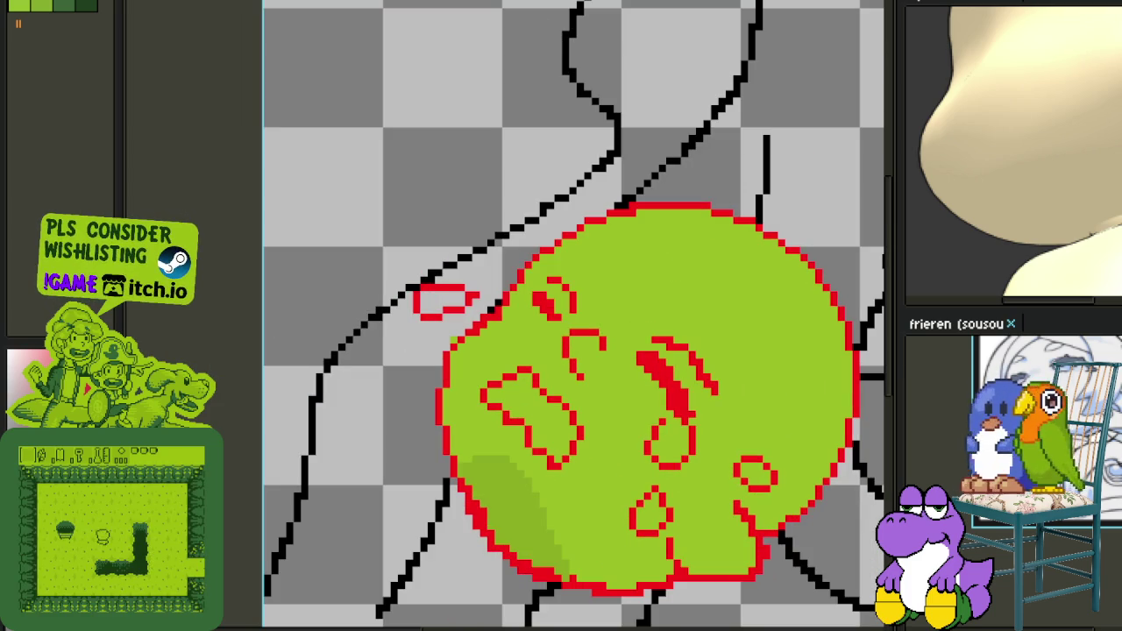
pyautogui.scroll(2, 710, 351)
pyautogui.moveTo(646, 459)
pyautogui.mouseDown()
pyautogui.moveTo(674, 496)
pyautogui.moveTo(683, 477)
pyautogui.moveTo(665, 476)
pyautogui.moveTo(673, 513)
pyautogui.moveTo(638, 418)
pyautogui.moveTo(560, 363)
pyautogui.moveTo(578, 386)
pyautogui.mouseUp()
pyautogui.scroll(-1, 679, 469)
pyautogui.scroll(1, 671, 443)
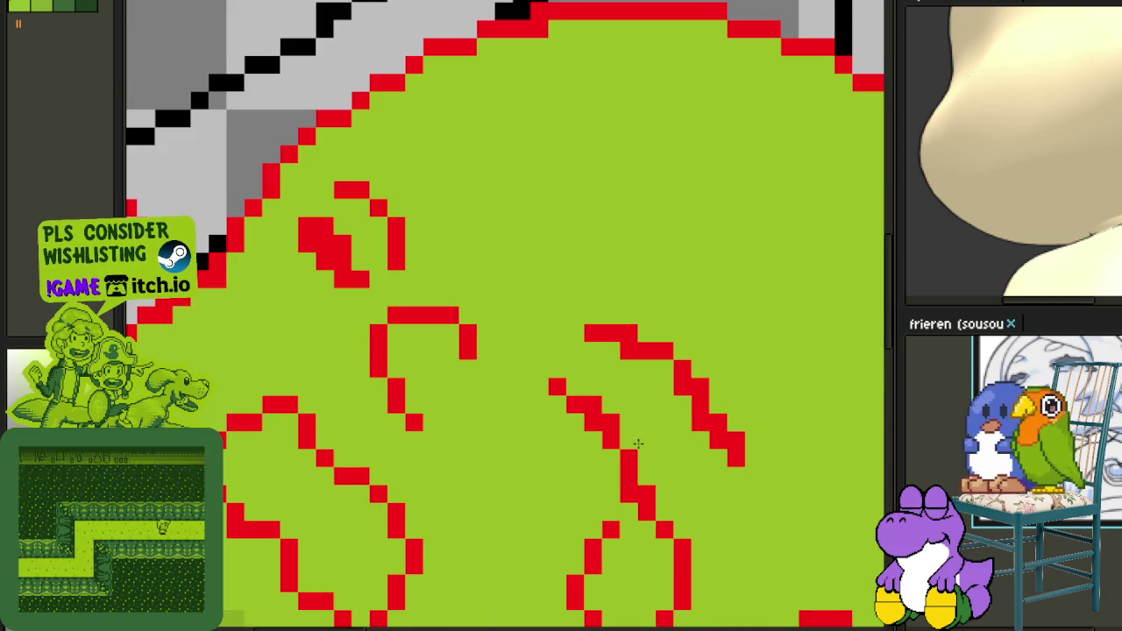
pyautogui.scroll(-3, 578, 384)
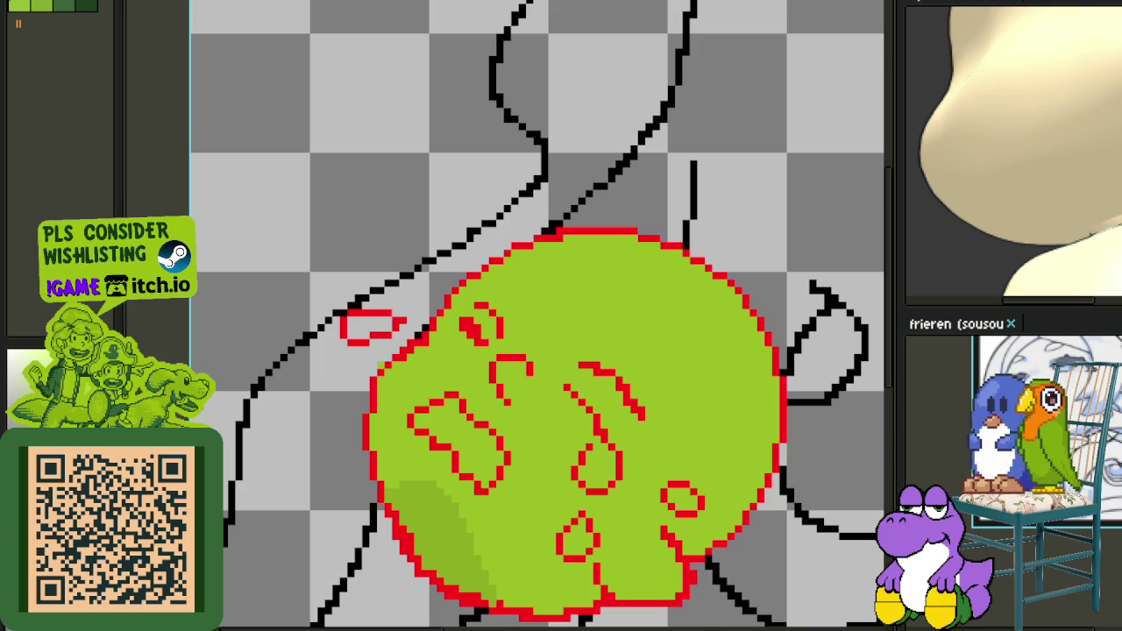
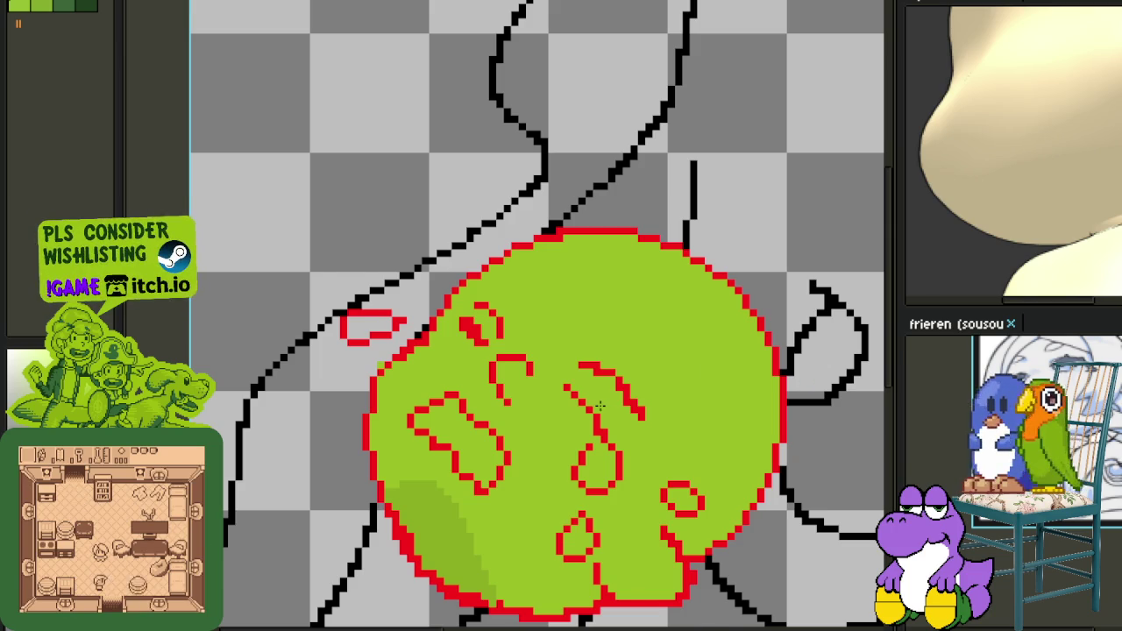
# Redraw the red upper loop above the lower loop, retrying until it stands upright.
pyautogui.scroll(1, 601, 405)
pyautogui.scroll(1, 587, 399)
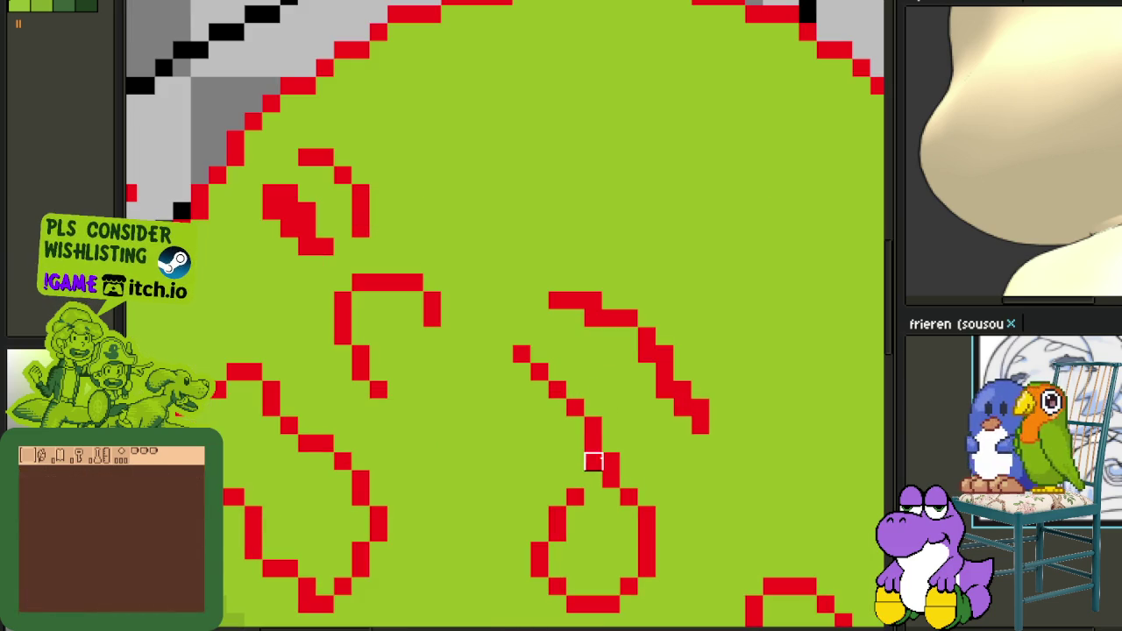
pyautogui.scroll(-2, 539, 390)
pyautogui.scroll(1, 552, 401)
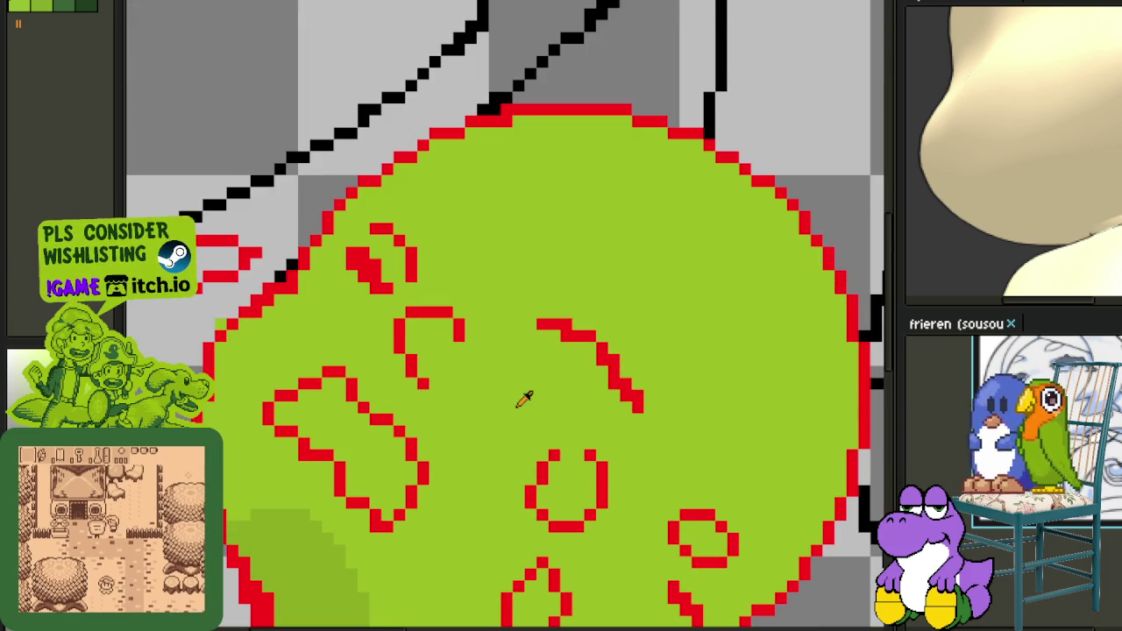
pyautogui.scroll(1, 530, 373)
pyautogui.moveTo(514, 355); pyautogui.dragTo(617, 482)
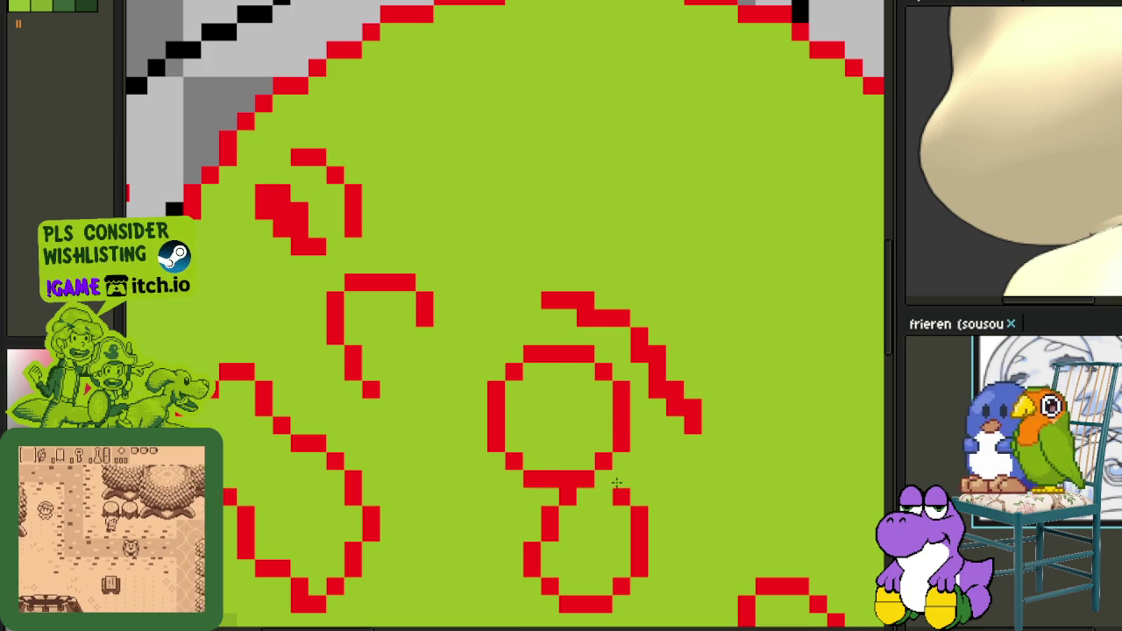
pyautogui.hotkey('ctrl', 'z')
pyautogui.moveTo(579, 315); pyautogui.dragTo(617, 491)
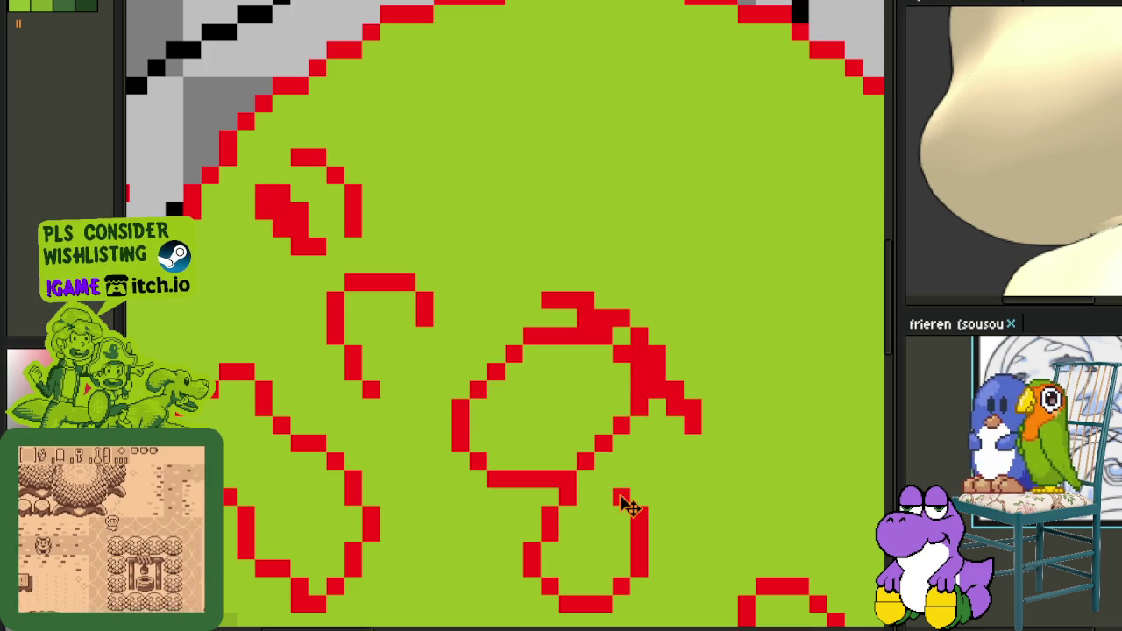
pyautogui.hotkey('ctrl', 'z')
pyautogui.moveTo(496, 350); pyautogui.dragTo(622, 494)
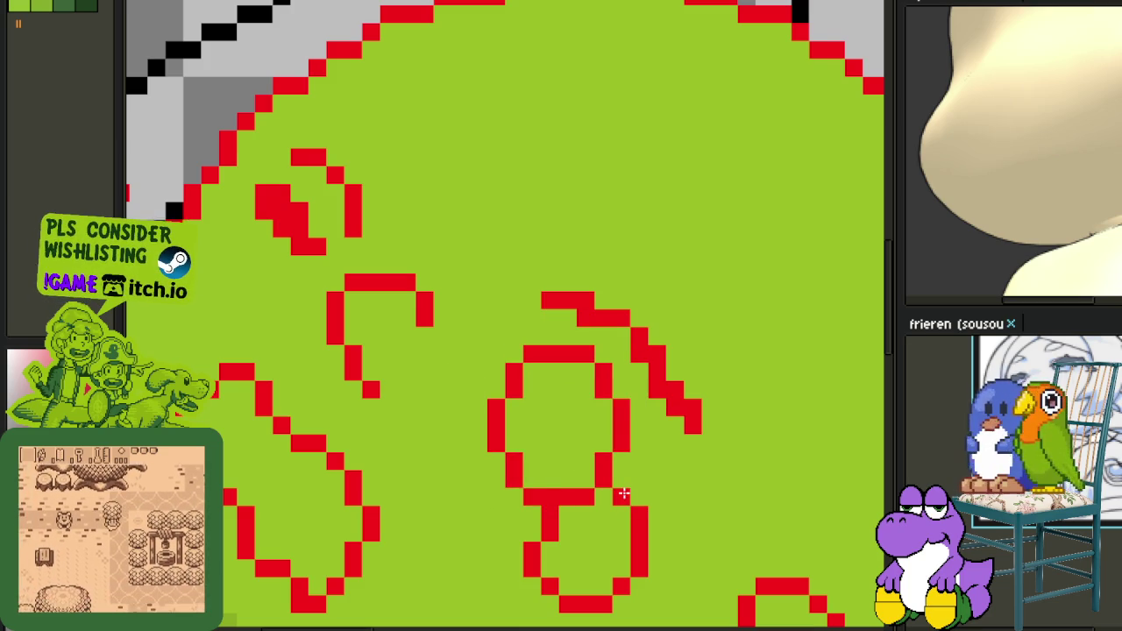
# Marquee-select and delete the lower loop, the small circles and the small red stroke near the bottom.
pyautogui.scroll(-3, 696, 435)
pyautogui.scroll(-1, 696, 435)
pyautogui.scroll(1, 683, 453)
pyautogui.scroll(1, 680, 443)
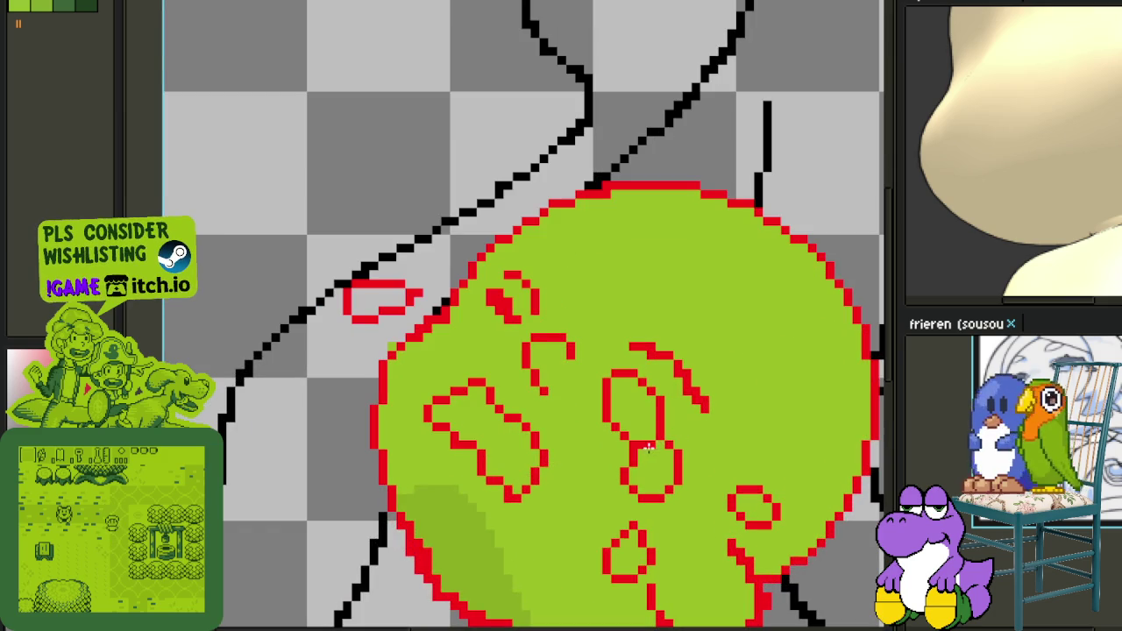
pyautogui.scroll(-1, 615, 444)
pyautogui.scroll(1, 616, 444)
pyautogui.moveTo(593, 313); pyautogui.dragTo(877, 614)
pyautogui.press('Delete')
pyautogui.moveTo(571, 352); pyautogui.dragTo(606, 451)
pyautogui.press('Delete')
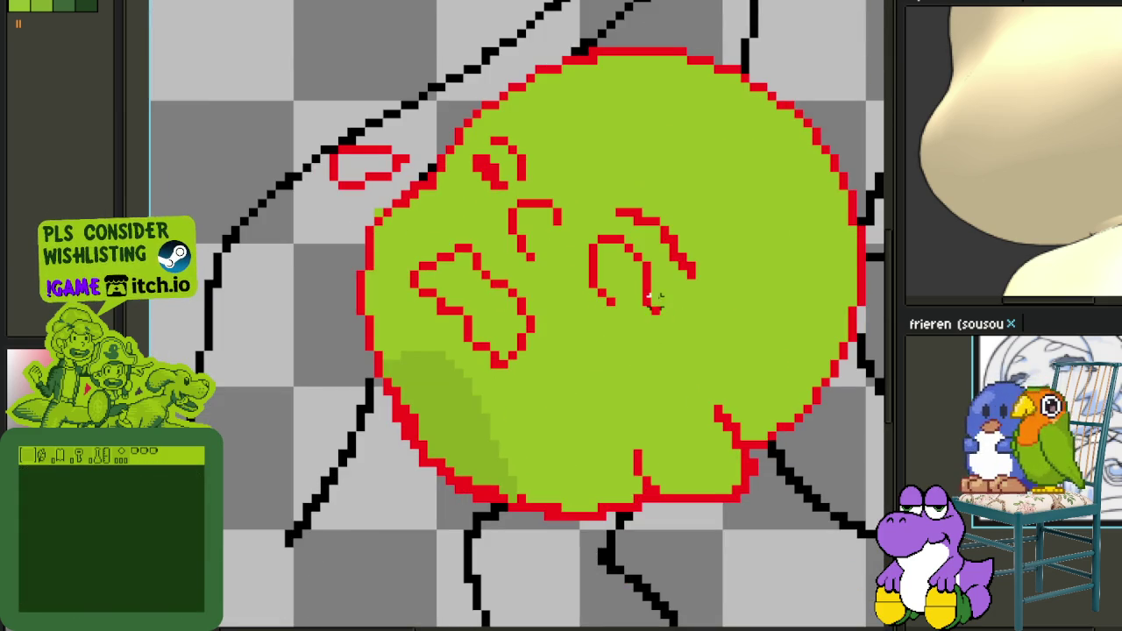
# Add a short red stroke to the face and tidy the pixels at its bottom.
pyautogui.moveTo(648, 302); pyautogui.dragTo(668, 302)
pyautogui.scroll(2, 647, 282)
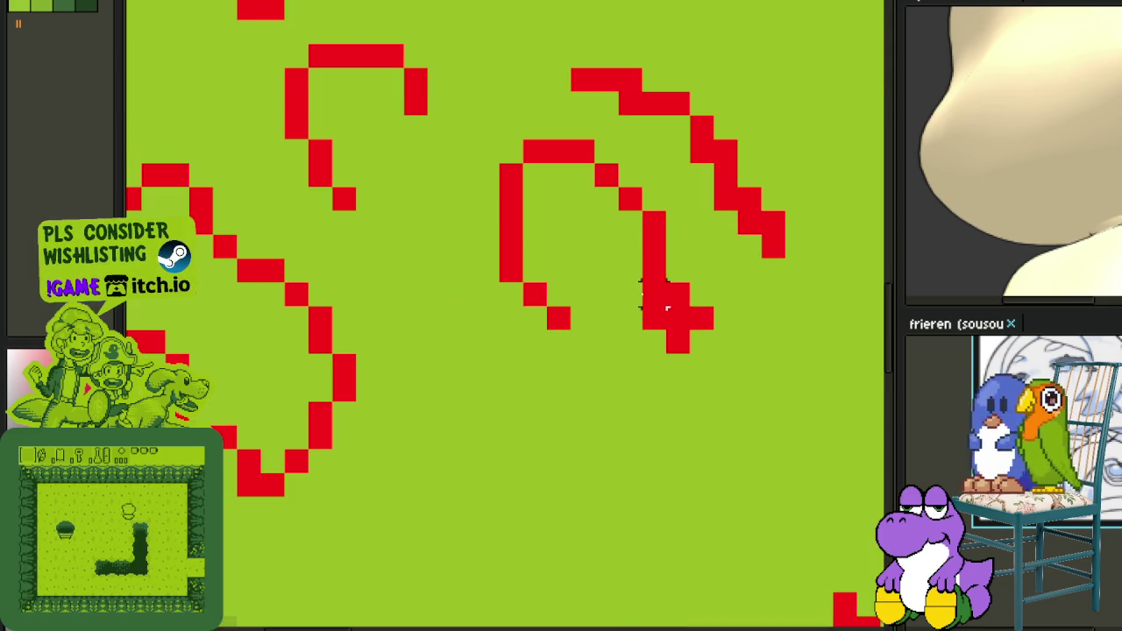
pyautogui.click(678, 270)
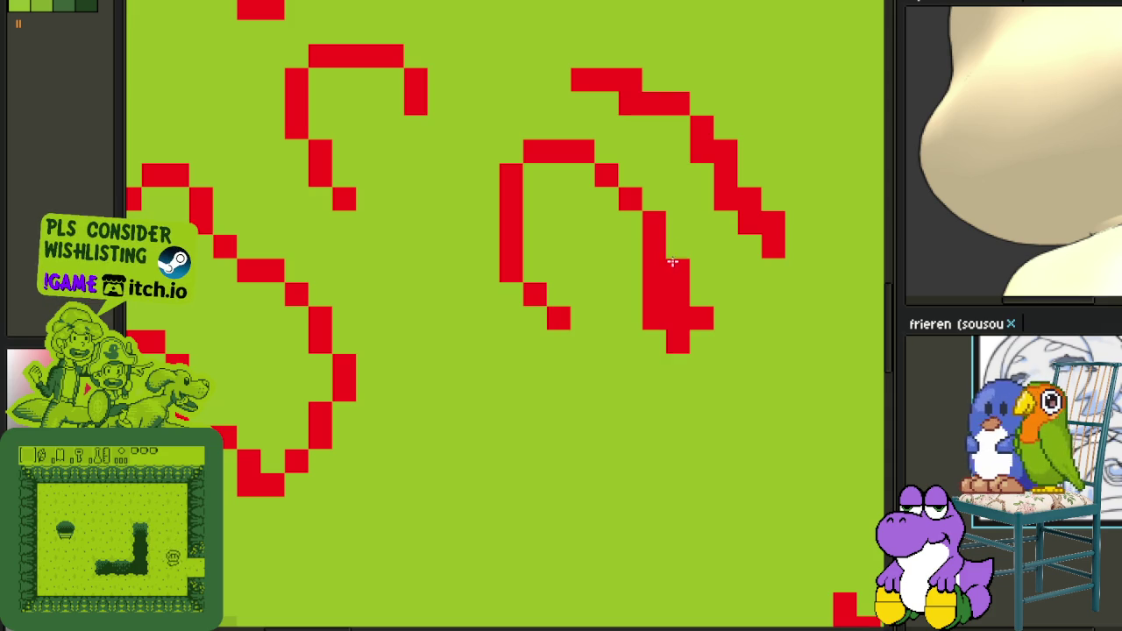
pyautogui.moveTo(654, 270)
pyautogui.mouseDown()
pyautogui.moveTo(653, 313)
pyautogui.moveTo(678, 342)
pyautogui.mouseUp()
pyautogui.click(654, 341)
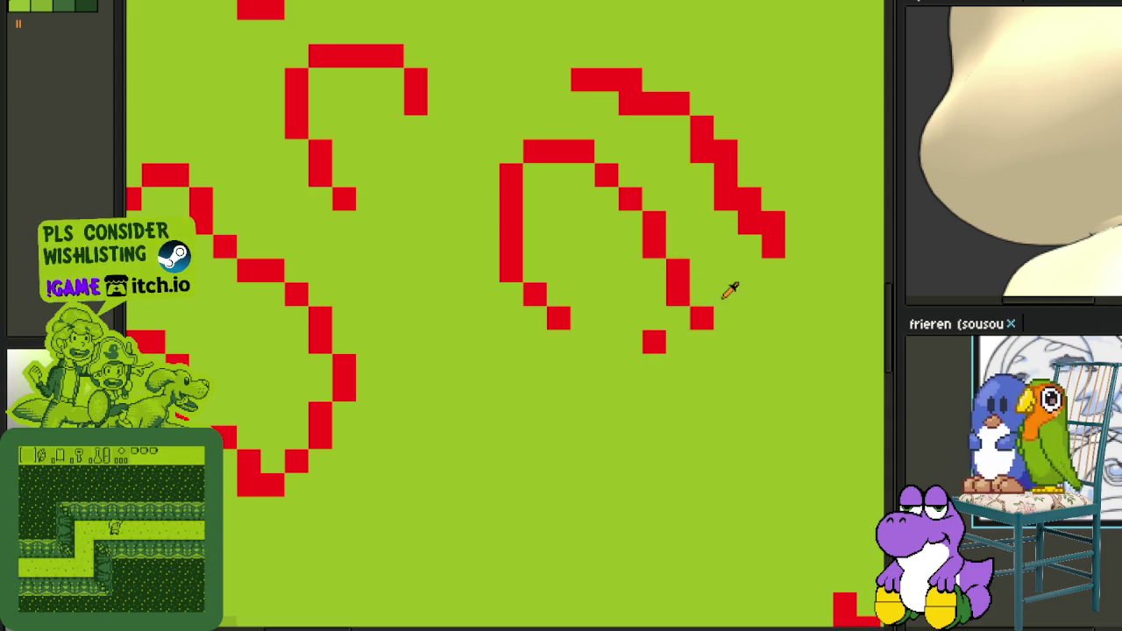
pyautogui.click(701, 318)
pyautogui.click(656, 341)
# Close the bottom of the red loop and clean up the pixels at its inner corner.
pyautogui.moveTo(607, 342); pyautogui.dragTo(582, 342)
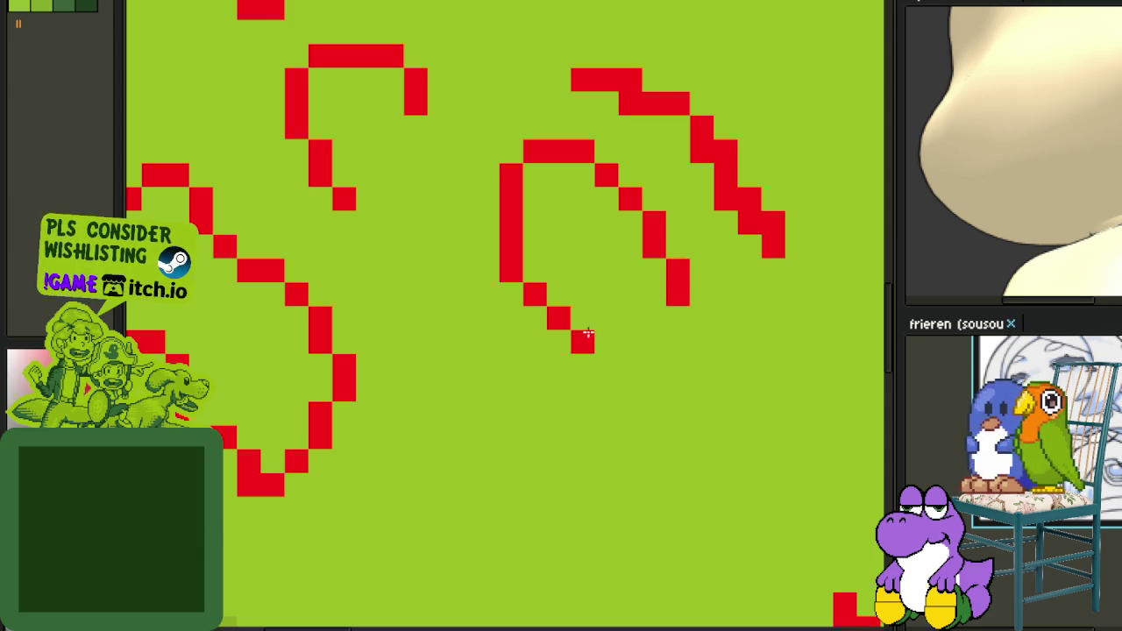
pyautogui.click(630, 319)
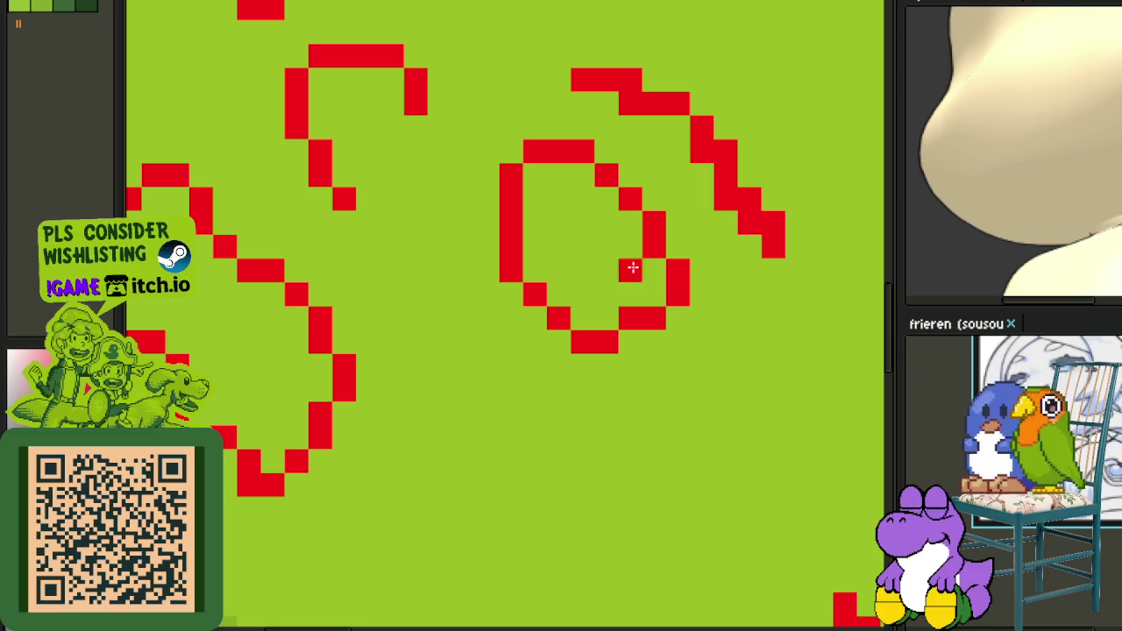
pyautogui.click(524, 176)
pyautogui.click(530, 148)
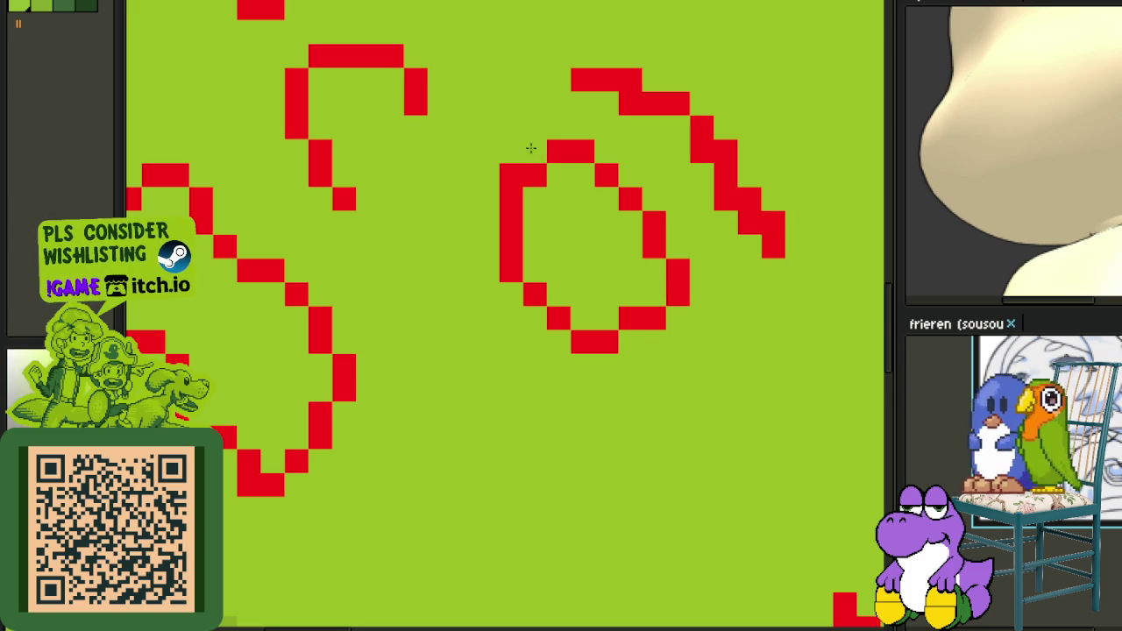
pyautogui.click(504, 179)
pyautogui.scroll(-5, 699, 275)
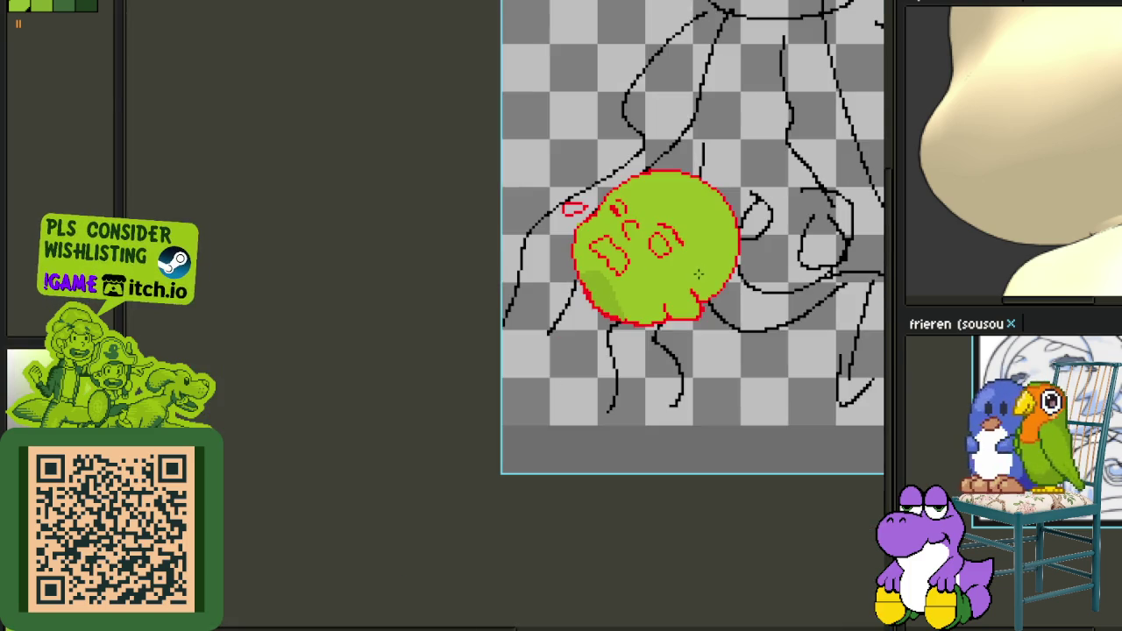
# Pencil a red loop with a crossbar above the left eye mark, replacing a first attempt.
pyautogui.scroll(1, 688, 255)
pyautogui.scroll(1, 666, 257)
pyautogui.scroll(1, 639, 260)
pyautogui.scroll(1, 598, 266)
pyautogui.scroll(-3, 597, 266)
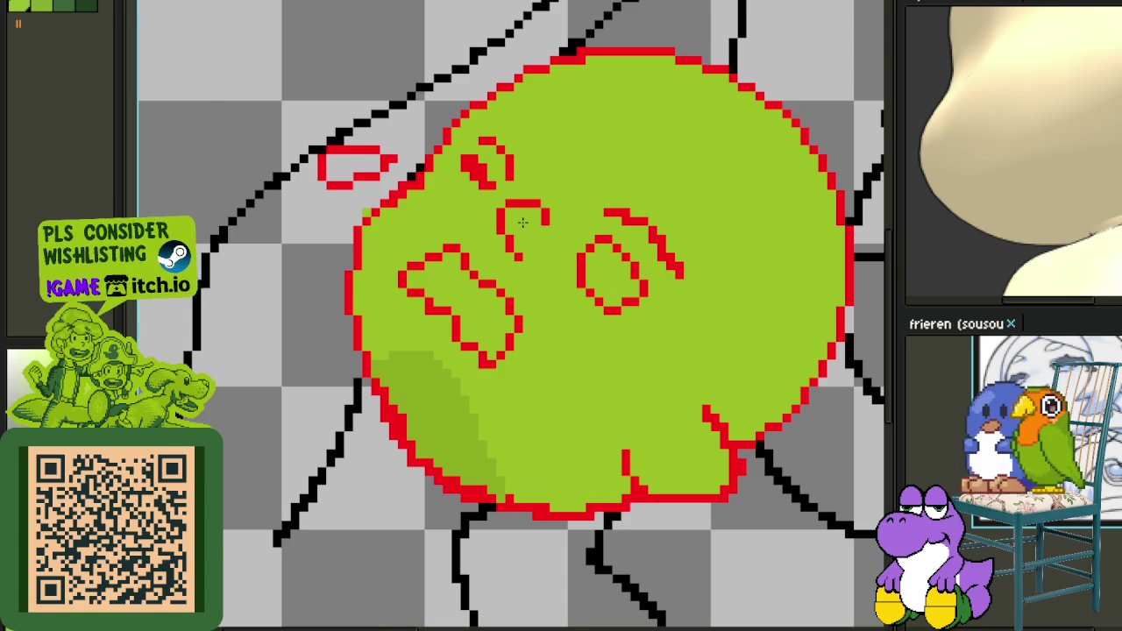
pyautogui.scroll(1, 521, 223)
pyautogui.scroll(1, 456, 151)
pyautogui.scroll(1, 456, 151)
pyautogui.moveTo(454, 123); pyautogui.dragTo(476, 169)
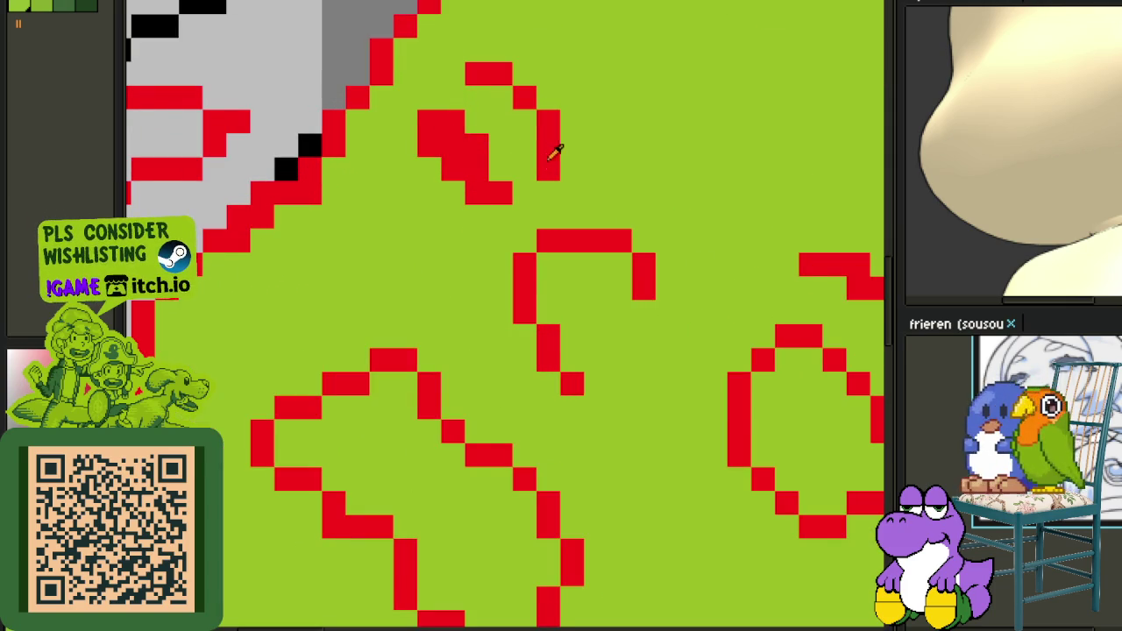
pyautogui.hotkey('ctrl', 'z')
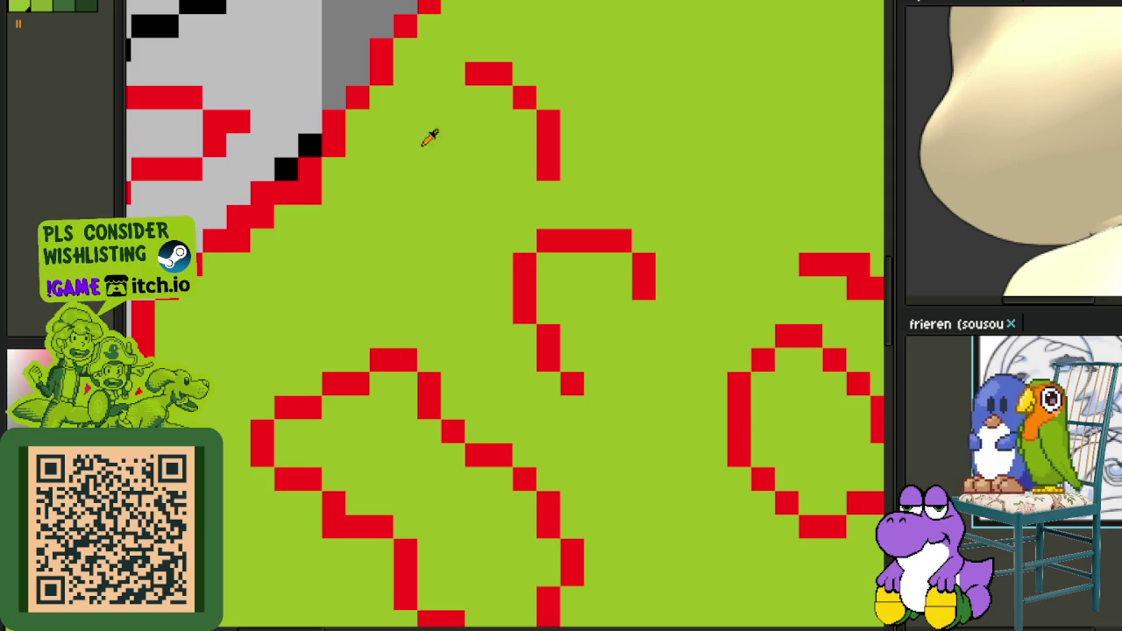
pyautogui.moveTo(419, 127); pyautogui.dragTo(569, 242)
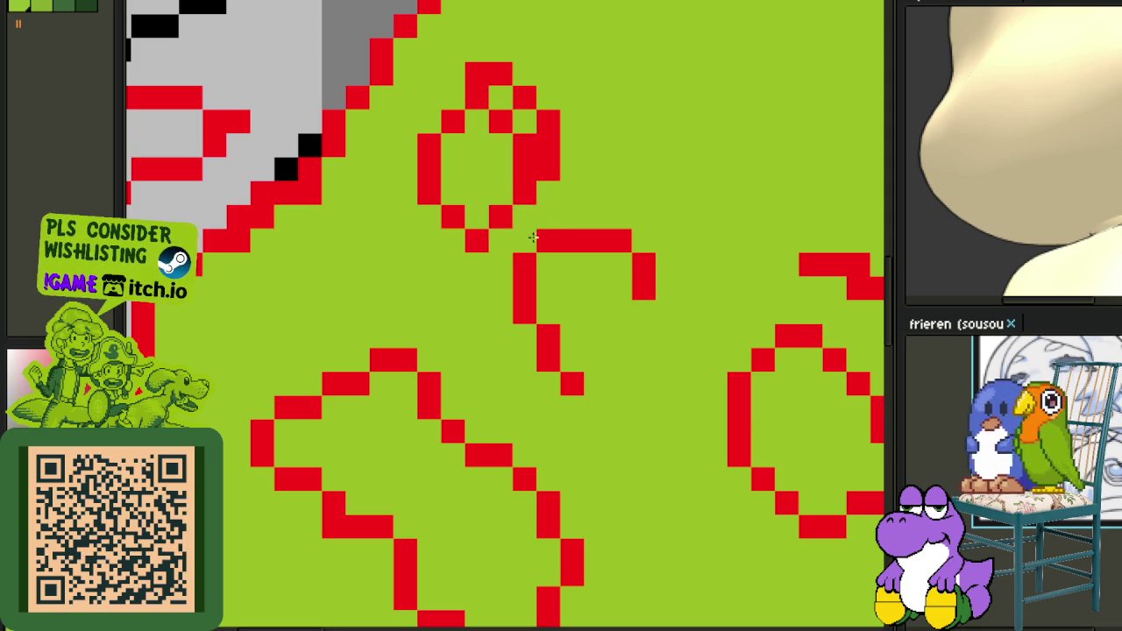
pyautogui.click(442, 83)
# Shift the new loop about two pixels left, deselect, and erase stray red pixels inside it.
pyautogui.moveTo(390, 37); pyautogui.dragTo(636, 302)
pyautogui.moveTo(570, 237); pyautogui.dragTo(521, 196)
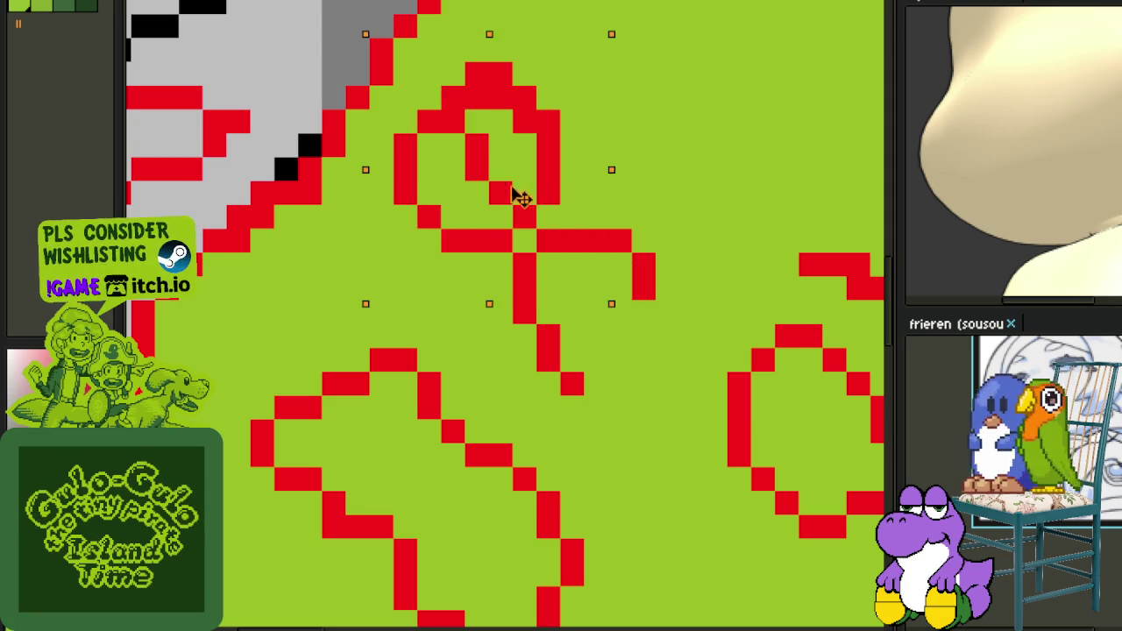
pyautogui.hotkey('ctrl', 'd')
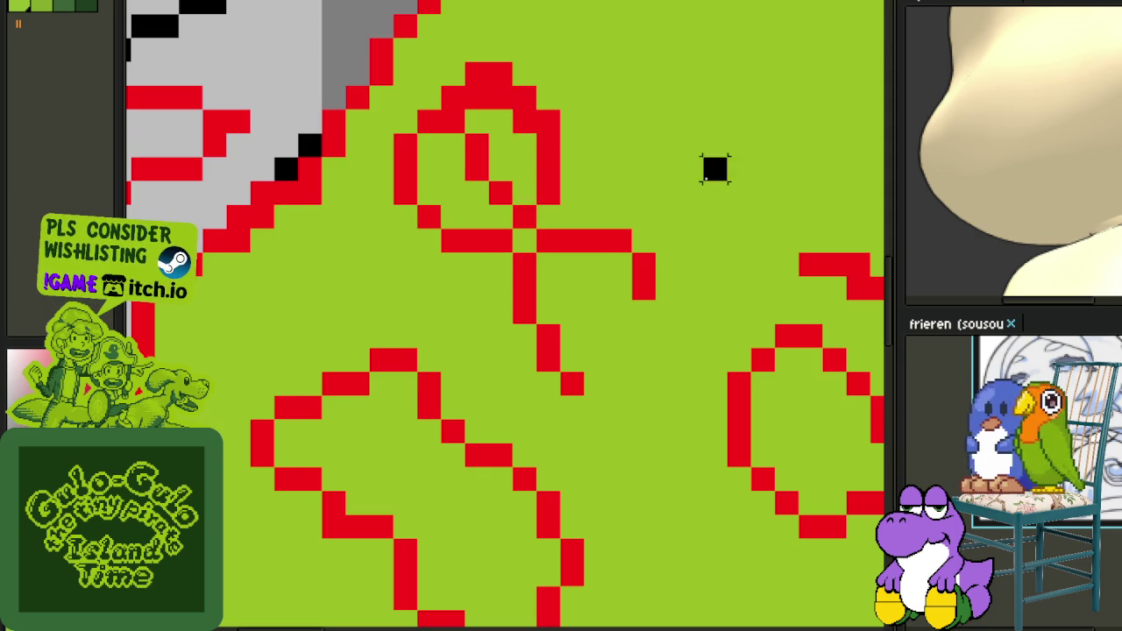
pyautogui.click(500, 191)
pyautogui.click(476, 161)
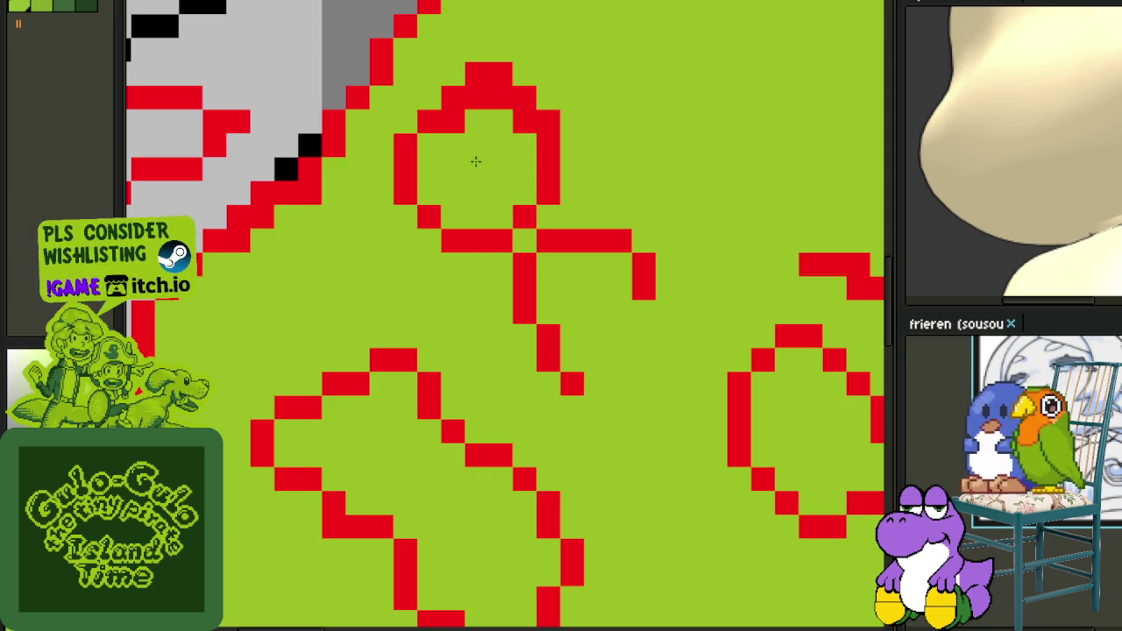
pyautogui.scroll(-3, 516, 124)
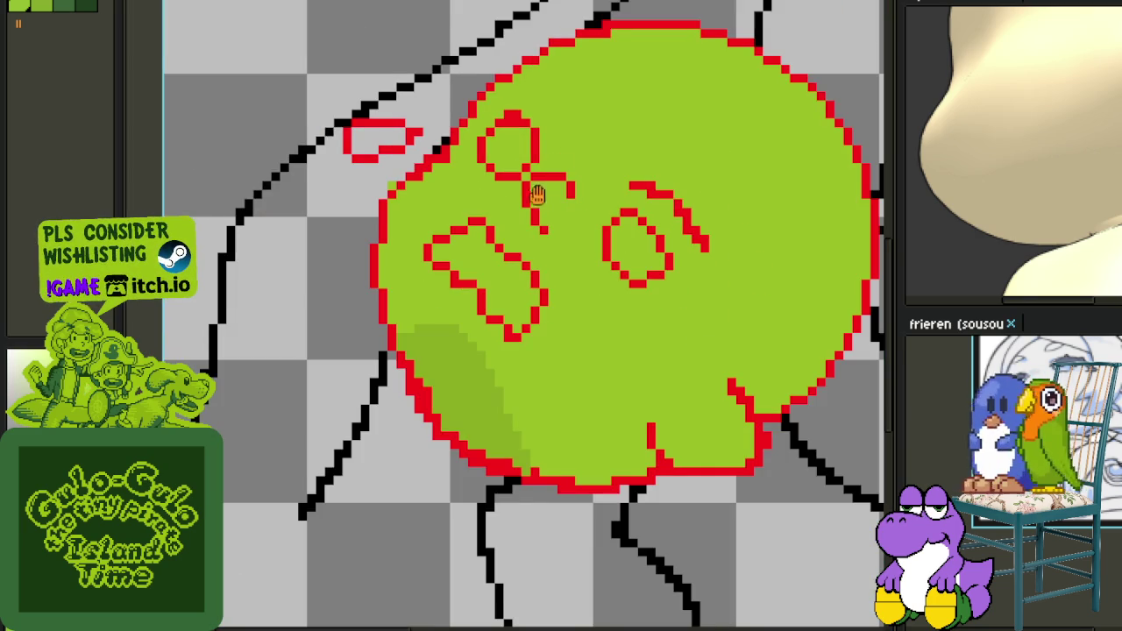
# Erase the red blob at the top and close the top of the loop in red.
pyautogui.scroll(3, 528, 158)
pyautogui.scroll(2, 532, 155)
pyautogui.moveTo(473, 109)
pyautogui.mouseDown()
pyautogui.moveTo(388, 82)
pyautogui.moveTo(421, 74)
pyautogui.mouseUp()
pyautogui.click(458, 181)
pyautogui.moveTo(460, 178)
pyautogui.mouseDown()
pyautogui.moveTo(416, 115)
pyautogui.moveTo(395, 108)
pyautogui.mouseUp()
# Erase the red strokes beside the oval mark and draw a new vertical red stroke there.
pyautogui.scroll(-3, 561, 217)
pyautogui.scroll(-1, 561, 218)
pyautogui.scroll(4, 565, 221)
pyautogui.scroll(2, 570, 223)
pyautogui.scroll(-5, 583, 228)
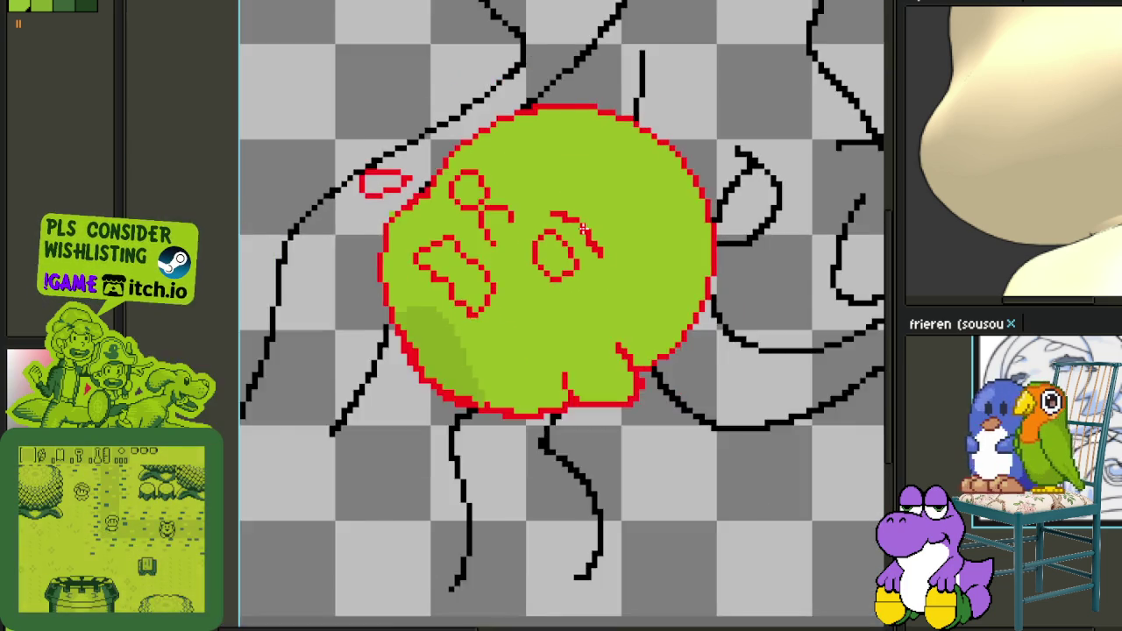
pyautogui.scroll(1, 583, 229)
pyautogui.scroll(1, 583, 228)
pyautogui.moveTo(545, 192); pyautogui.dragTo(621, 263)
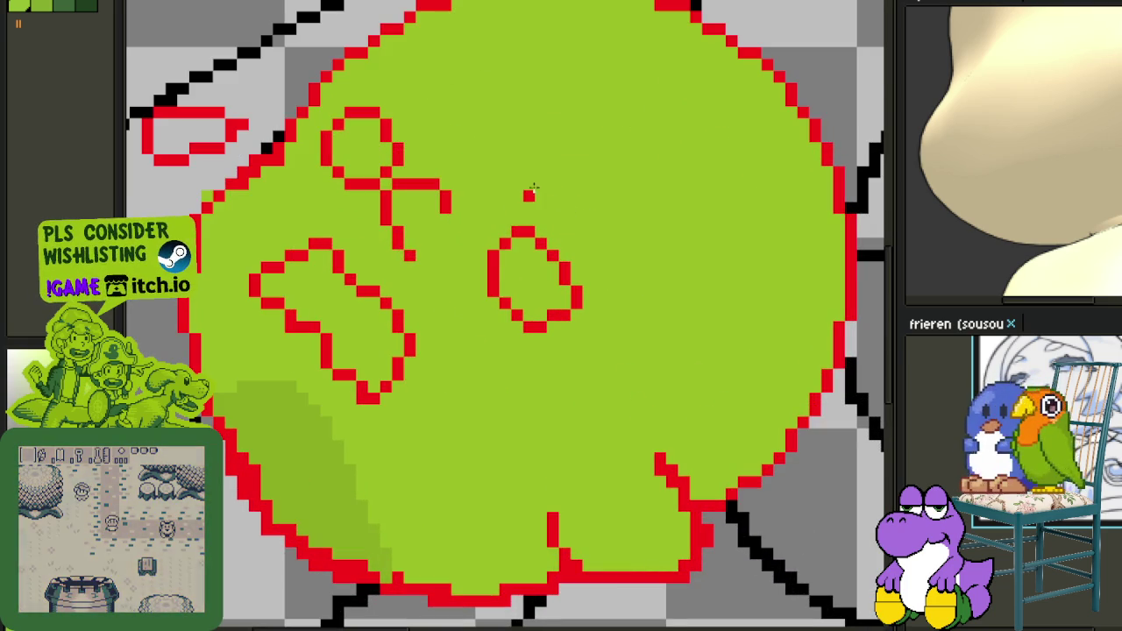
pyautogui.moveTo(564, 184)
pyautogui.mouseDown()
pyautogui.moveTo(611, 291)
pyautogui.moveTo(578, 185)
pyautogui.mouseUp()
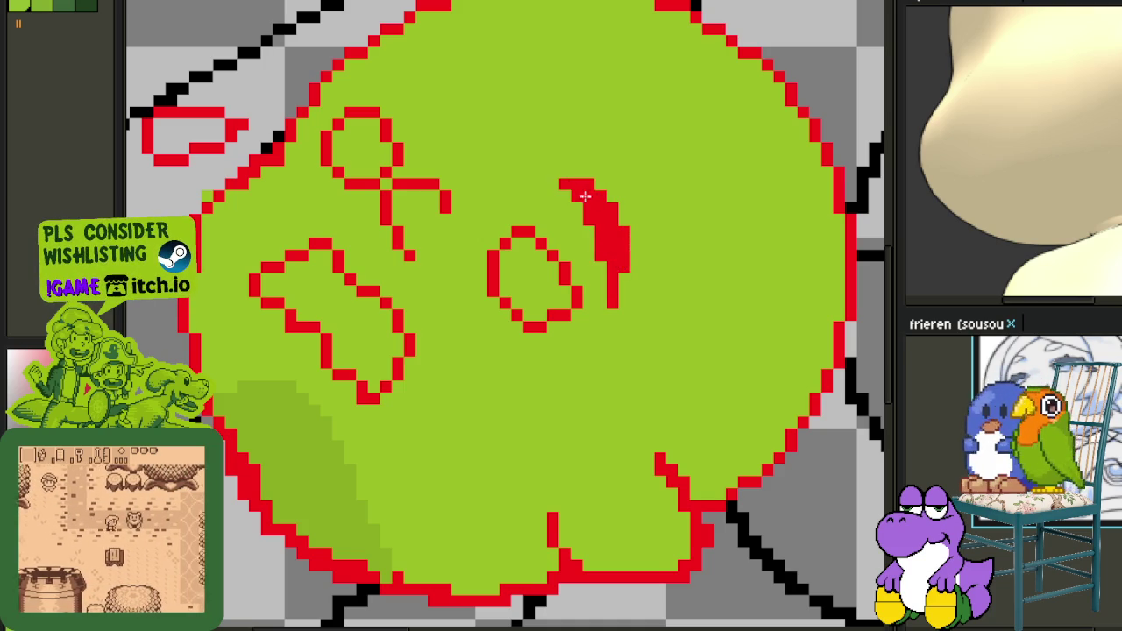
pyautogui.scroll(-3, 579, 185)
pyautogui.scroll(2, 610, 222)
pyautogui.hotkey('ctrl', 'z')
pyautogui.hotkey('ctrl', 'z')
pyautogui.hotkey('ctrl', 'z')
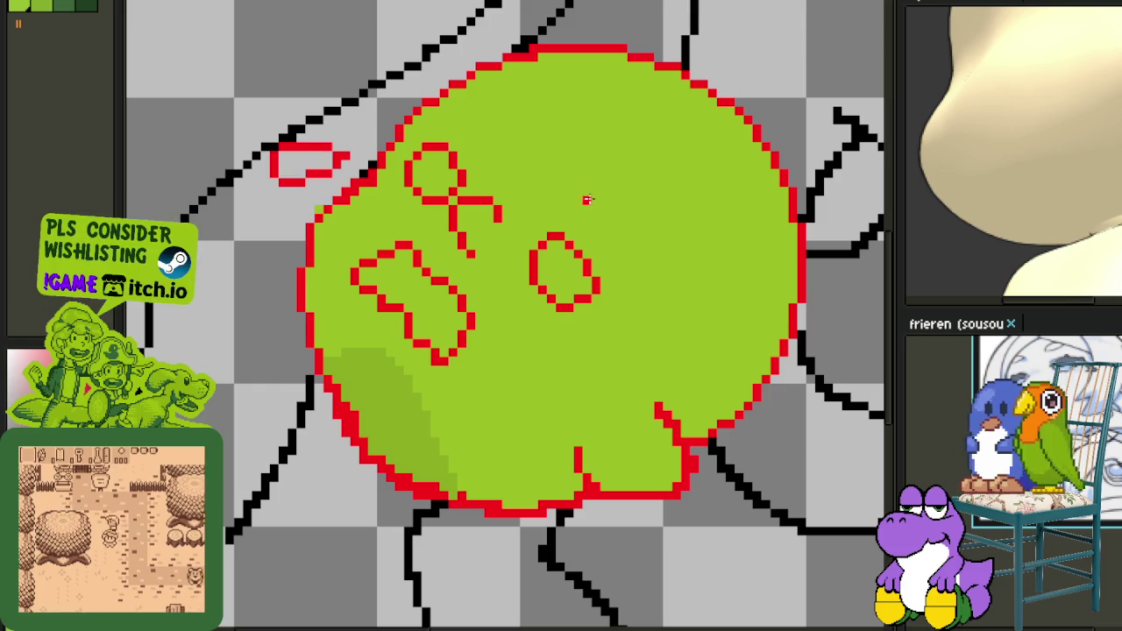
pyautogui.moveTo(613, 201); pyautogui.dragTo(620, 275)
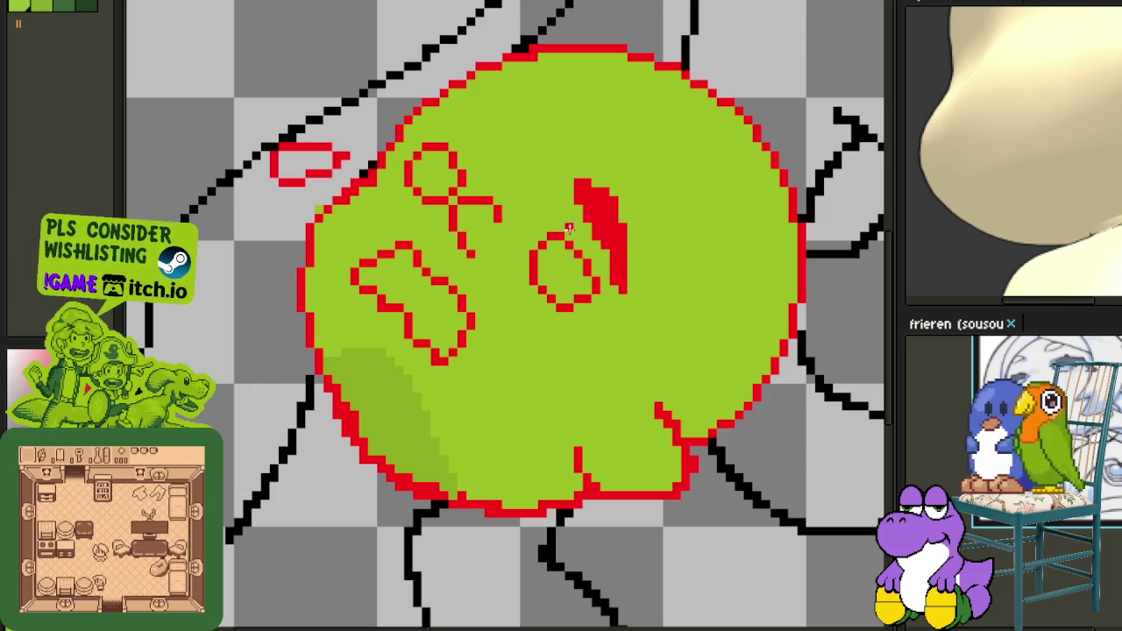
# Scribble a solid red mark above the knot.
pyautogui.scroll(-3, 568, 228)
pyautogui.scroll(3, 476, 143)
pyautogui.scroll(3, 439, 158)
pyautogui.moveTo(427, 157)
pyautogui.mouseDown()
pyautogui.moveTo(576, 152)
pyautogui.moveTo(491, 160)
pyautogui.moveTo(590, 180)
pyautogui.moveTo(579, 173)
pyautogui.mouseUp()
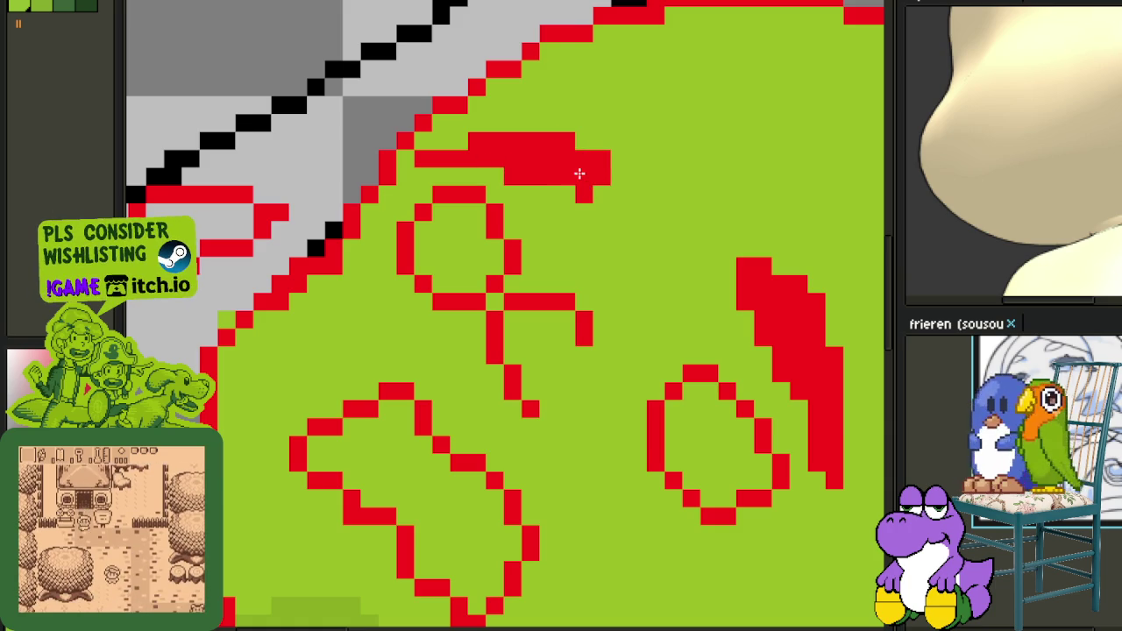
# Bucket-fill the upper eye outline solid red instead of the oval, and select the brow and eye.
pyautogui.scroll(-2, 579, 186)
pyautogui.scroll(-2, 613, 263)
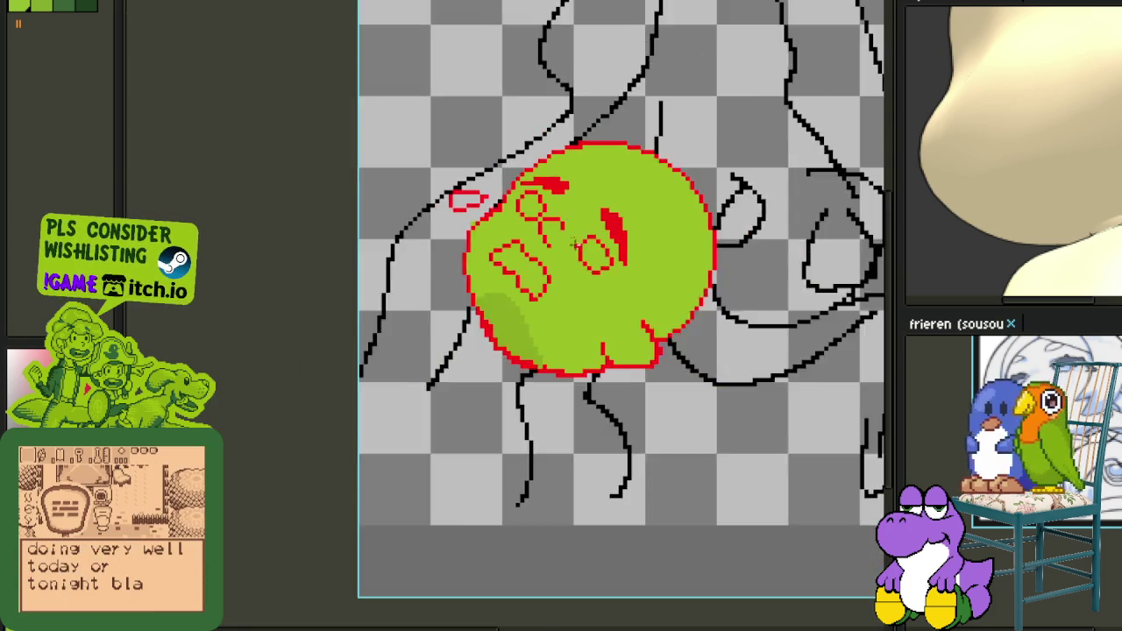
pyautogui.scroll(-2, 605, 263)
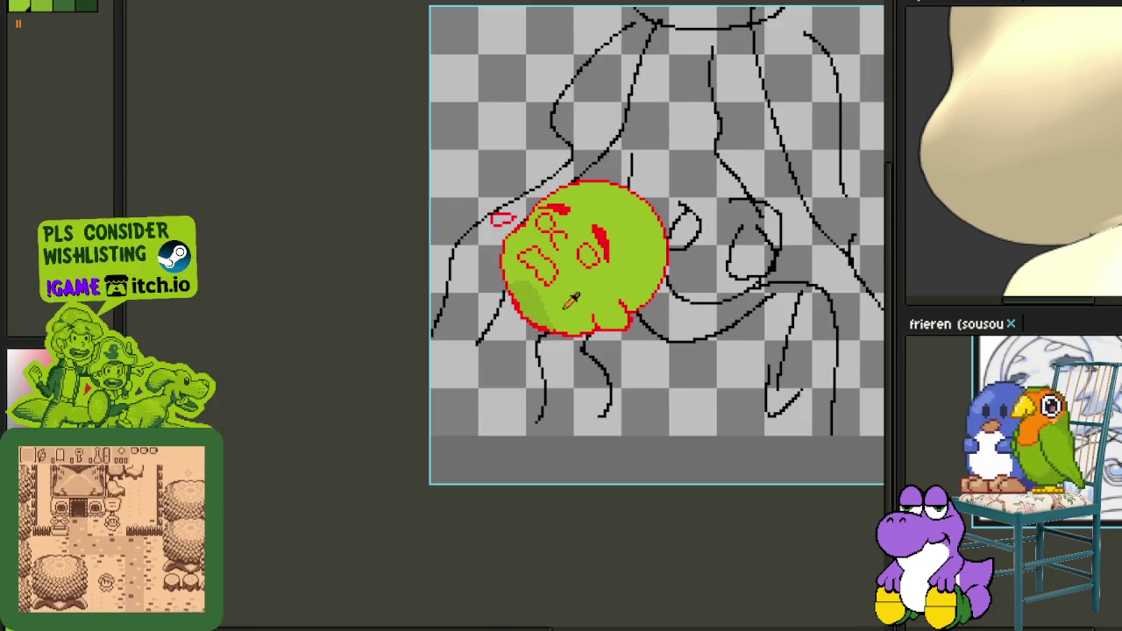
pyautogui.scroll(2, 571, 300)
pyautogui.scroll(3, 664, 248)
pyautogui.click(614, 268)
pyautogui.hotkey('ctrl', 'z')
pyautogui.hotkey('ctrl', 'z')
pyautogui.click(339, 95)
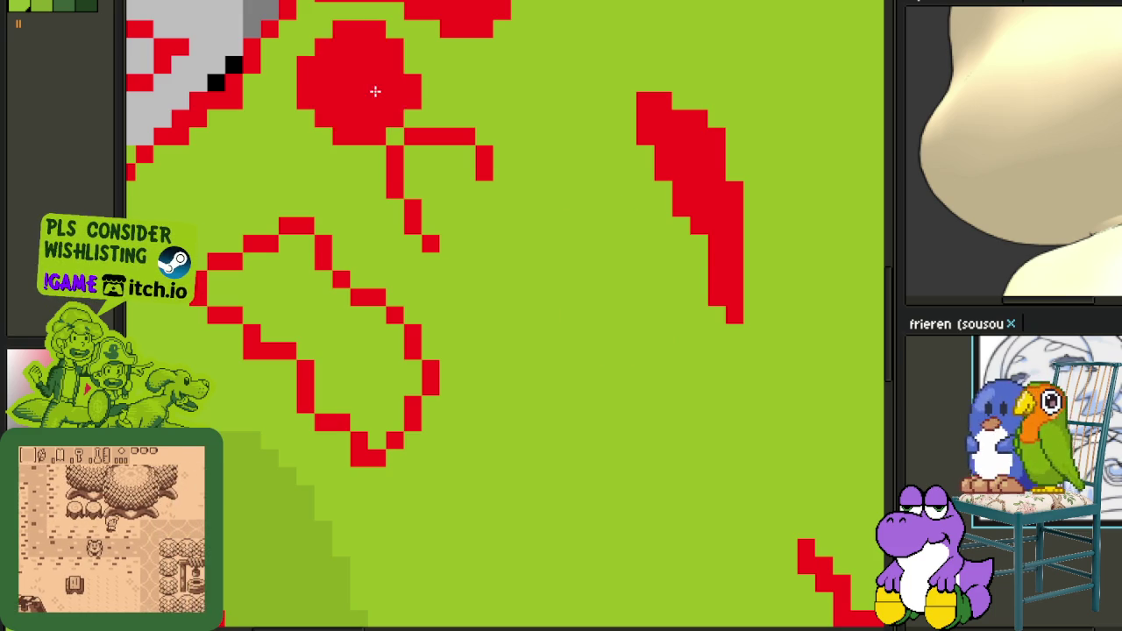
pyautogui.scroll(-3, 376, 90)
pyautogui.scroll(-1, 627, 390)
pyautogui.scroll(2, 491, 220)
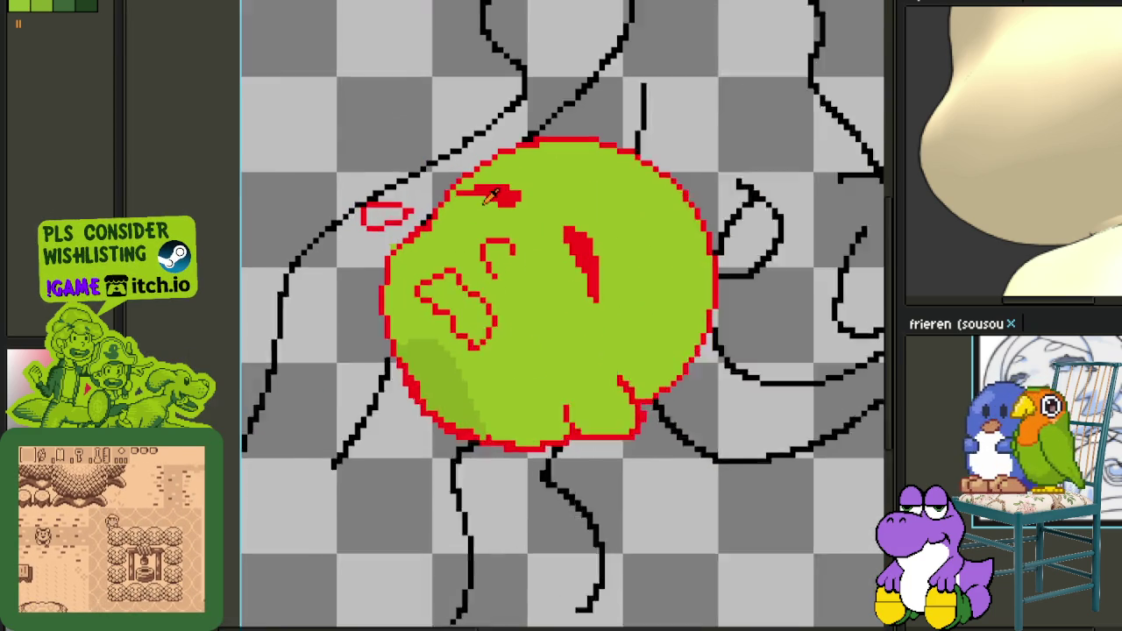
pyautogui.moveTo(548, 256); pyautogui.dragTo(623, 248)
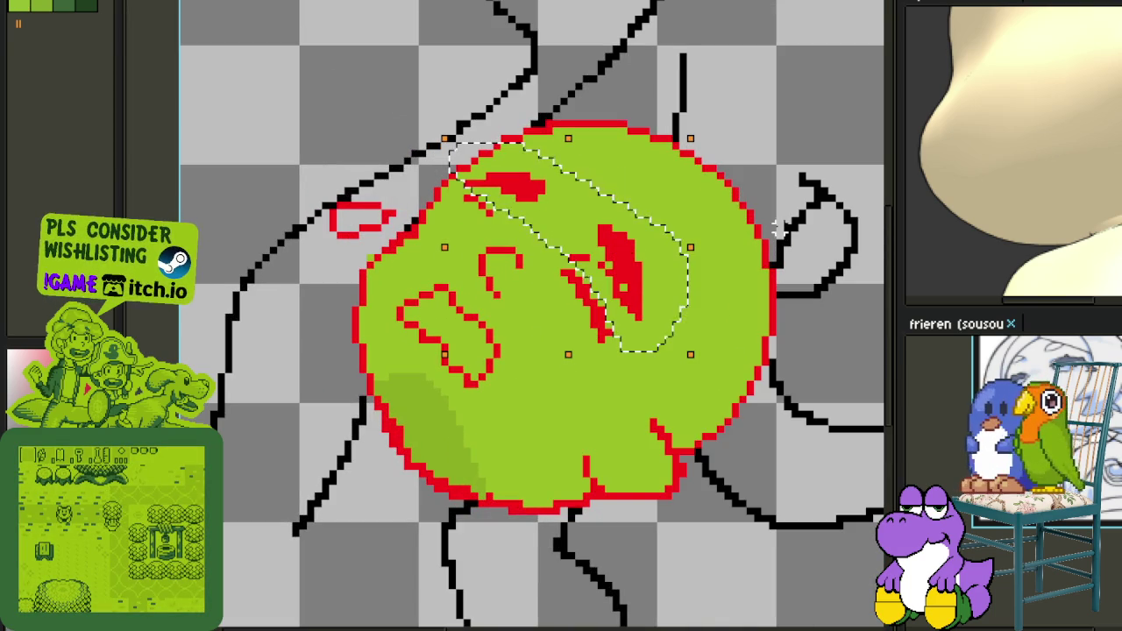
# Recolour the brow and slanted eye black and move them up and to the right.
pyautogui.moveTo(526, 158); pyautogui.dragTo(443, 184)
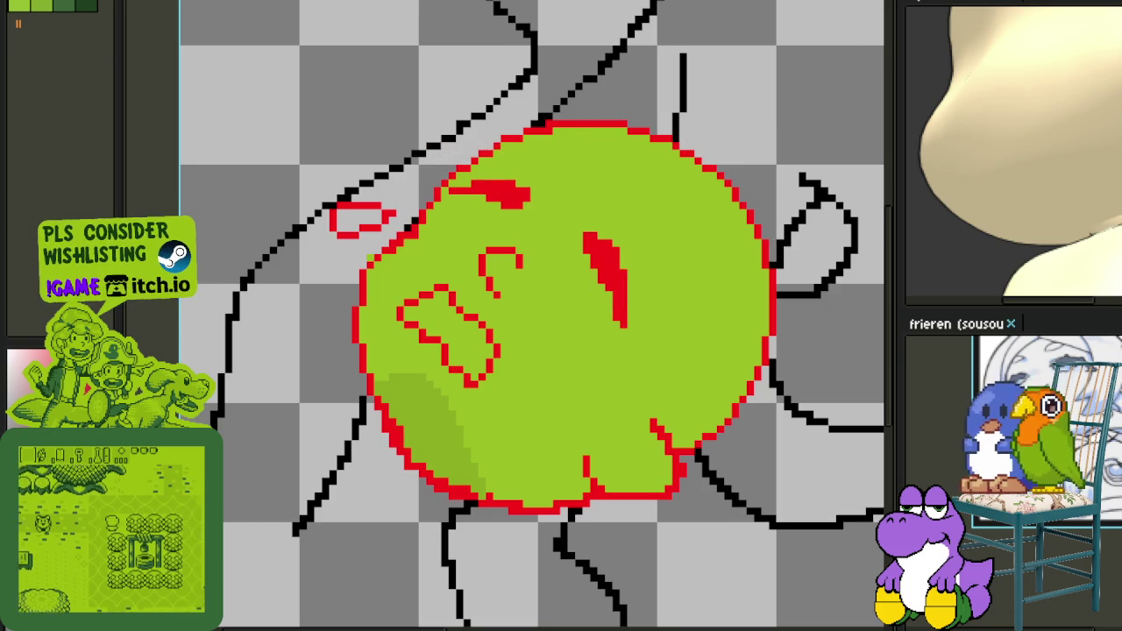
pyautogui.scroll(2, 442, 257)
pyautogui.click(537, 164)
pyautogui.click(701, 282)
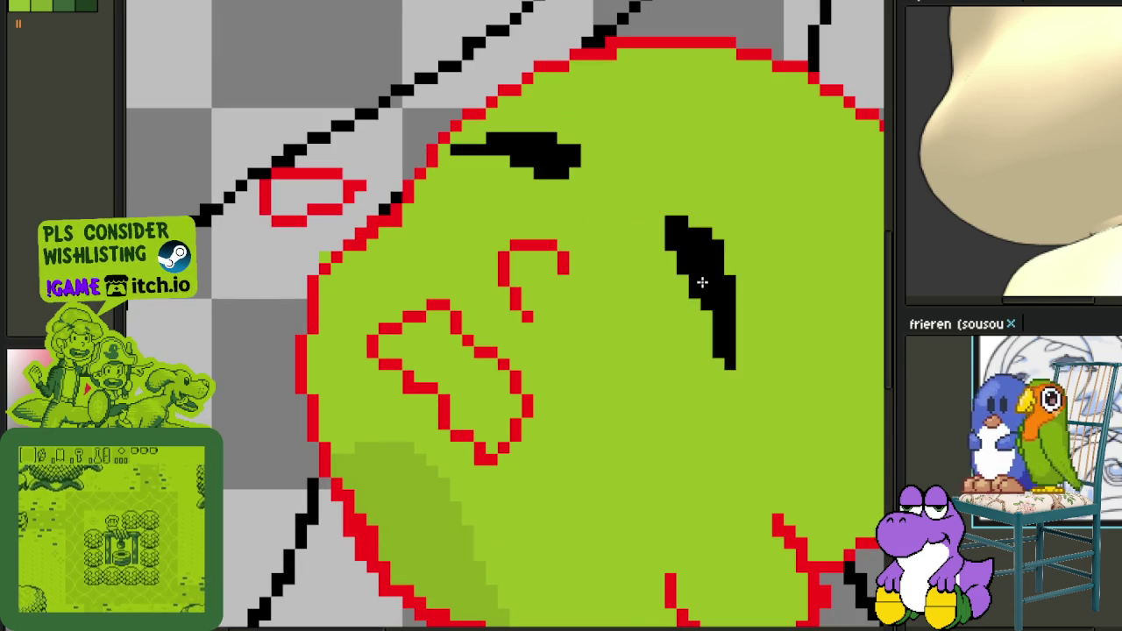
pyautogui.scroll(-2, 701, 282)
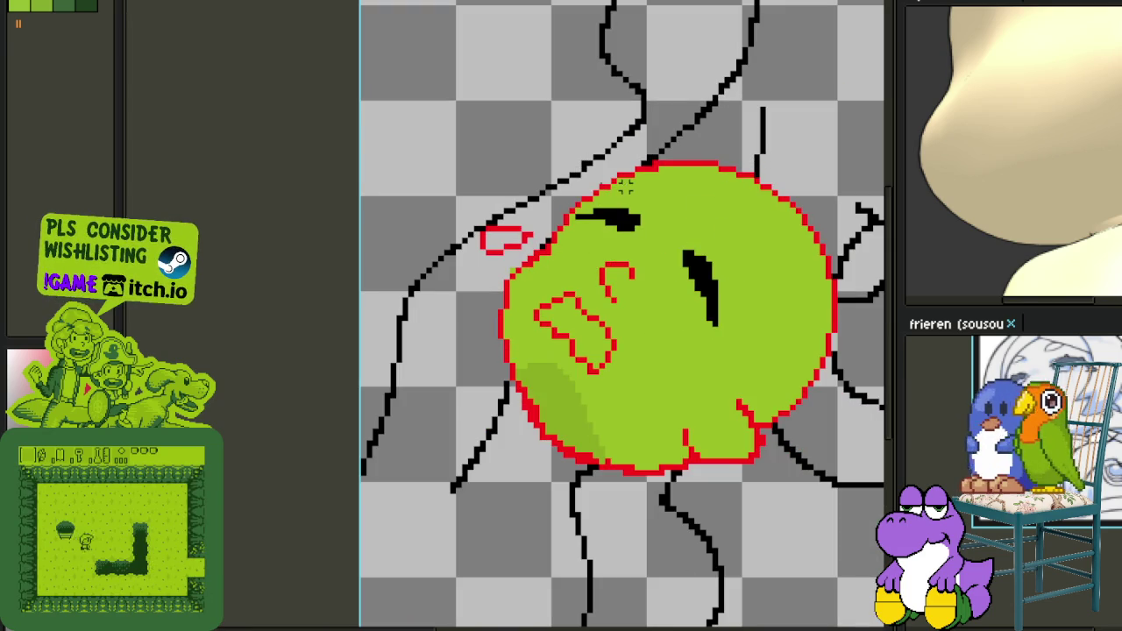
pyautogui.moveTo(624, 184); pyautogui.dragTo(618, 188)
pyautogui.moveTo(644, 261); pyautogui.dragTo(669, 254)
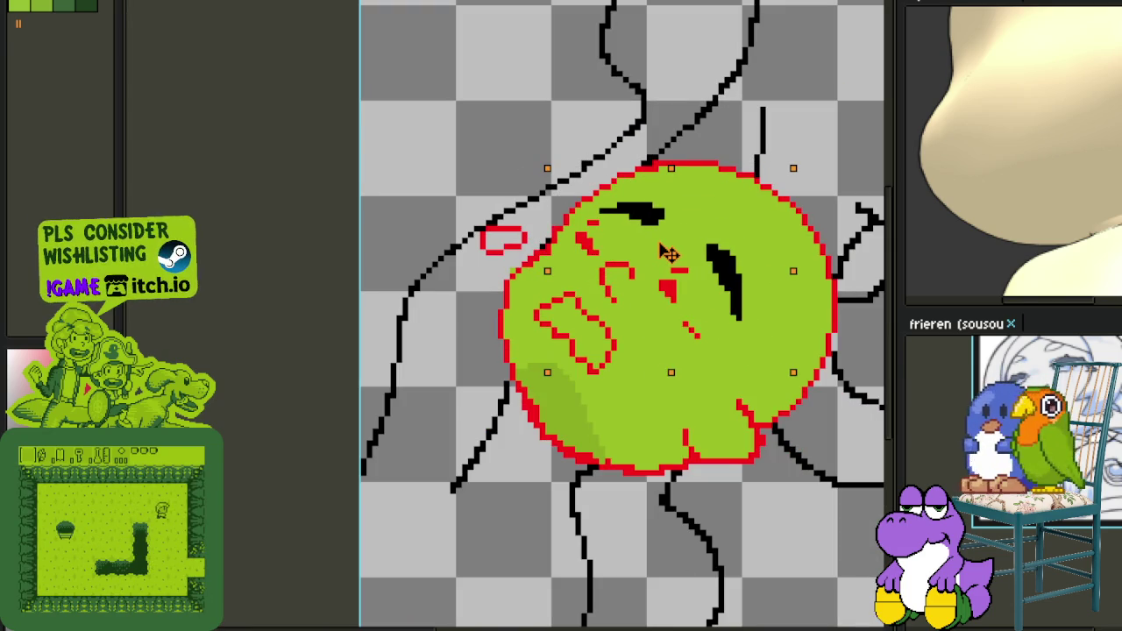
pyautogui.hotkey('ctrl', 'd')
# Delete the leftover red marks and paint the stray red specks around the eye green.
pyautogui.scroll(1, 526, 238)
pyautogui.moveTo(517, 197)
pyautogui.mouseDown()
pyautogui.moveTo(473, 278)
pyautogui.moveTo(526, 195)
pyautogui.mouseUp()
pyautogui.press('Delete')
pyautogui.scroll(2, 612, 233)
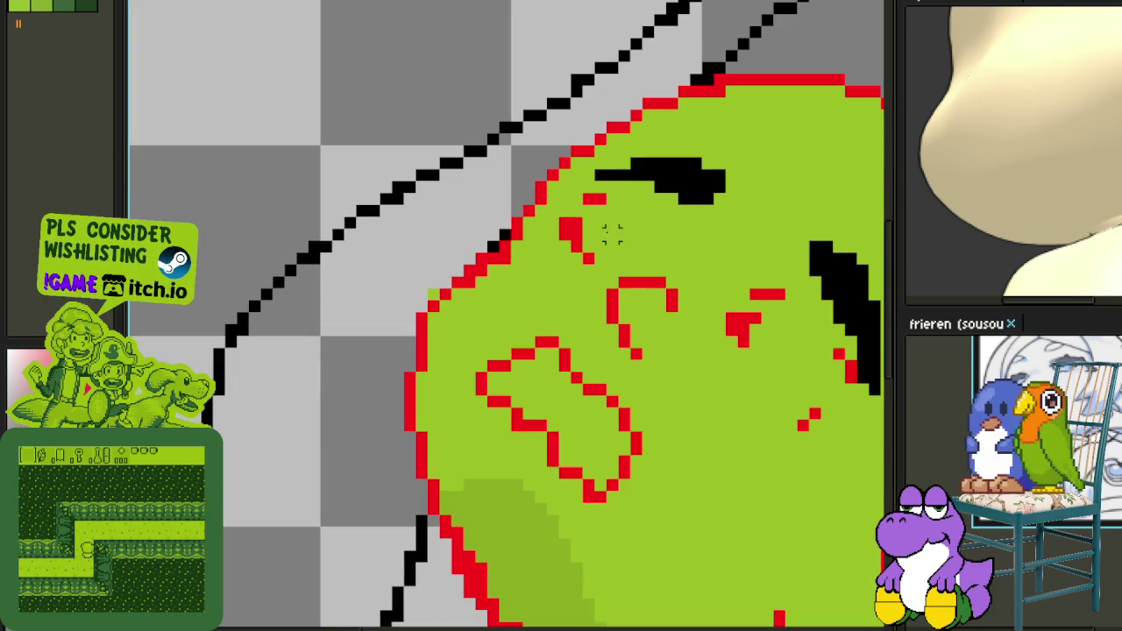
pyautogui.moveTo(571, 245); pyautogui.dragTo(592, 201)
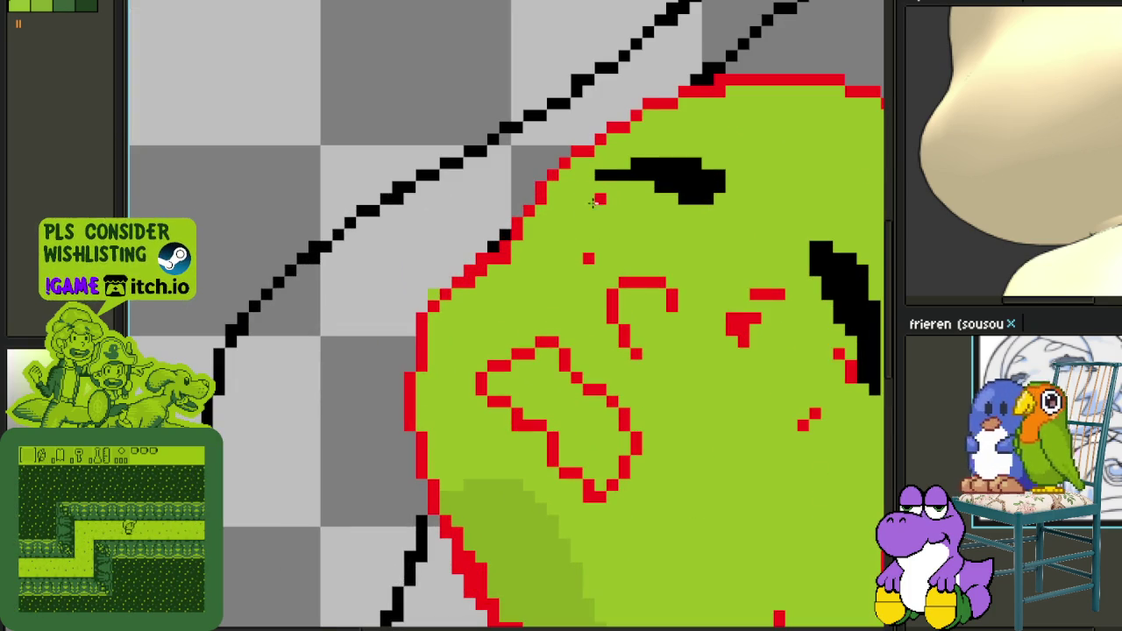
pyautogui.click(588, 258)
pyautogui.moveTo(752, 292)
pyautogui.mouseDown()
pyautogui.moveTo(775, 308)
pyautogui.moveTo(738, 341)
pyautogui.mouseUp()
pyautogui.moveTo(843, 361); pyautogui.dragTo(848, 369)
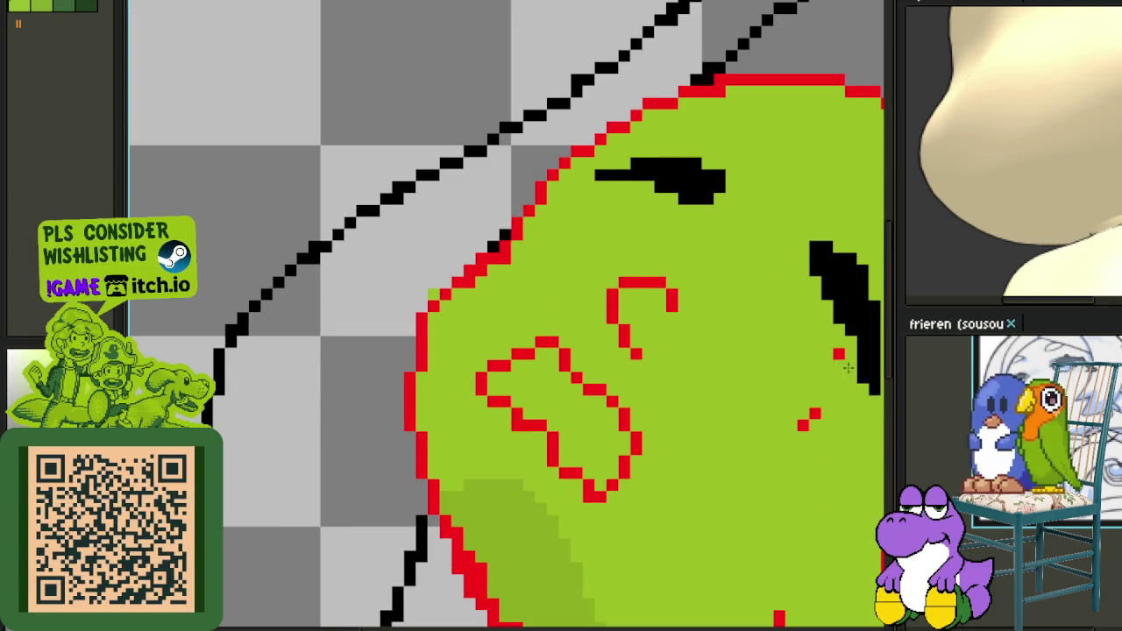
pyautogui.scroll(-1, 811, 419)
pyautogui.scroll(-1, 546, 321)
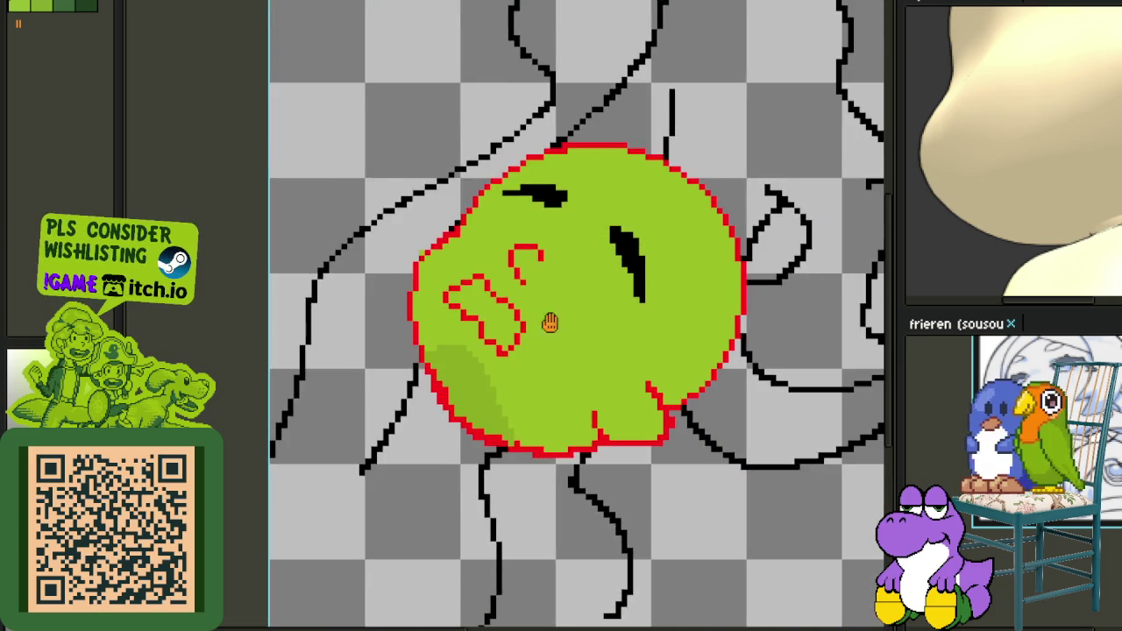
# Draw a thick diagonal red line on the face between the mouth and the eye.
pyautogui.scroll(-1, 546, 321)
pyautogui.scroll(1, 578, 326)
pyautogui.scroll(-1, 578, 326)
pyautogui.scroll(-1, 581, 326)
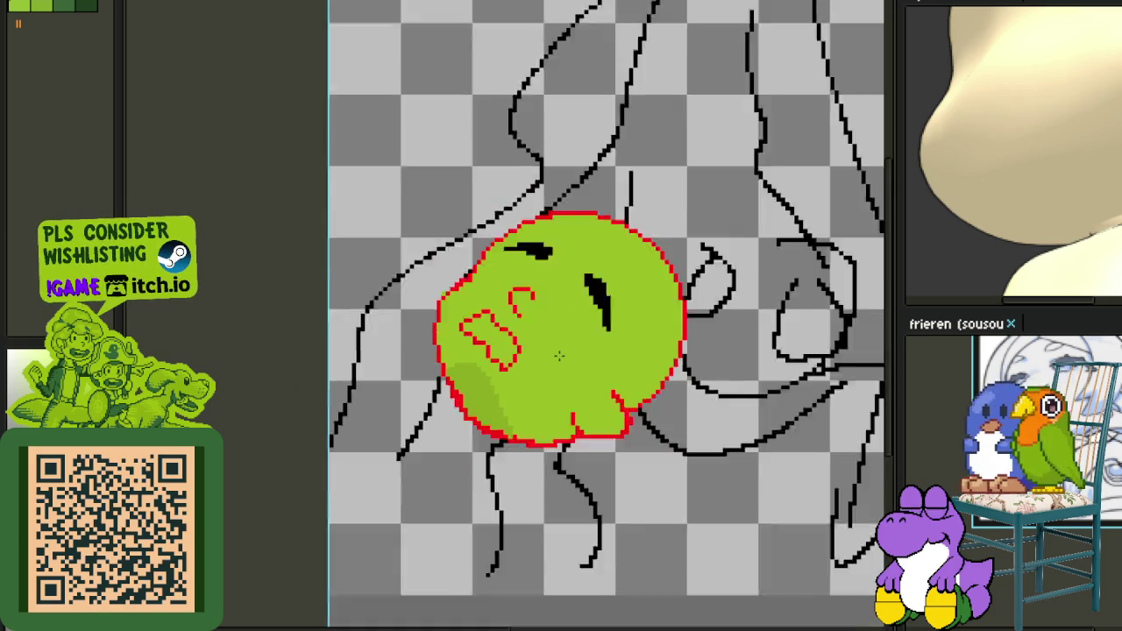
pyautogui.scroll(-1, 605, 386)
pyautogui.scroll(1, 553, 296)
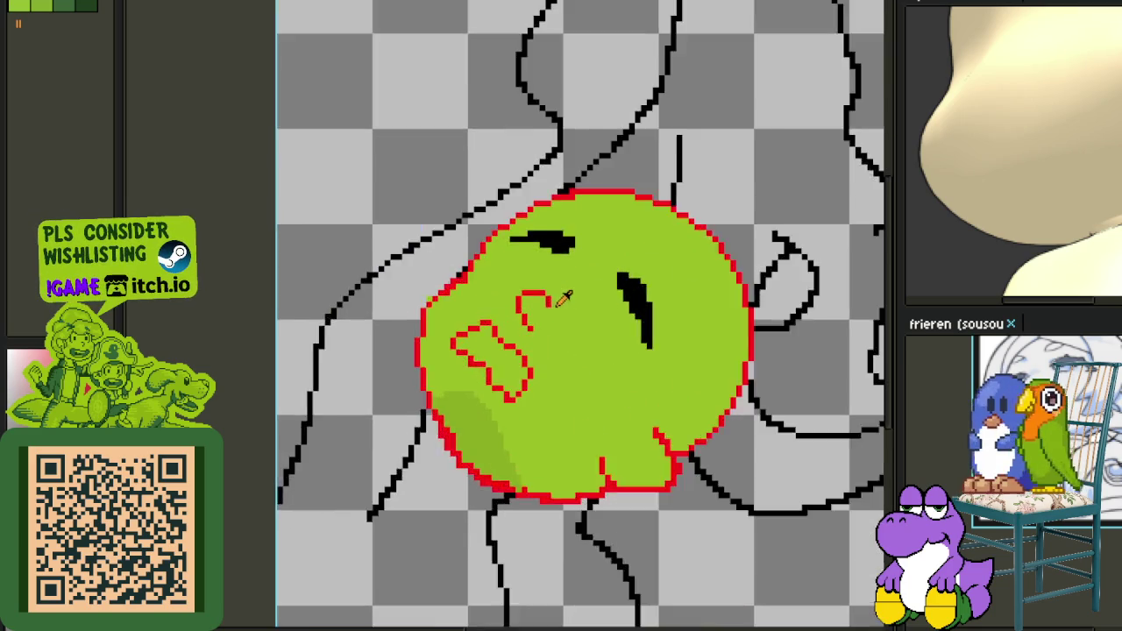
pyautogui.scroll(2, 551, 293)
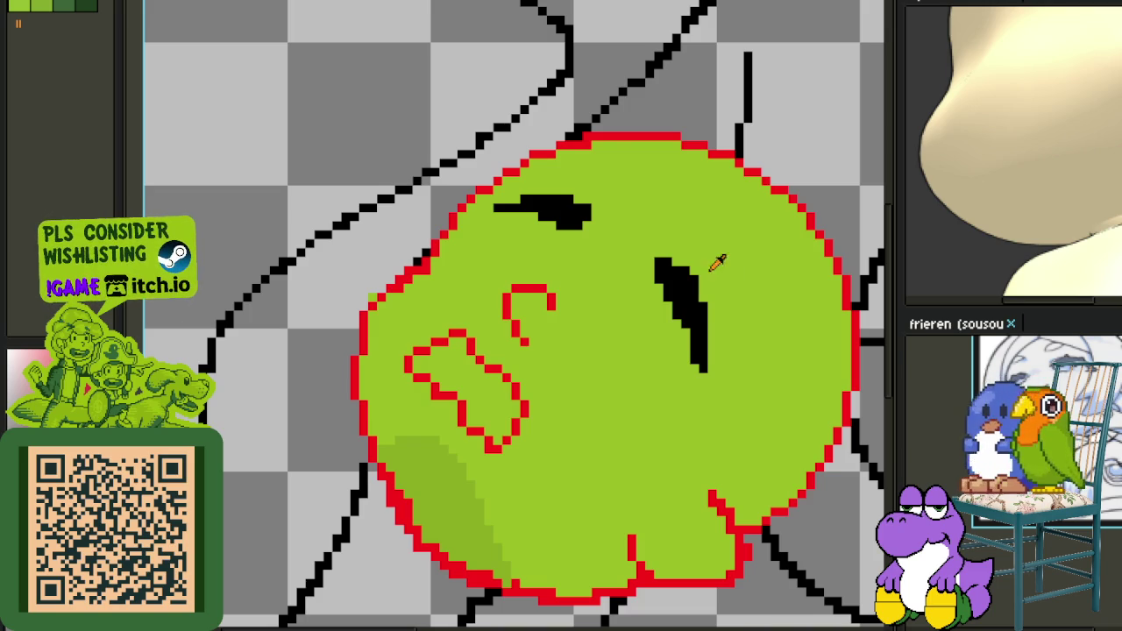
pyautogui.scroll(1, 596, 310)
pyautogui.scroll(1, 531, 279)
pyautogui.moveTo(572, 311)
pyautogui.mouseDown()
pyautogui.moveTo(507, 288)
pyautogui.moveTo(645, 451)
pyautogui.moveTo(522, 309)
pyautogui.moveTo(628, 471)
pyautogui.moveTo(518, 359)
pyautogui.moveTo(518, 333)
pyautogui.mouseUp()
pyautogui.scroll(-3, 550, 378)
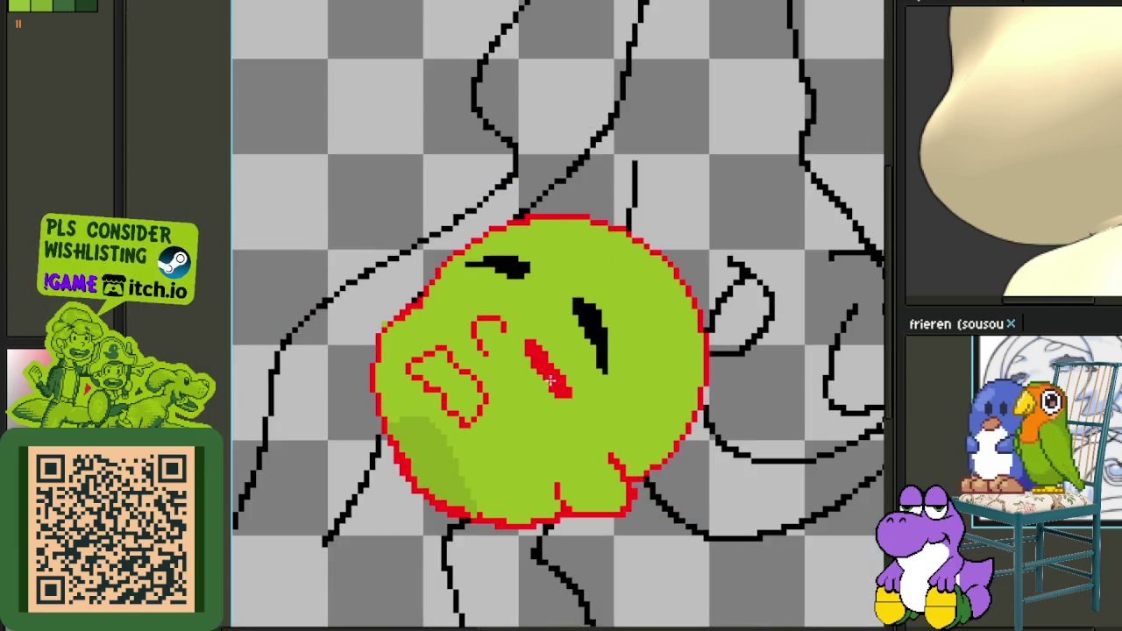
pyautogui.scroll(2, 526, 350)
pyautogui.scroll(2, 482, 277)
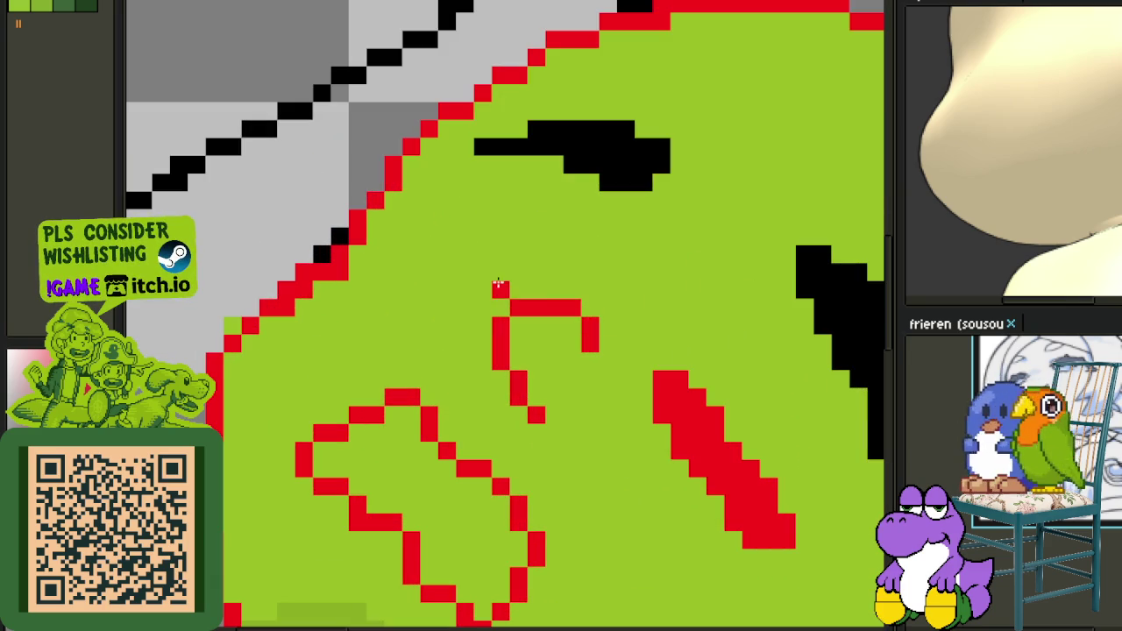
pyautogui.moveTo(499, 272); pyautogui.dragTo(446, 221)
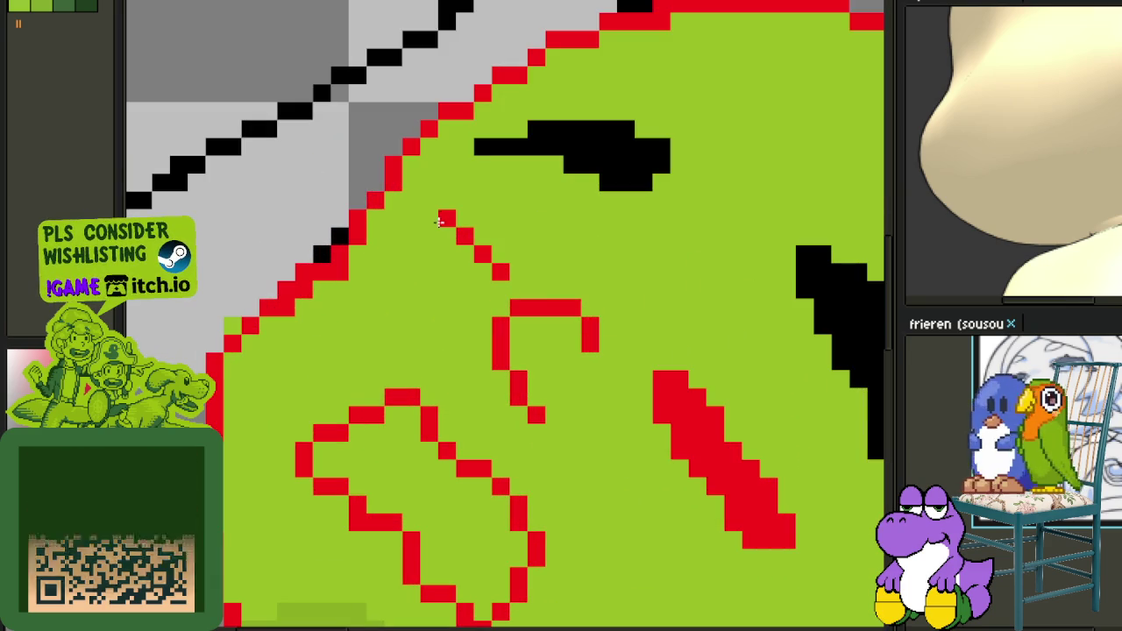
pyautogui.moveTo(500, 289); pyautogui.dragTo(438, 237)
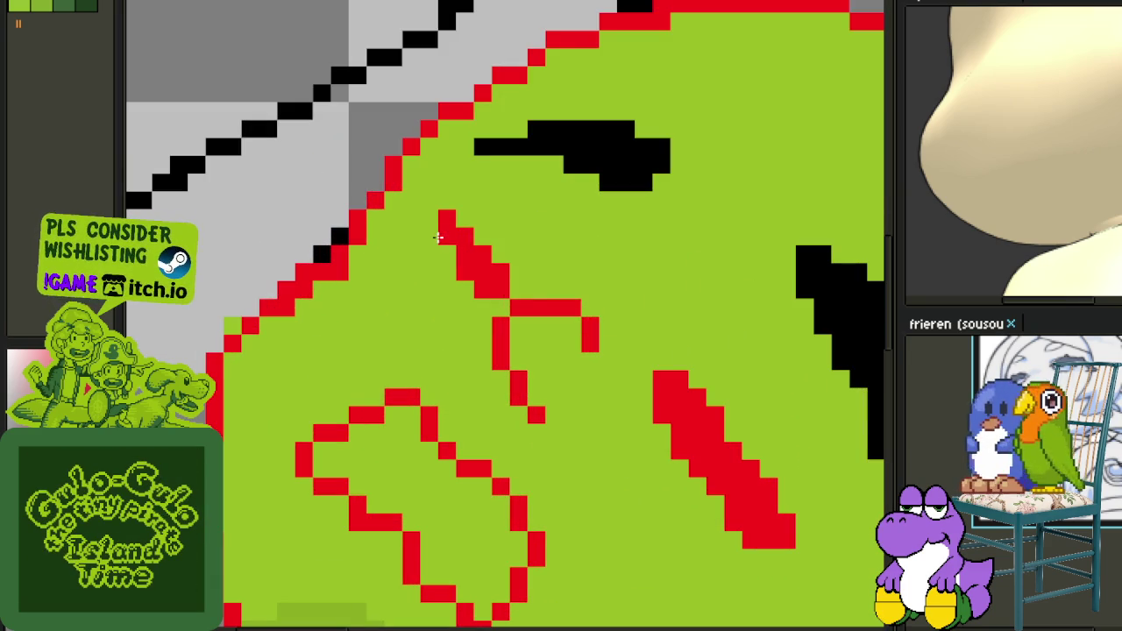
# Add another diagonal red slash beside the eye and a short red mark near the brow.
pyautogui.scroll(-2, 471, 288)
pyautogui.scroll(-1, 501, 312)
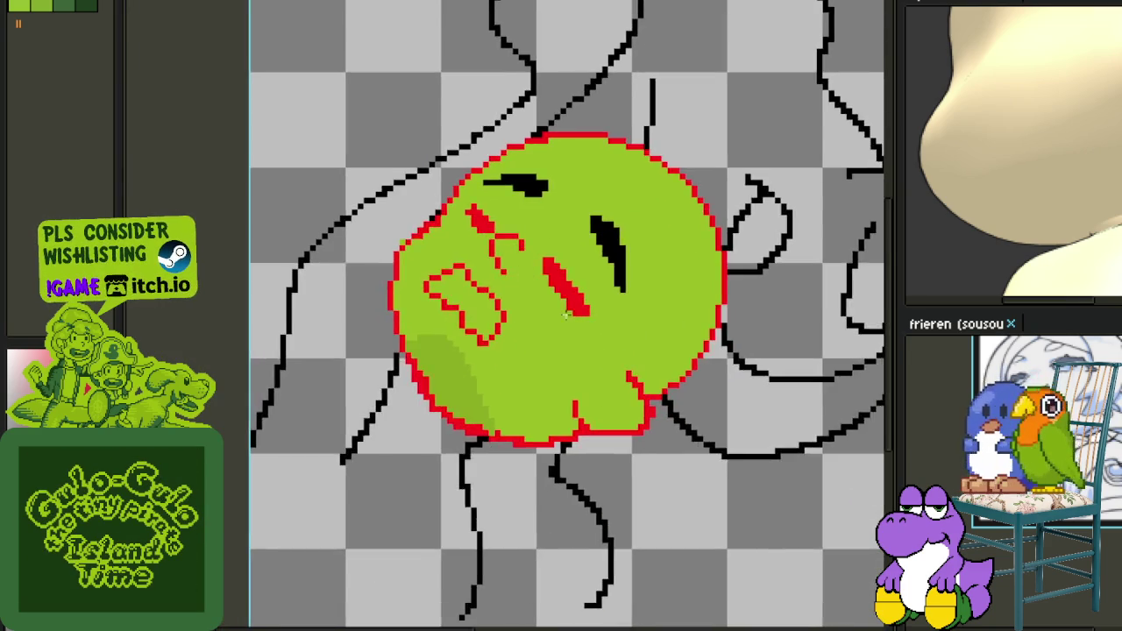
pyautogui.scroll(-1, 578, 345)
pyautogui.scroll(1, 578, 346)
pyautogui.scroll(2, 583, 333)
pyautogui.scroll(1, 589, 316)
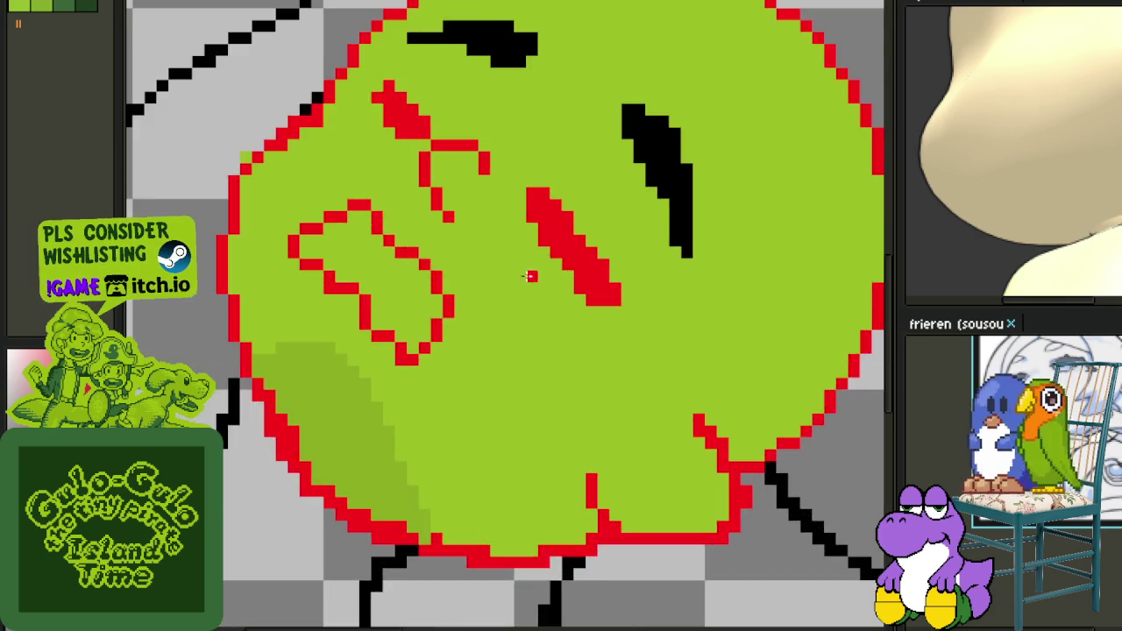
pyautogui.scroll(-2, 597, 300)
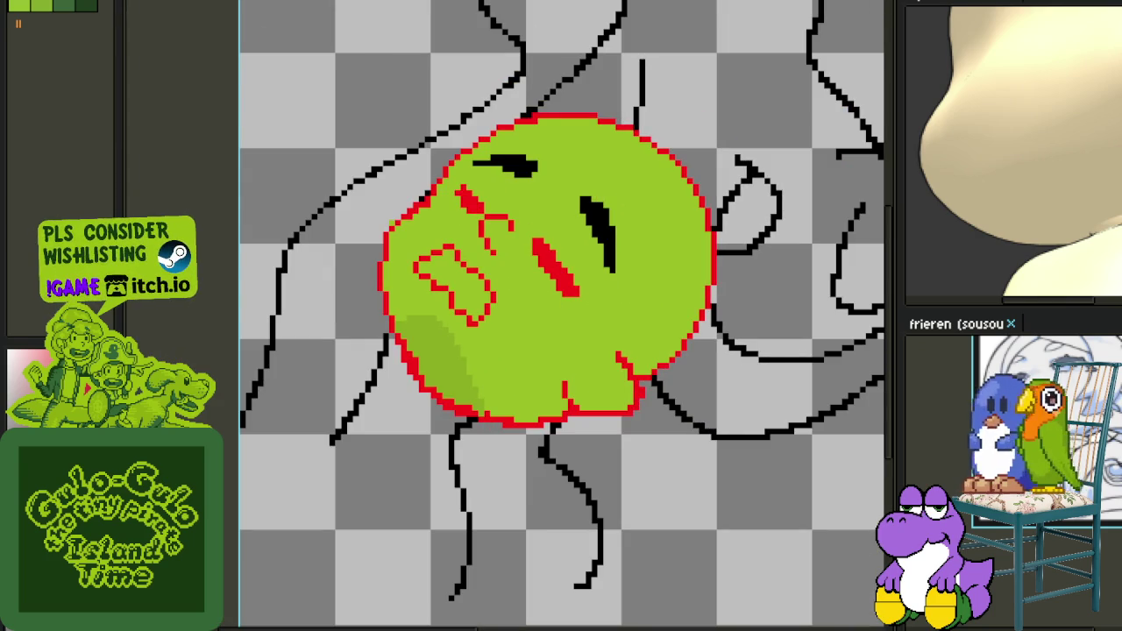
pyautogui.scroll(1, 484, 247)
pyautogui.scroll(1, 484, 247)
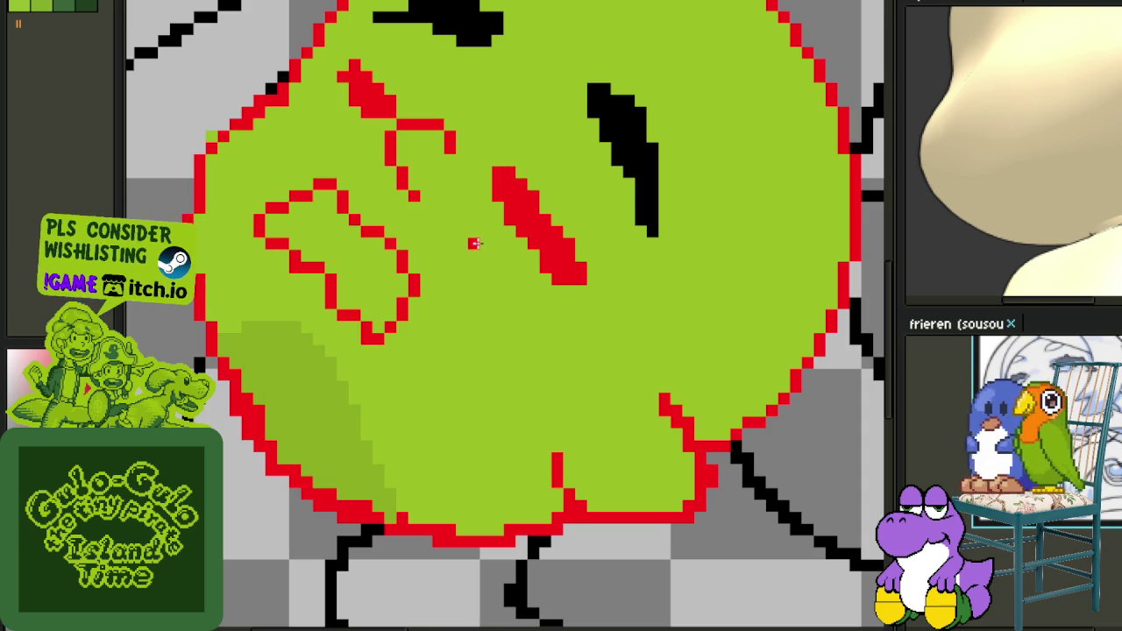
pyautogui.moveTo(484, 267); pyautogui.dragTo(521, 290)
pyautogui.moveTo(358, 136); pyautogui.dragTo(340, 136)
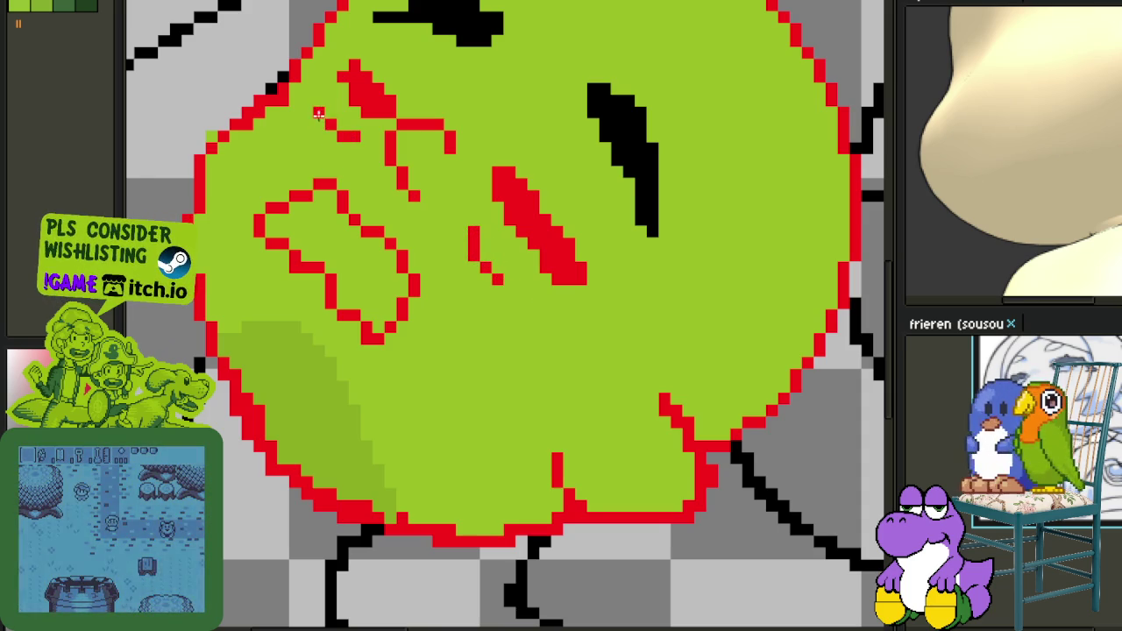
pyautogui.scroll(-3, 449, 251)
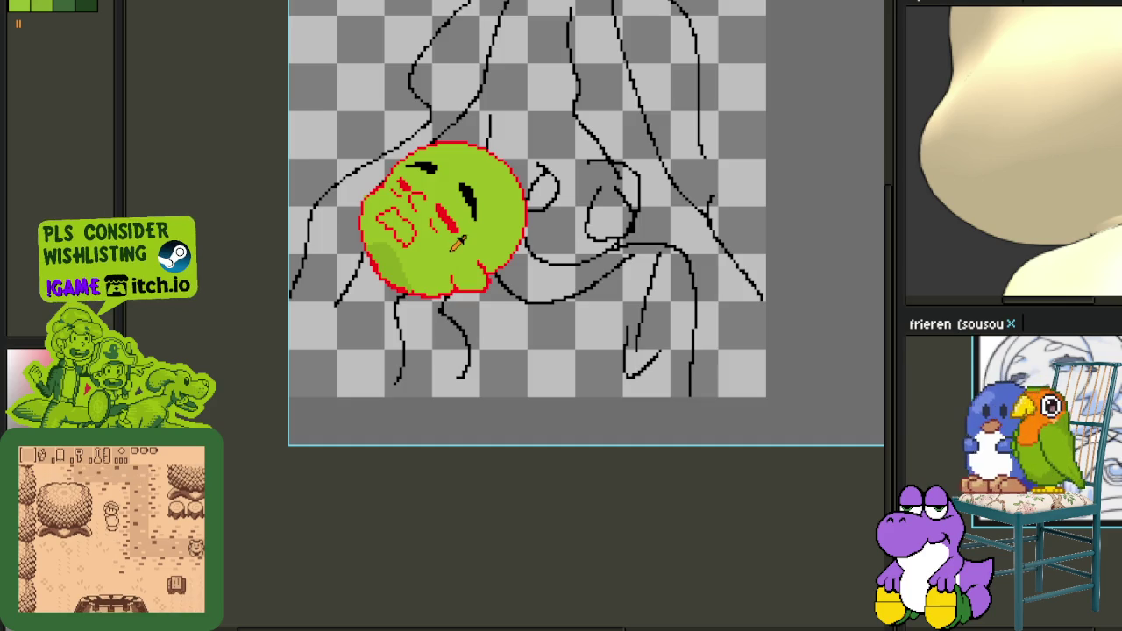
# Merge Layer 2 down into Layer 1.
pyautogui.scroll(2, 447, 250)
pyautogui.scroll(1, 448, 241)
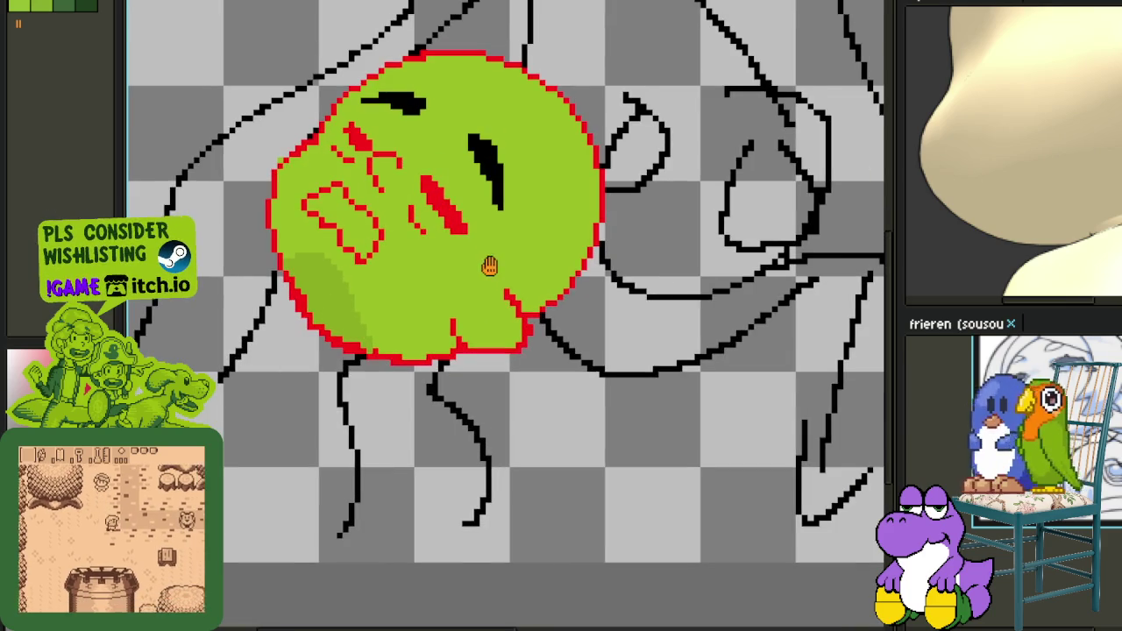
pyautogui.scroll(1, 482, 226)
pyautogui.scroll(1, 487, 221)
pyautogui.scroll(-1, 487, 221)
pyautogui.scroll(-1, 486, 228)
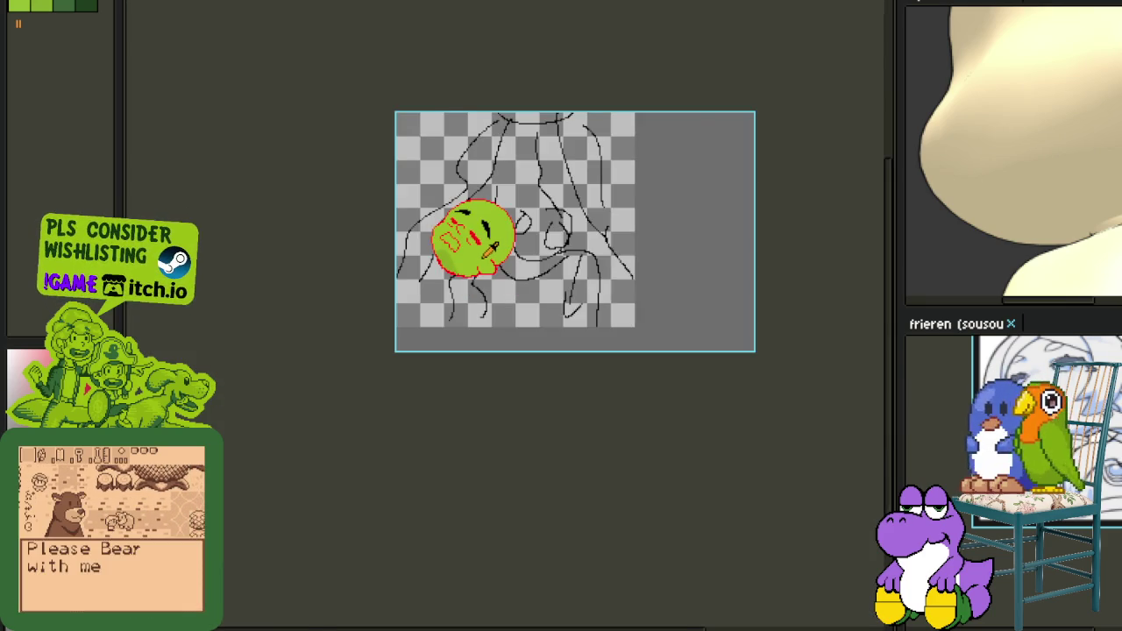
pyautogui.scroll(1, 487, 237)
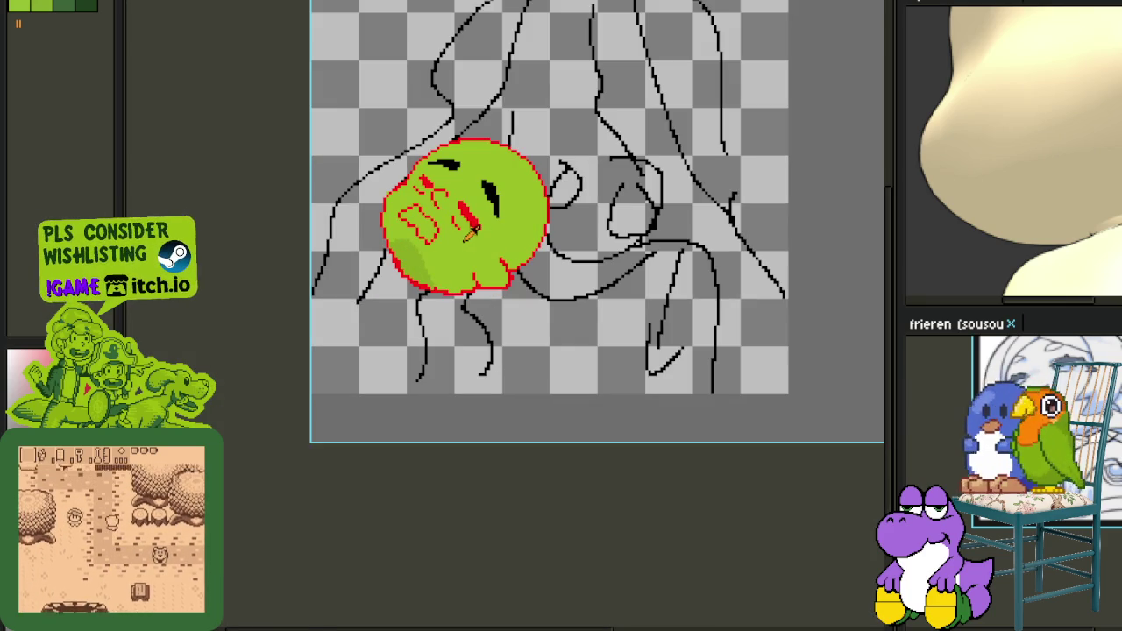
pyautogui.scroll(-1, 469, 273)
pyautogui.scroll(1, 470, 271)
pyautogui.scroll(1, 467, 267)
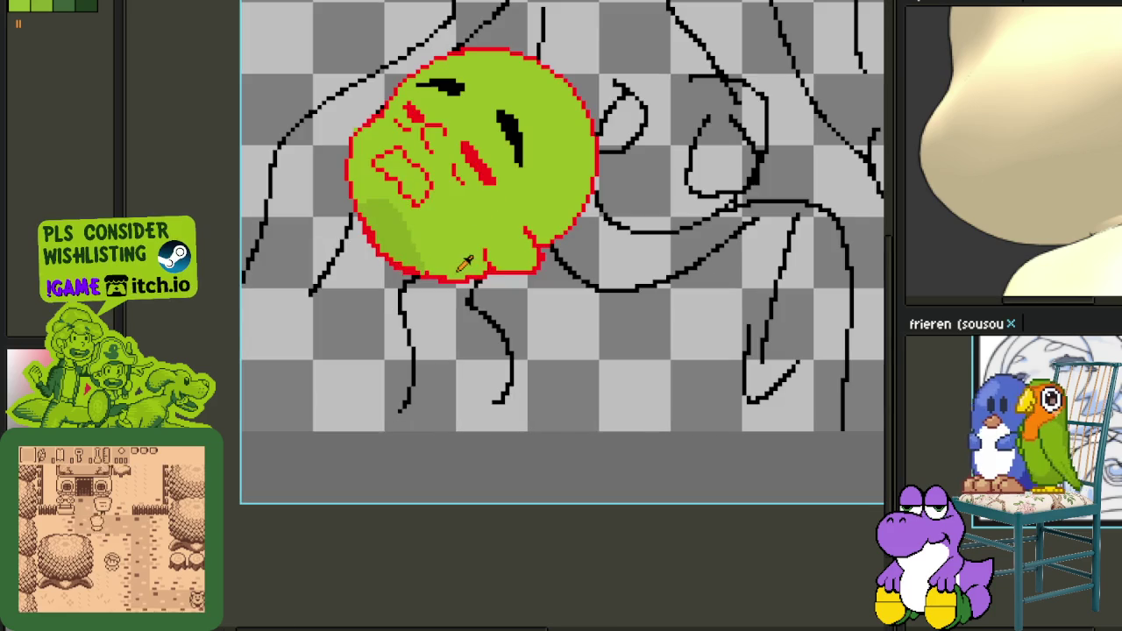
pyautogui.scroll(1, 380, 242)
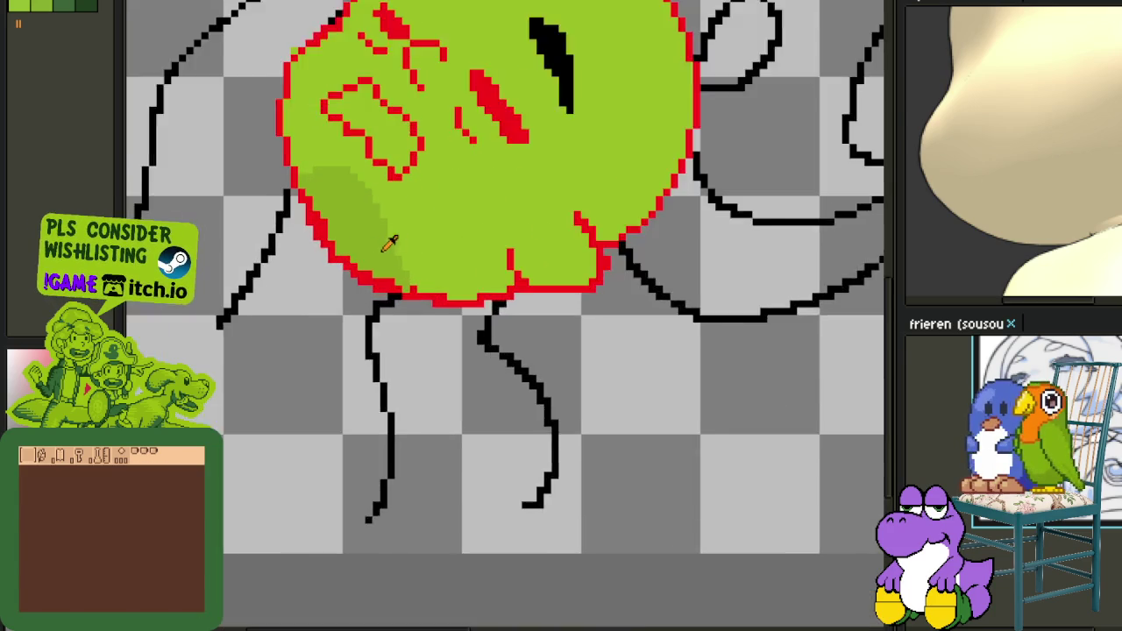
pyautogui.scroll(1, 376, 243)
pyautogui.scroll(1, 418, 299)
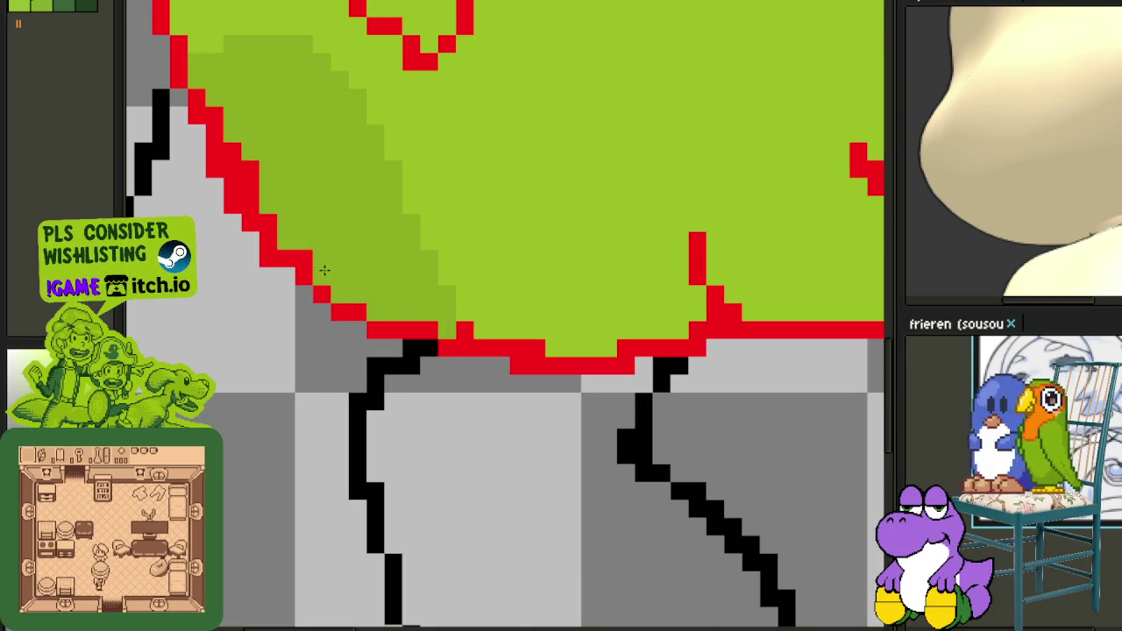
pyautogui.scroll(-2, 272, 254)
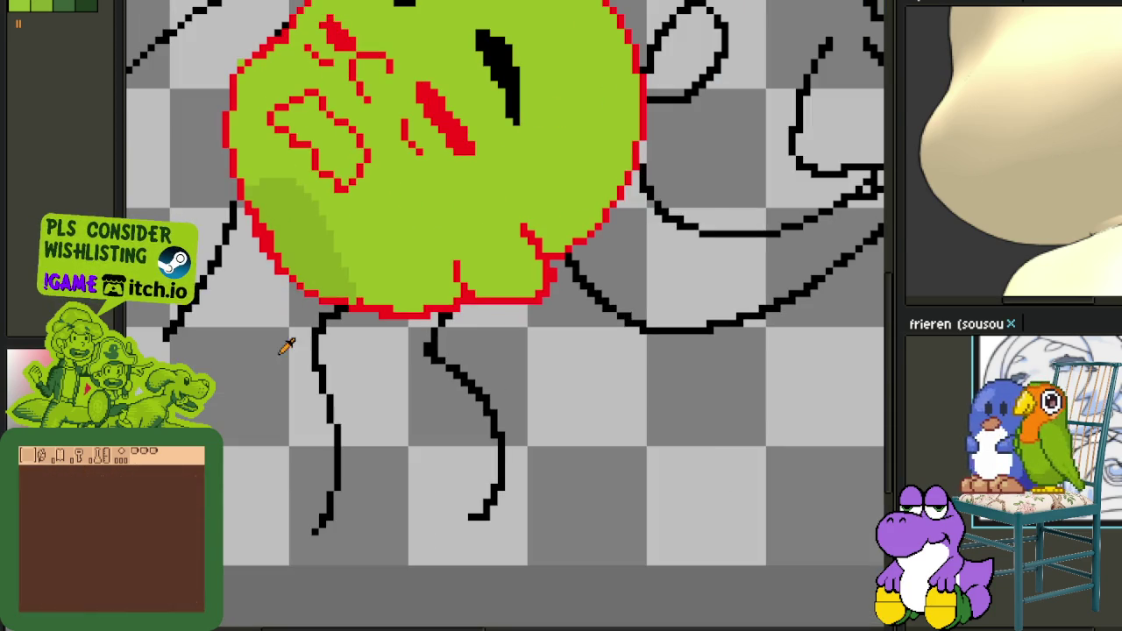
pyautogui.press('Tab')
pyautogui.rightClick(250, 610)
pyautogui.click(298, 614)
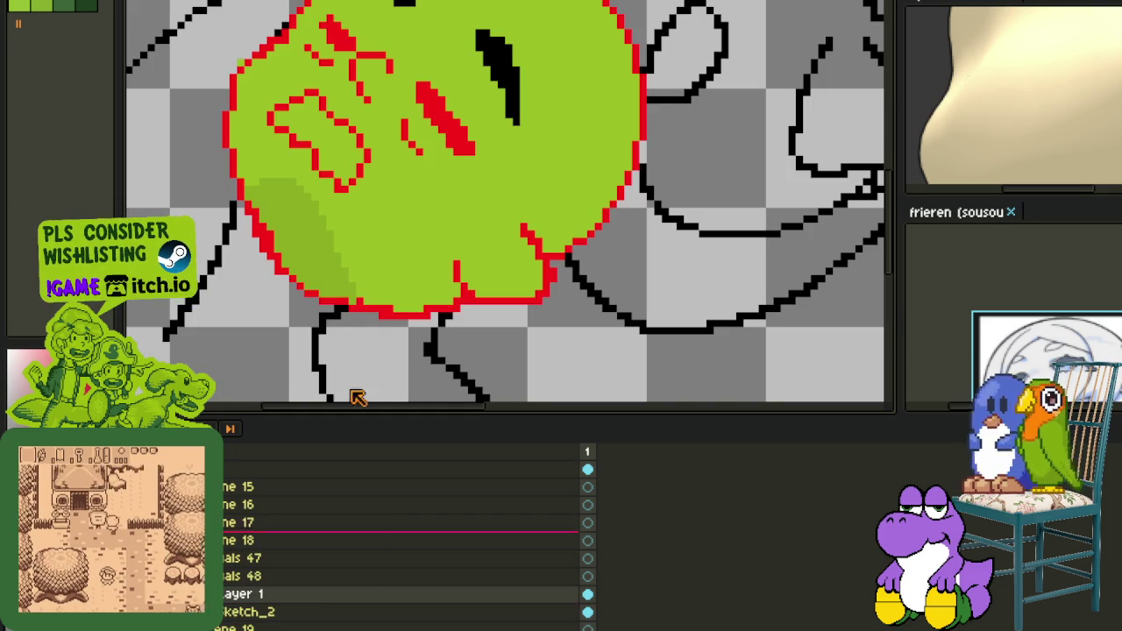
# Hide the timeline and reposition the green face in the enlarged canvas.
pyautogui.press('Tab')
pyautogui.scroll(1, 326, 284)
pyautogui.moveTo(251, 317); pyautogui.dragTo(349, 396)
pyautogui.scroll(5, 349, 396)
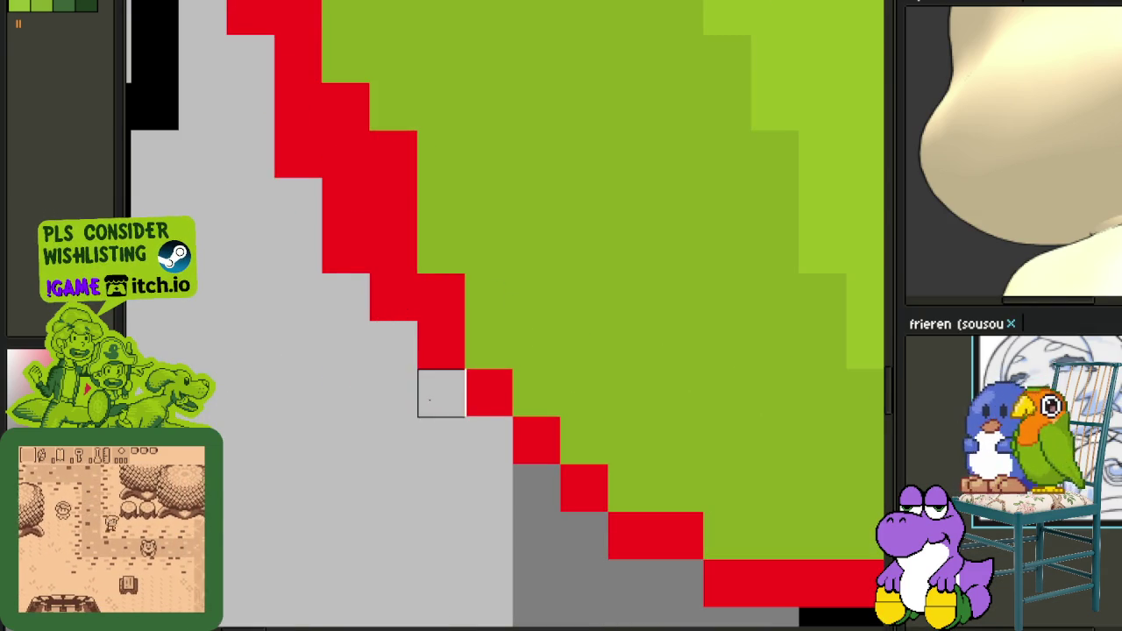
# Trim the left red edge to one pixel wide and erase two stray red pixels.
pyautogui.scroll(-3, 430, 403)
pyautogui.scroll(3, 388, 306)
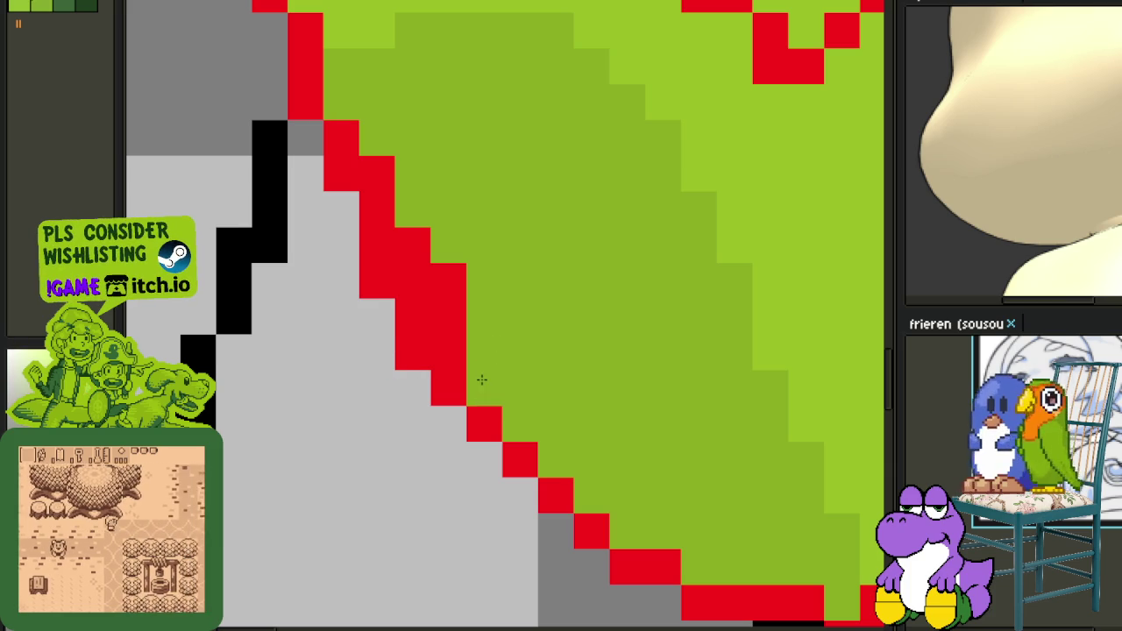
pyautogui.moveTo(449, 343); pyautogui.dragTo(441, 291)
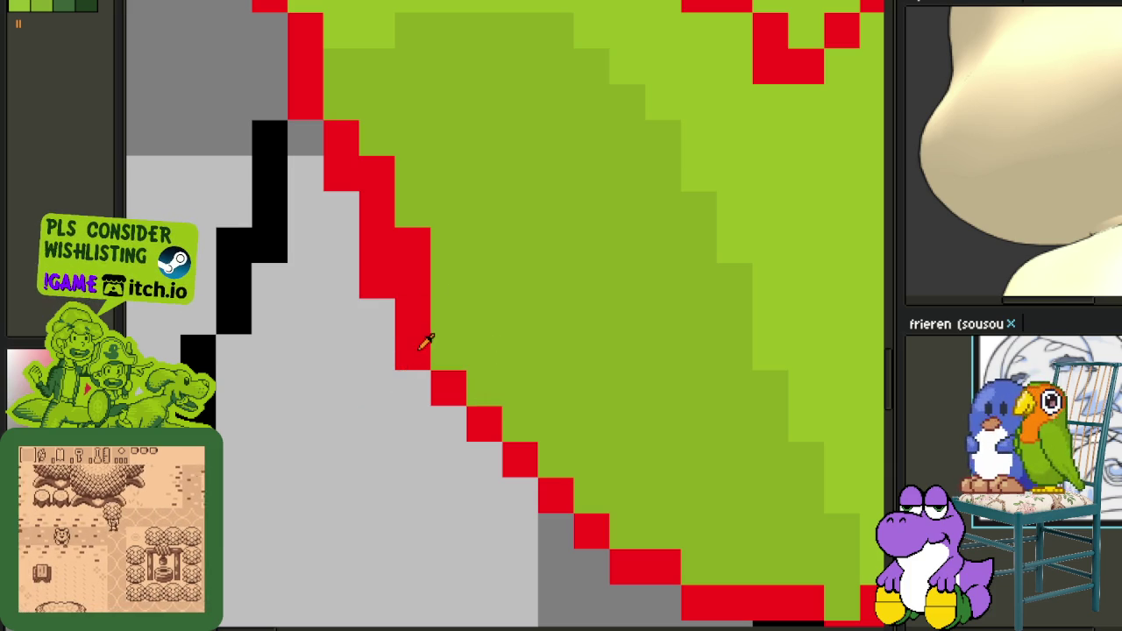
pyautogui.click(446, 354)
pyautogui.click(412, 351)
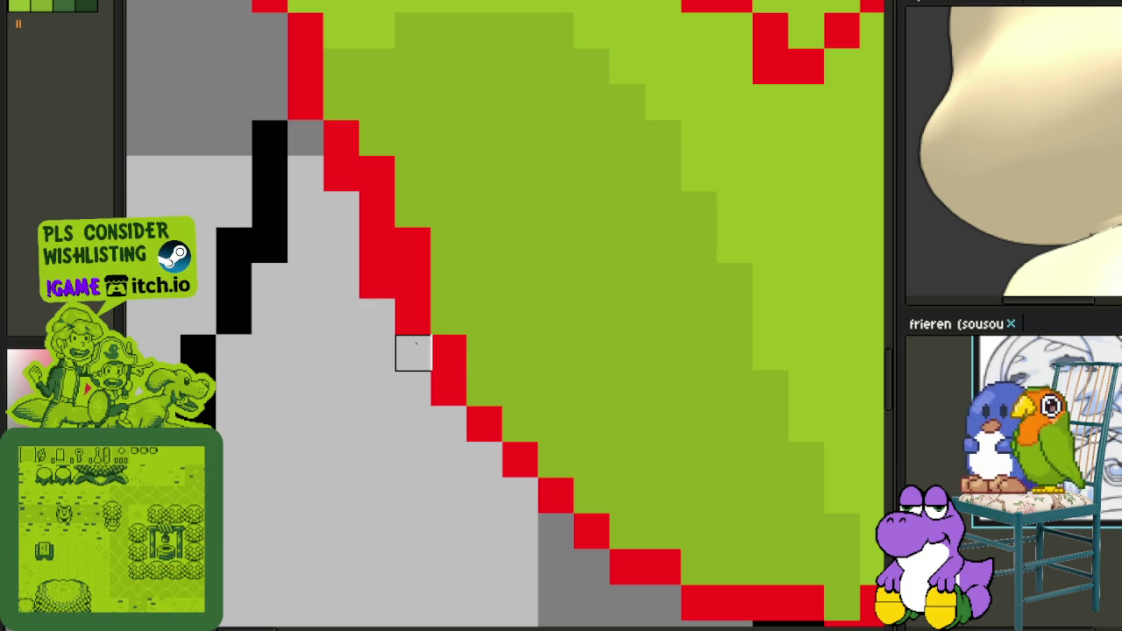
pyautogui.click(377, 281)
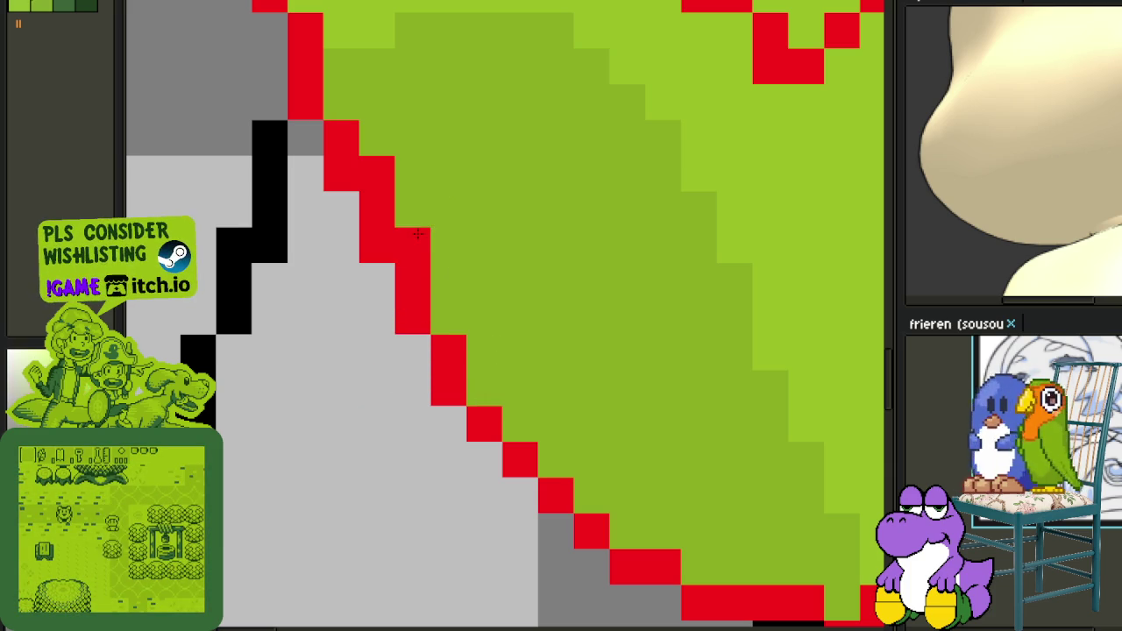
# Erase the stray green pixel outside the upper-left outline and fill gaps in the red line.
pyautogui.scroll(-2, 441, 207)
pyautogui.scroll(-1, 456, 263)
pyautogui.scroll(1, 438, 300)
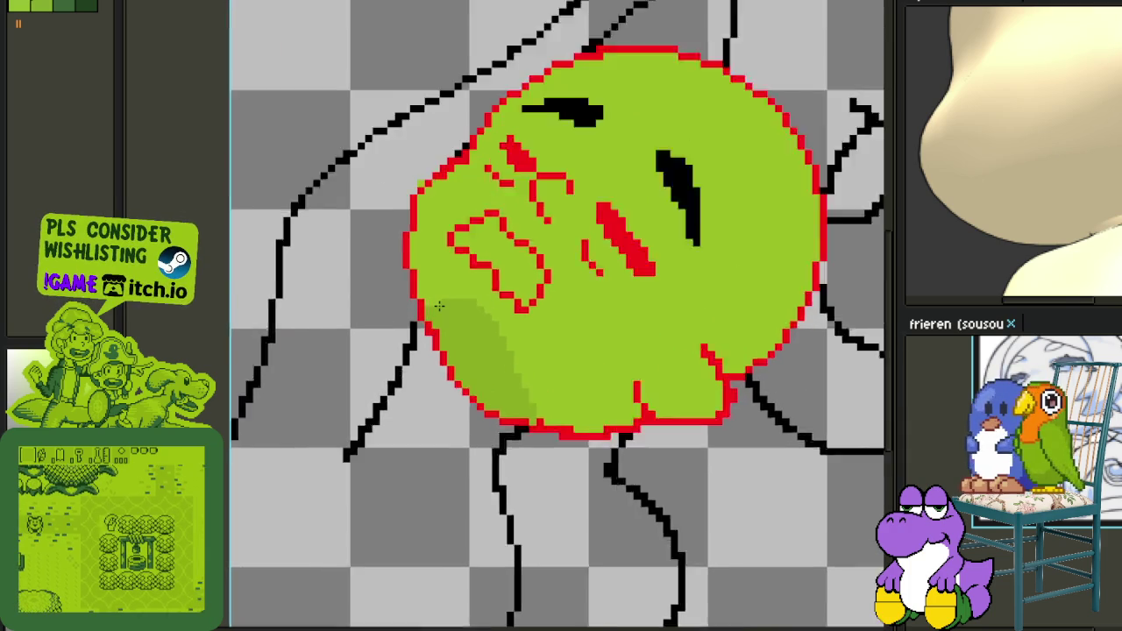
pyautogui.scroll(2, 442, 306)
pyautogui.scroll(1, 473, 333)
pyautogui.scroll(-2, 487, 306)
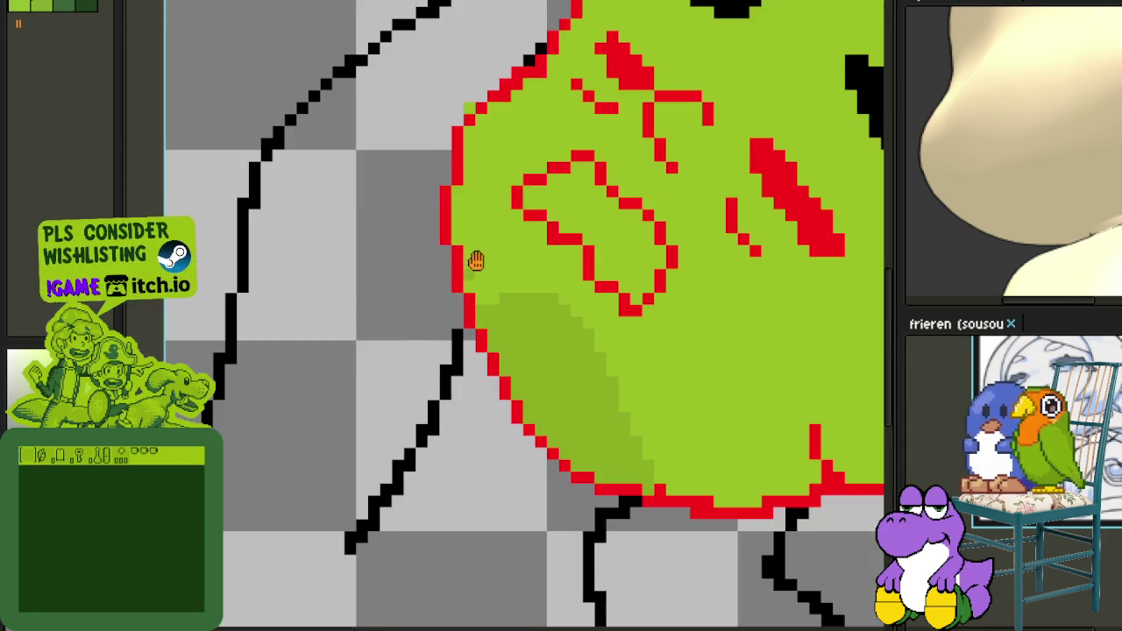
pyautogui.scroll(1, 476, 258)
pyautogui.scroll(1, 482, 201)
pyautogui.click(458, 154)
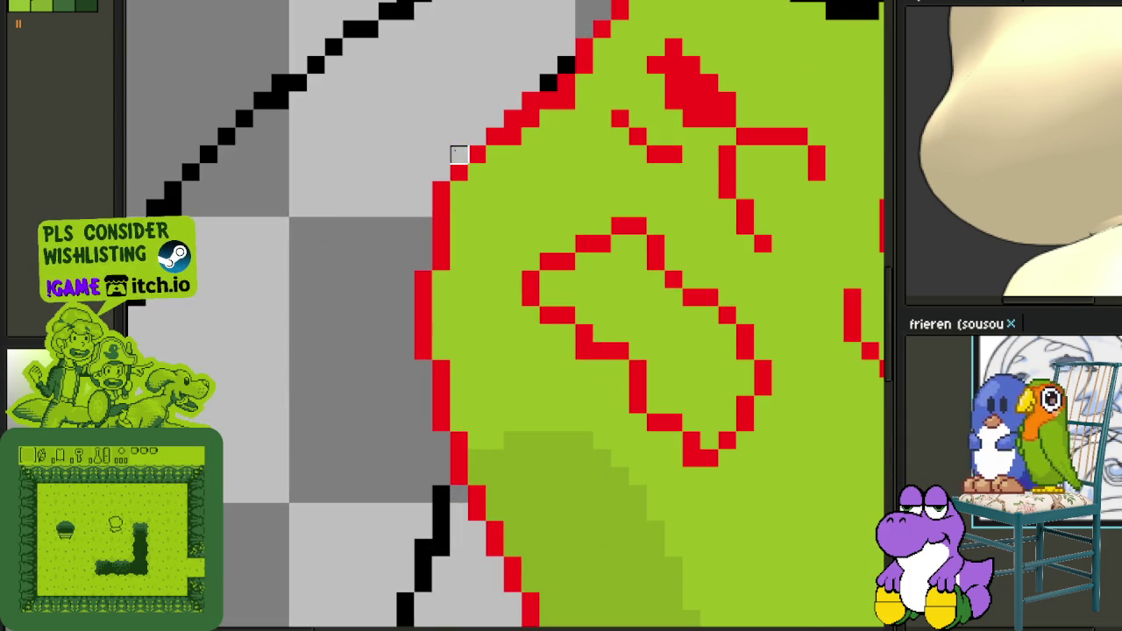
pyautogui.scroll(1, 434, 166)
pyautogui.moveTo(428, 214); pyautogui.dragTo(430, 252)
pyautogui.click(463, 212)
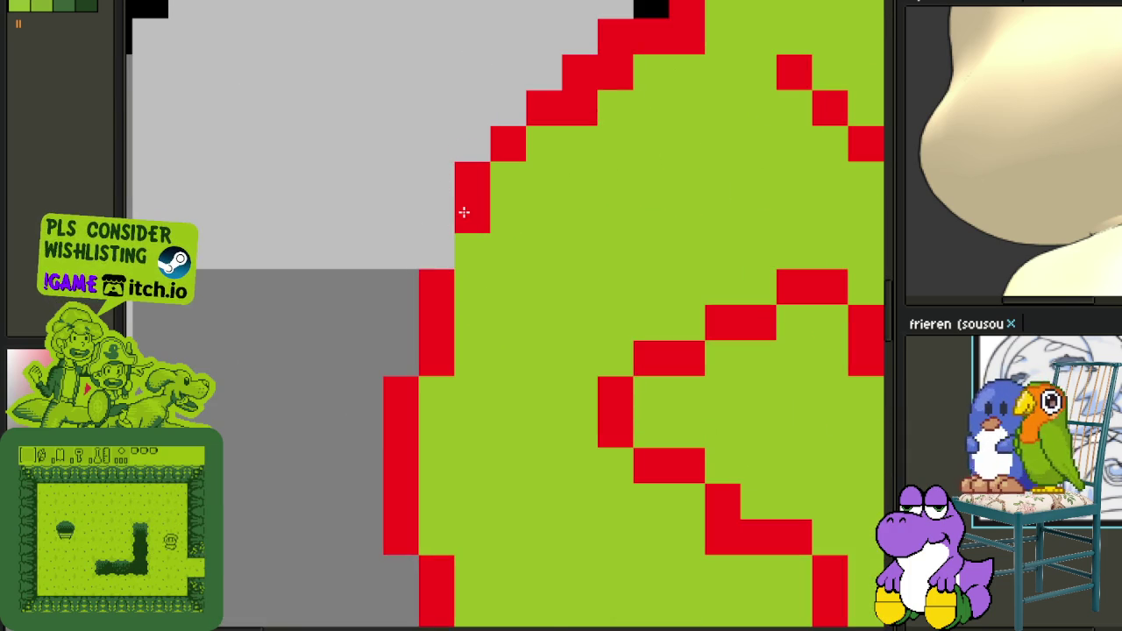
pyautogui.click(442, 251)
# Thin the diagonal red edge by repainting two outline pixels green.
pyautogui.scroll(-2, 533, 270)
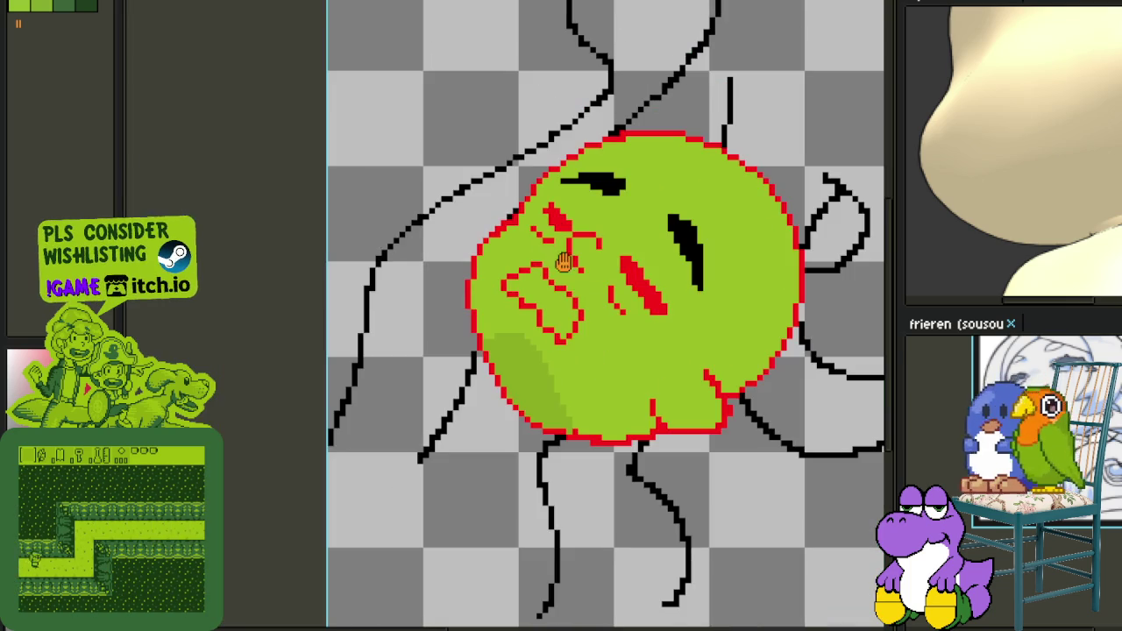
pyautogui.scroll(4, 519, 221)
pyautogui.scroll(1, 474, 175)
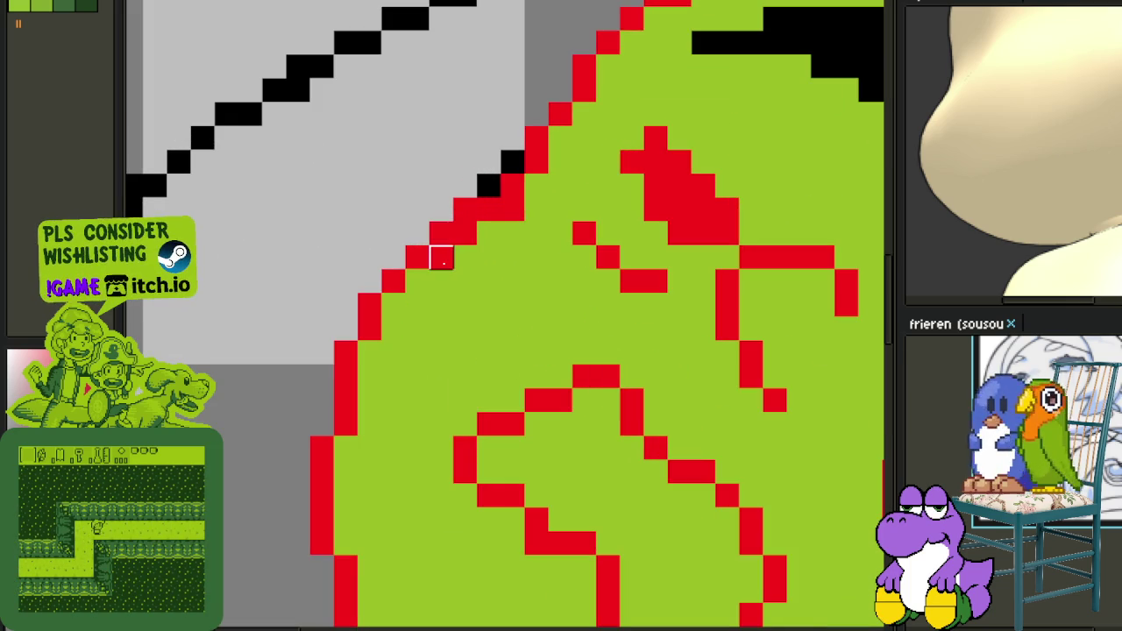
pyautogui.click(443, 256)
pyautogui.click(464, 232)
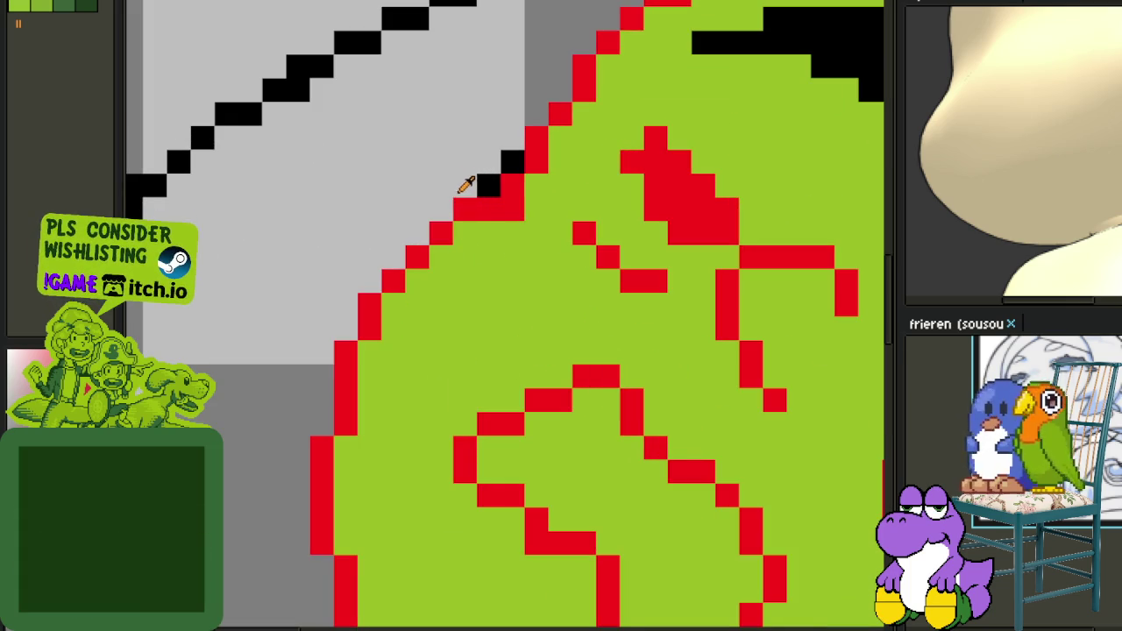
pyautogui.scroll(-3, 537, 210)
pyautogui.moveTo(736, 325); pyautogui.dragTo(510, 320)
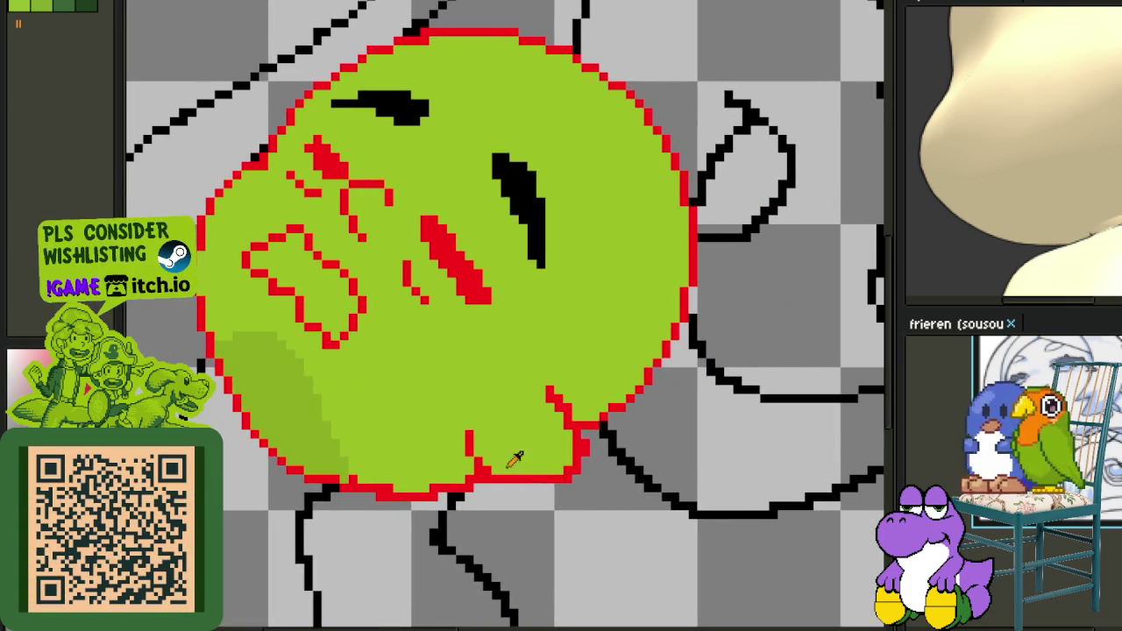
# Redraw the bottom red outline one row lower and paint the old row green.
pyautogui.scroll(1, 387, 462)
pyautogui.scroll(2, 406, 415)
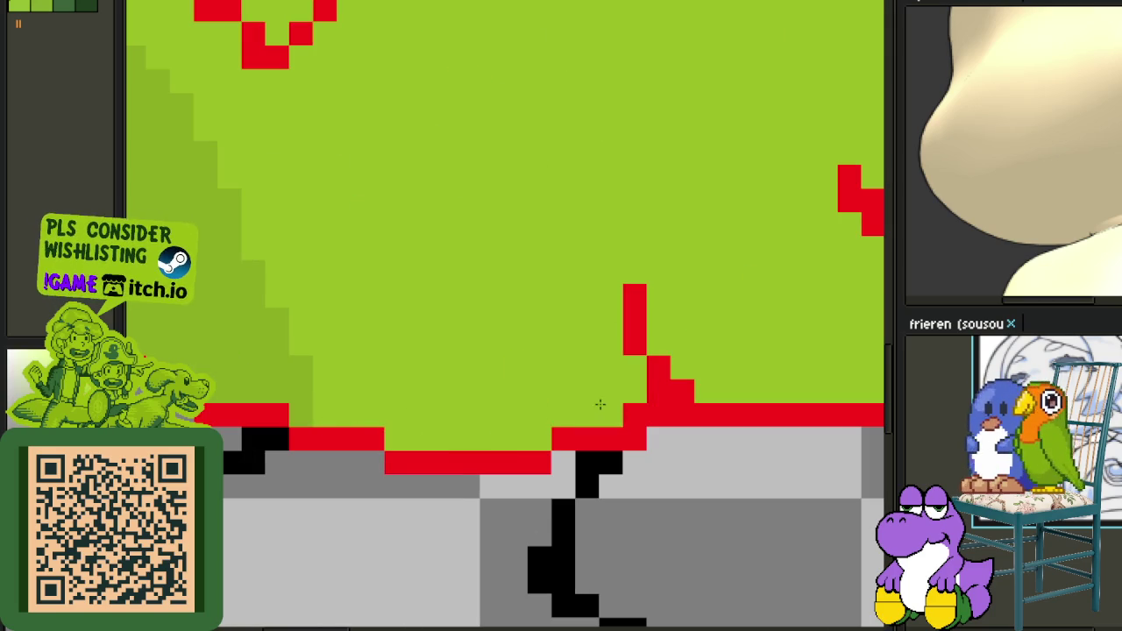
pyautogui.scroll(-3, 599, 404)
pyautogui.scroll(2, 646, 418)
pyautogui.scroll(1, 593, 408)
pyautogui.moveTo(617, 480)
pyautogui.mouseDown()
pyautogui.moveTo(509, 485)
pyautogui.moveTo(611, 462)
pyautogui.mouseUp()
pyautogui.keyDown('alt'); pyautogui.click(511, 432); pyautogui.keyUp('alt')
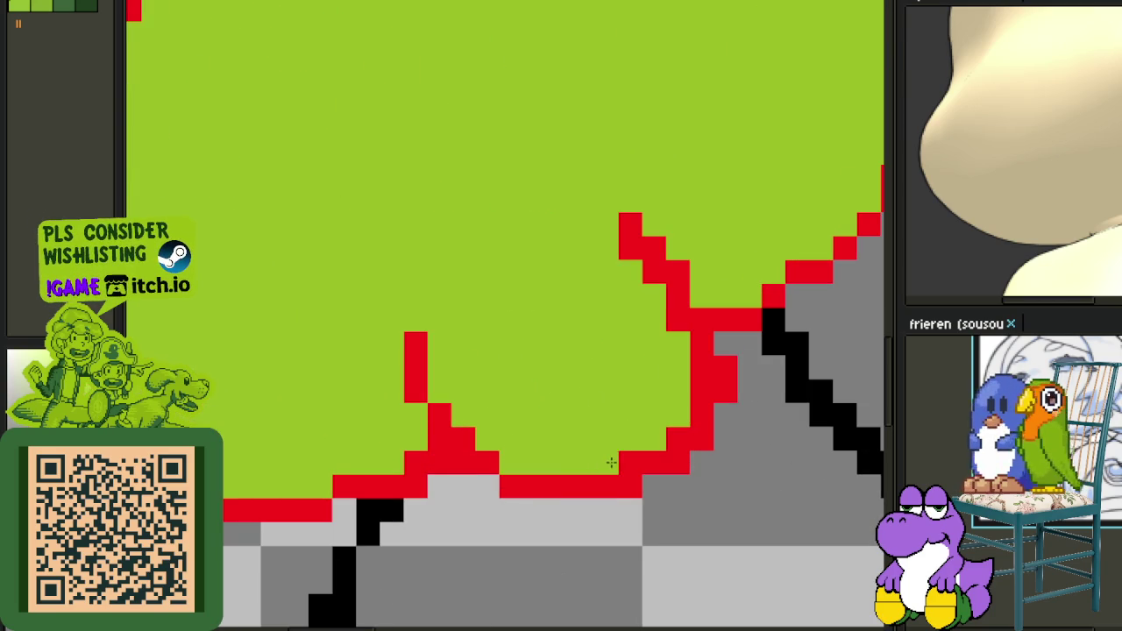
# Erase the stray red pixels at the lower-right edge and the bottom row's end.
pyautogui.press('e')
pyautogui.moveTo(749, 368)
pyautogui.mouseDown()
pyautogui.moveTo(726, 441)
pyautogui.moveTo(679, 487)
pyautogui.mouseUp()
pyautogui.click(631, 486)
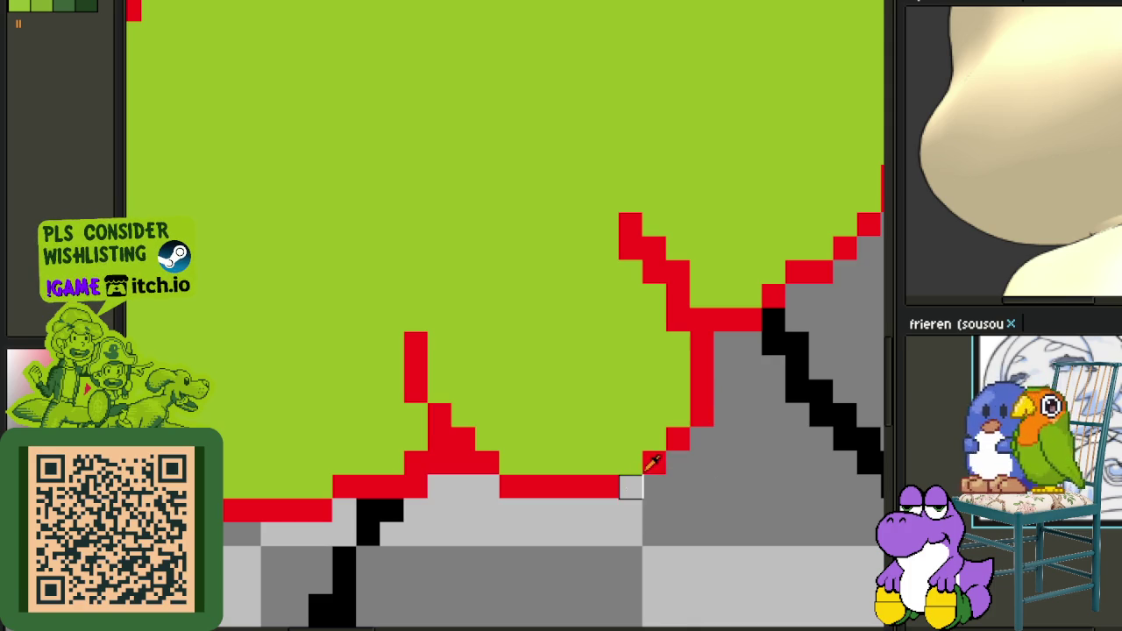
pyautogui.scroll(-2, 633, 468)
pyautogui.scroll(1, 653, 363)
pyautogui.moveTo(664, 371); pyautogui.dragTo(672, 320)
pyautogui.scroll(1, 672, 320)
pyautogui.scroll(-2, 575, 383)
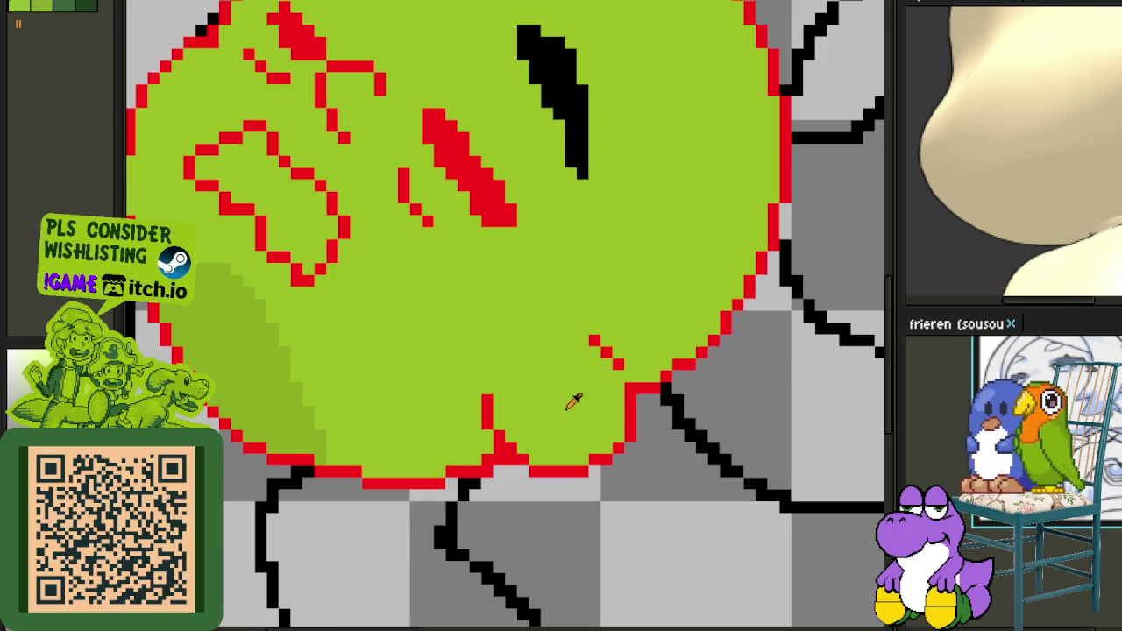
pyautogui.scroll(2, 613, 356)
# Draw a red diagonal along the lower-right edge and shift one outline pixel to smooth it.
pyautogui.click(572, 325)
pyautogui.moveTo(535, 340)
pyautogui.mouseDown()
pyautogui.moveTo(608, 396)
pyautogui.moveTo(521, 356)
pyautogui.mouseUp()
pyautogui.press('x')
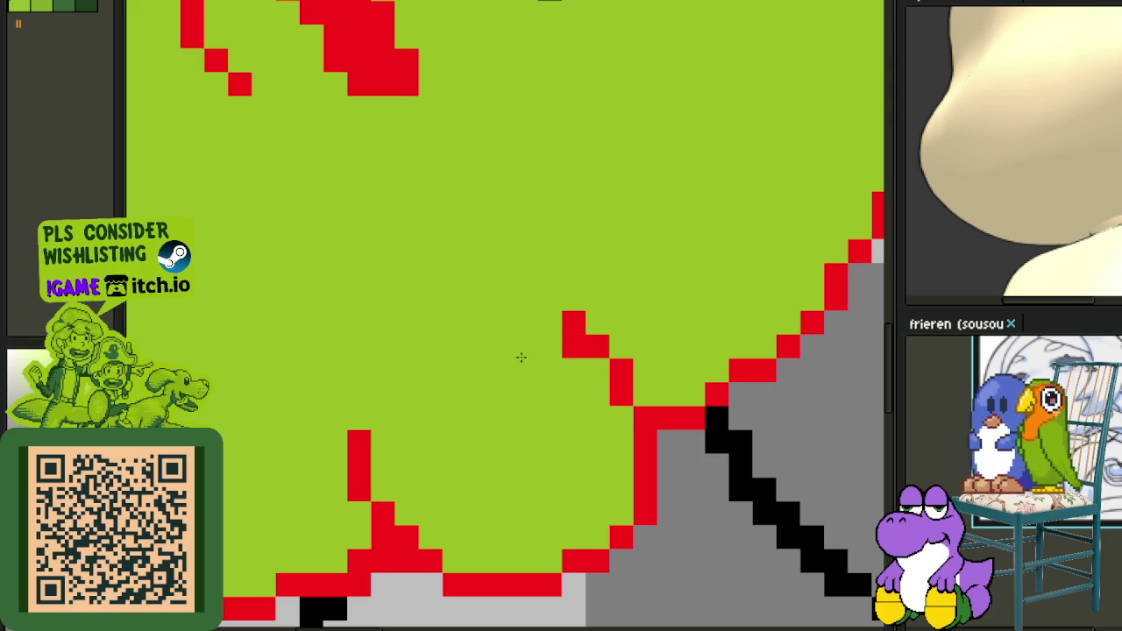
pyautogui.click(608, 345)
# Redraw the lower-right outline as a stair-step diagonal and turn leftover red pixels green.
pyautogui.scroll(-4, 626, 369)
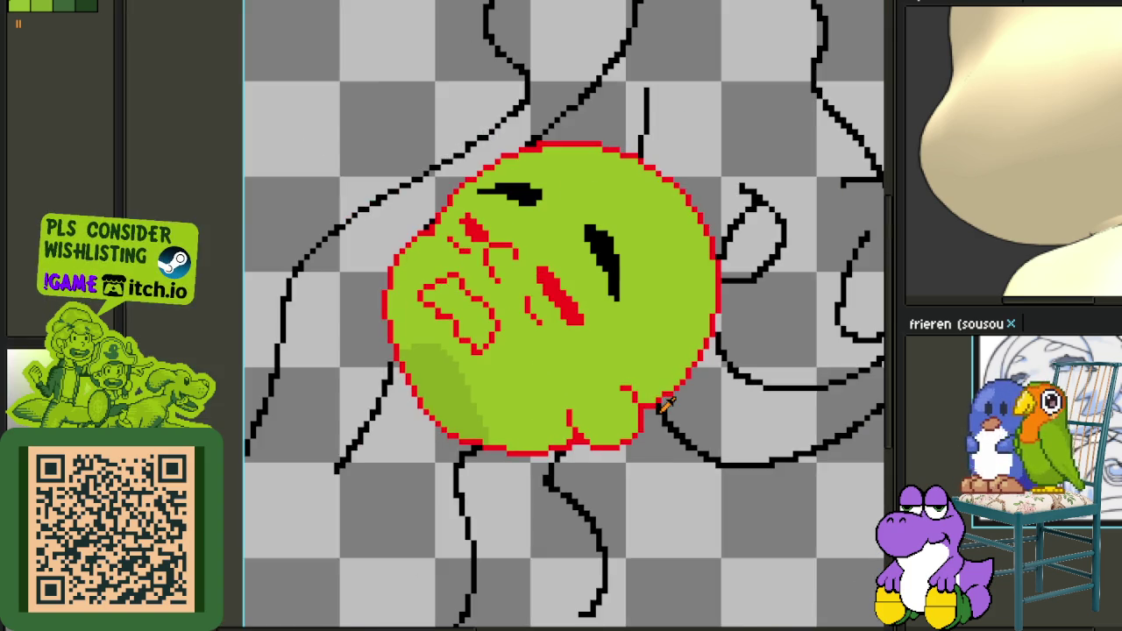
pyautogui.scroll(2, 638, 405)
pyautogui.scroll(2, 649, 416)
pyautogui.moveTo(693, 405)
pyautogui.mouseDown()
pyautogui.moveTo(693, 444)
pyautogui.moveTo(658, 438)
pyautogui.moveTo(678, 423)
pyautogui.moveTo(717, 438)
pyautogui.mouseUp()
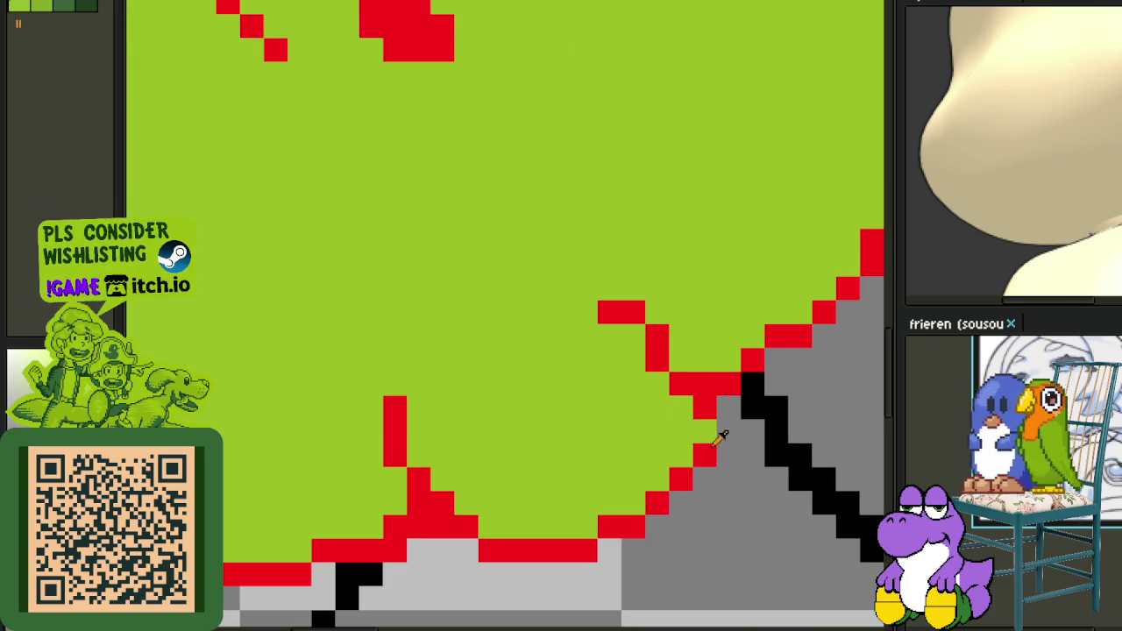
pyautogui.click(705, 429)
pyautogui.rightClick(704, 454)
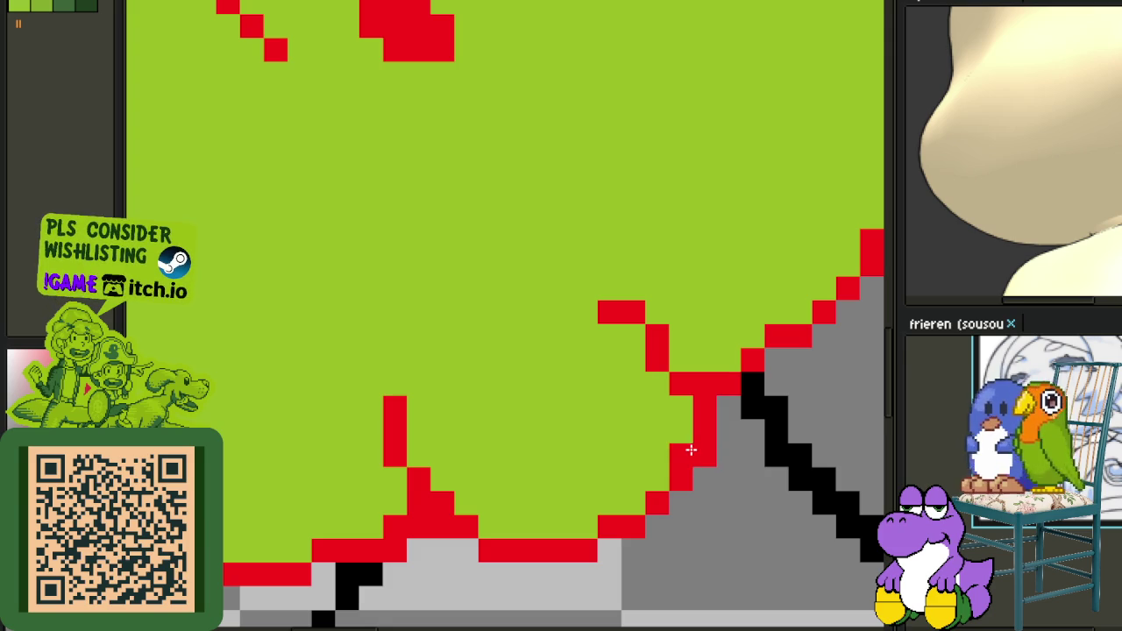
pyautogui.rightClick(705, 454)
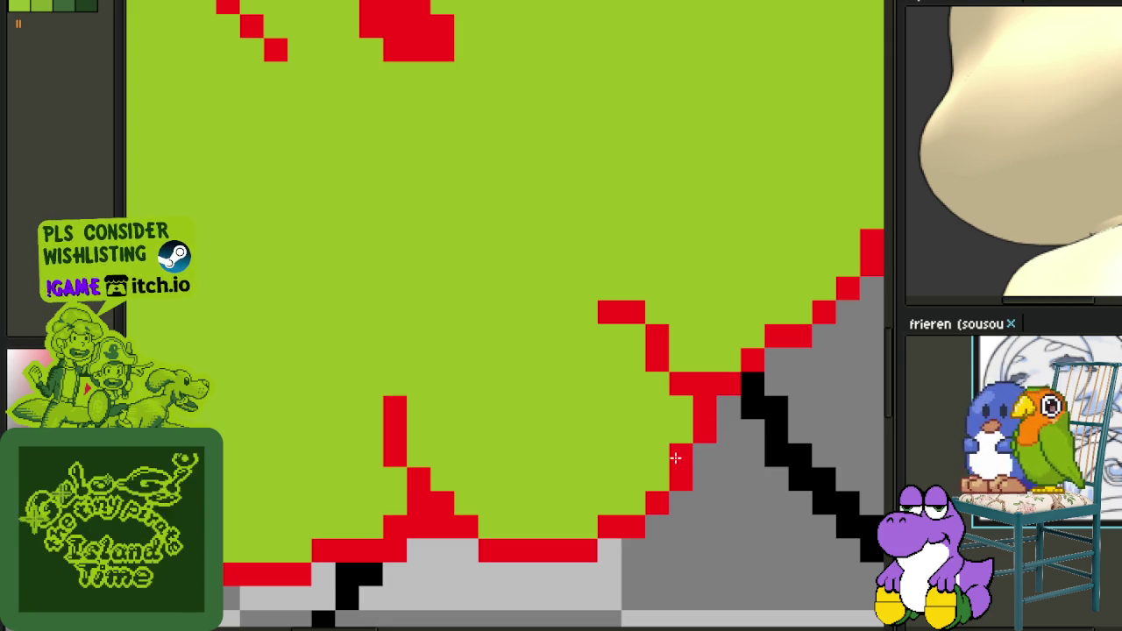
pyautogui.rightClick(680, 383)
pyautogui.rightClick(656, 360)
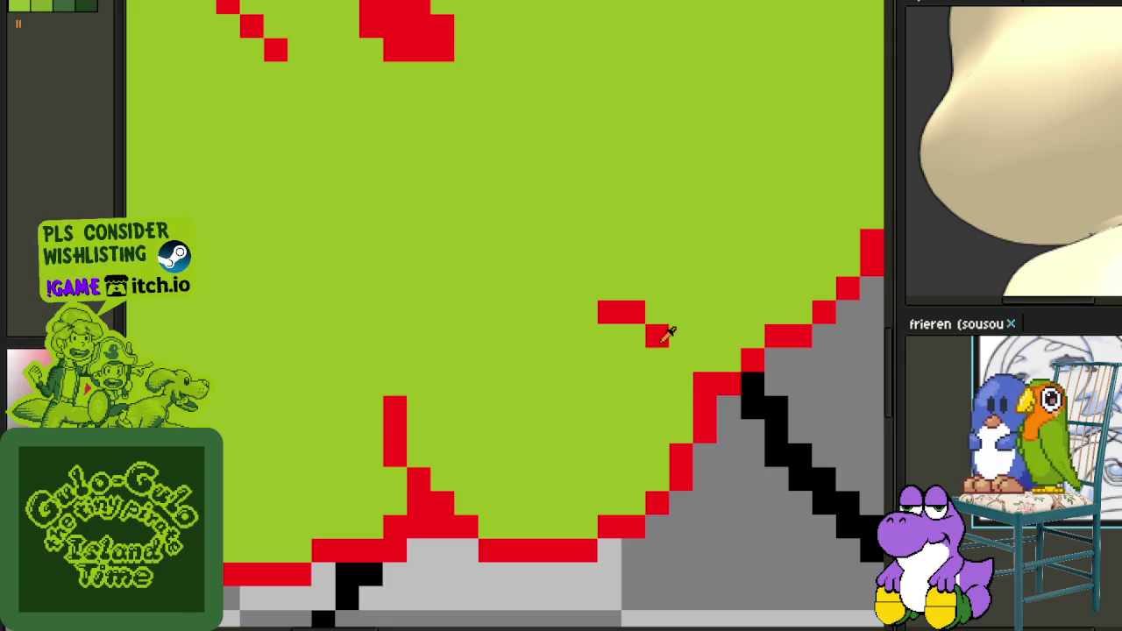
pyautogui.scroll(-3, 673, 360)
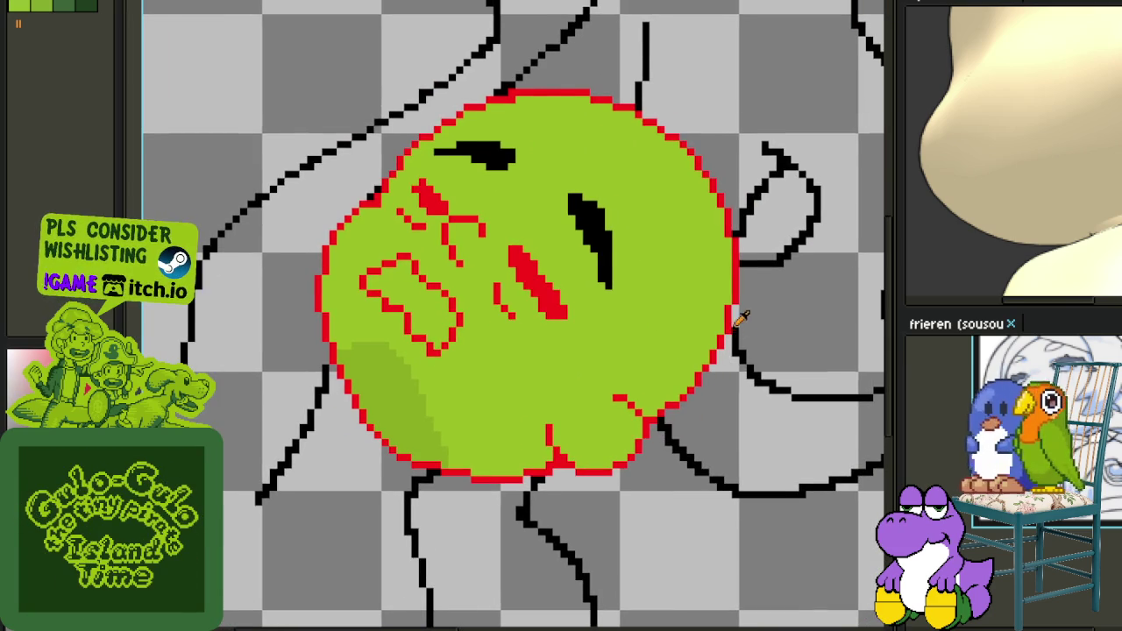
# Paint darker green shading patches on the upper part of the face.
pyautogui.scroll(-1, 736, 324)
pyautogui.scroll(-1, 526, 356)
pyautogui.scroll(-2, 526, 359)
pyautogui.scroll(-2, 643, 408)
pyautogui.scroll(2, 643, 408)
pyautogui.scroll(2, 587, 404)
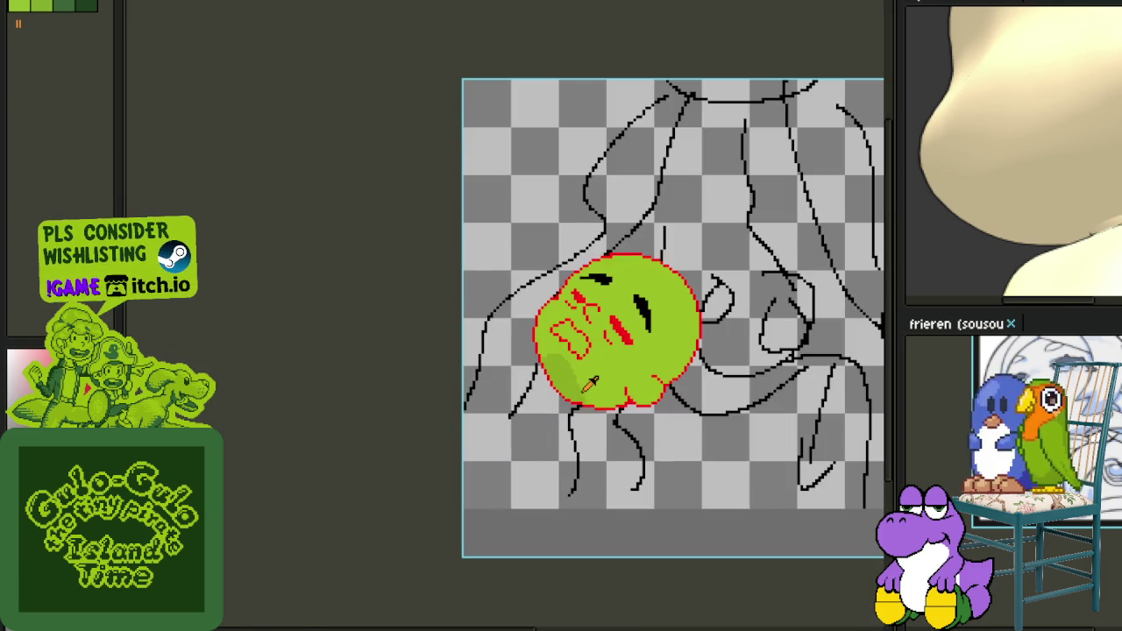
pyautogui.scroll(1, 591, 384)
pyautogui.scroll(-1, 603, 384)
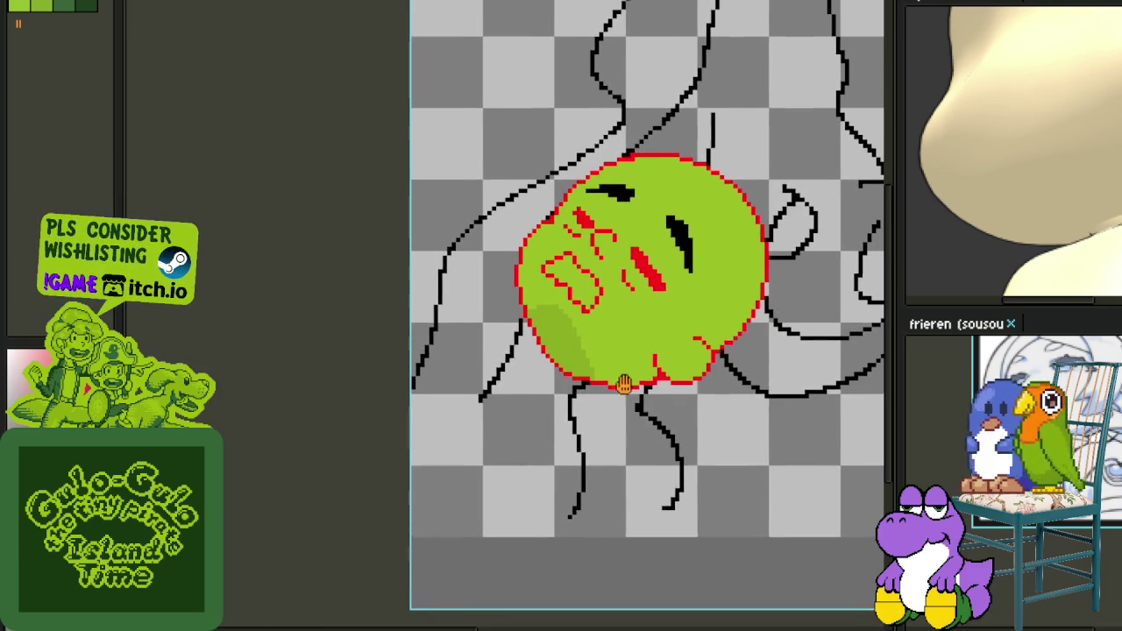
pyautogui.scroll(1, 609, 373)
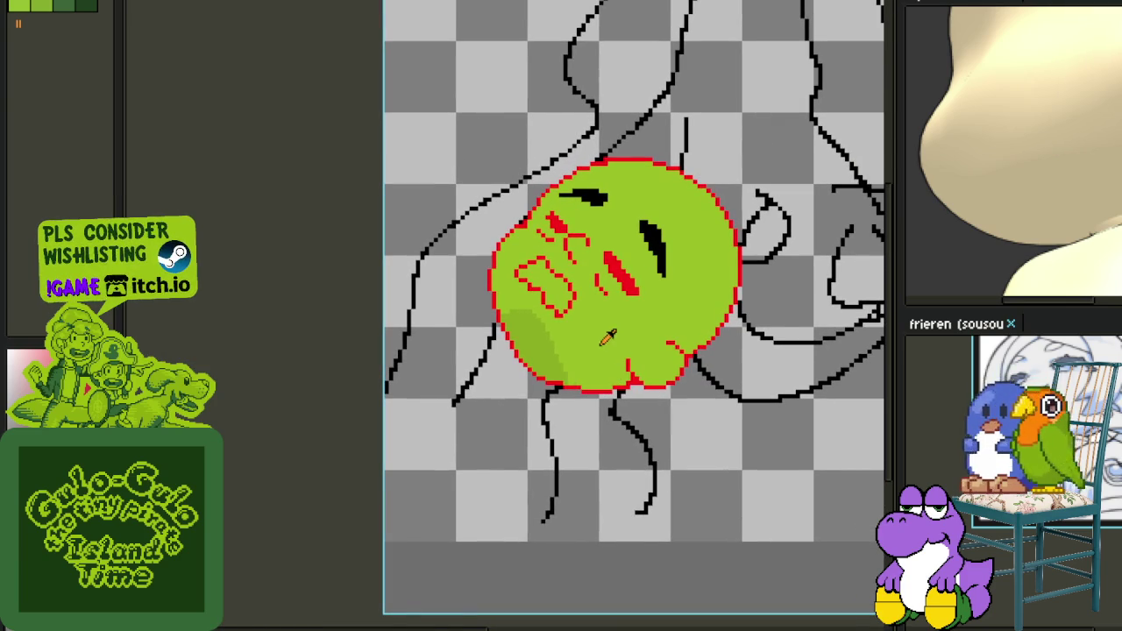
pyautogui.scroll(1, 532, 322)
pyautogui.scroll(2, 521, 289)
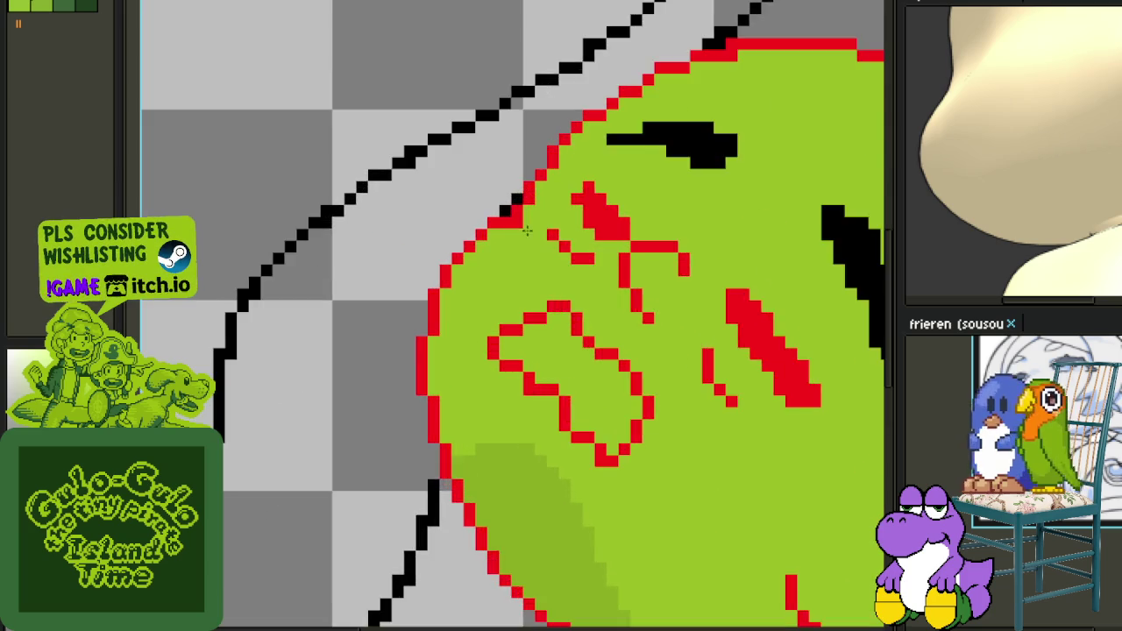
pyautogui.scroll(2, 506, 232)
pyautogui.moveTo(505, 213); pyautogui.dragTo(526, 279)
pyautogui.moveTo(496, 233)
pyautogui.mouseDown()
pyautogui.moveTo(456, 211)
pyautogui.moveTo(485, 253)
pyautogui.mouseUp()
# Add darker green shading lower on the face and across the blob's lower right.
pyautogui.scroll(-2, 482, 246)
pyautogui.scroll(-1, 517, 272)
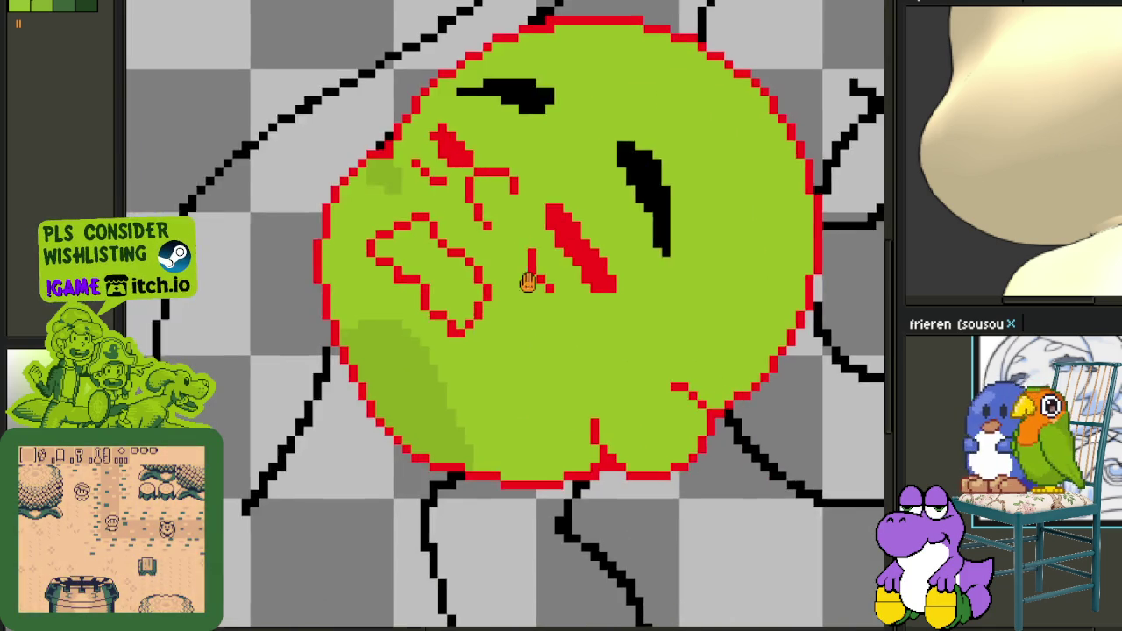
pyautogui.scroll(2, 508, 298)
pyautogui.moveTo(485, 297)
pyautogui.mouseDown()
pyautogui.moveTo(526, 360)
pyautogui.moveTo(543, 307)
pyautogui.mouseUp()
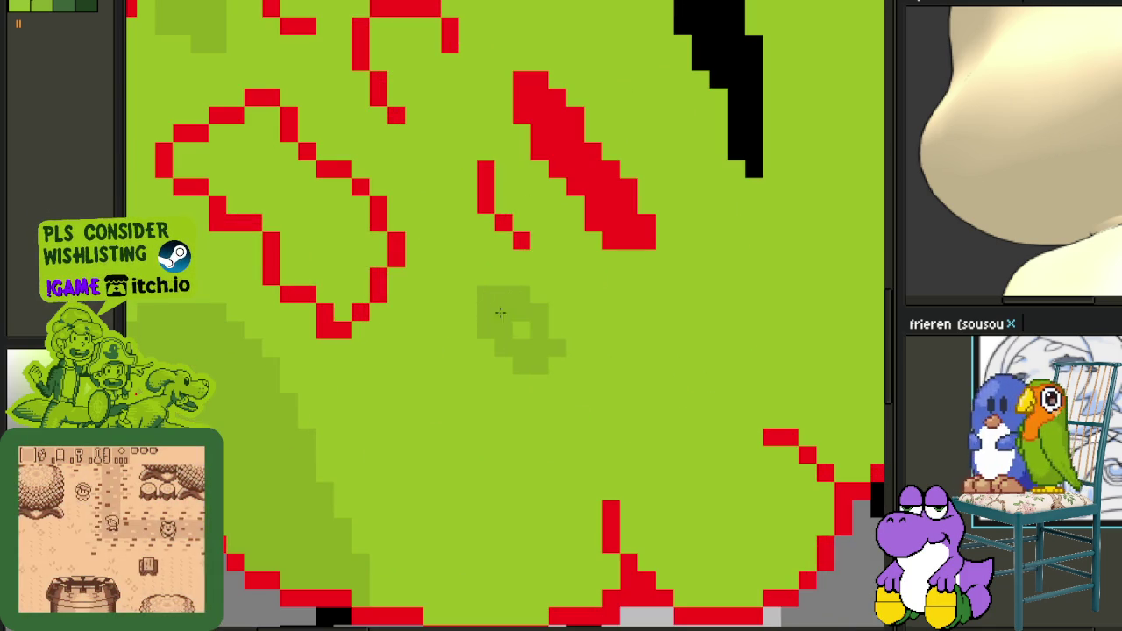
pyautogui.moveTo(473, 318); pyautogui.dragTo(540, 373)
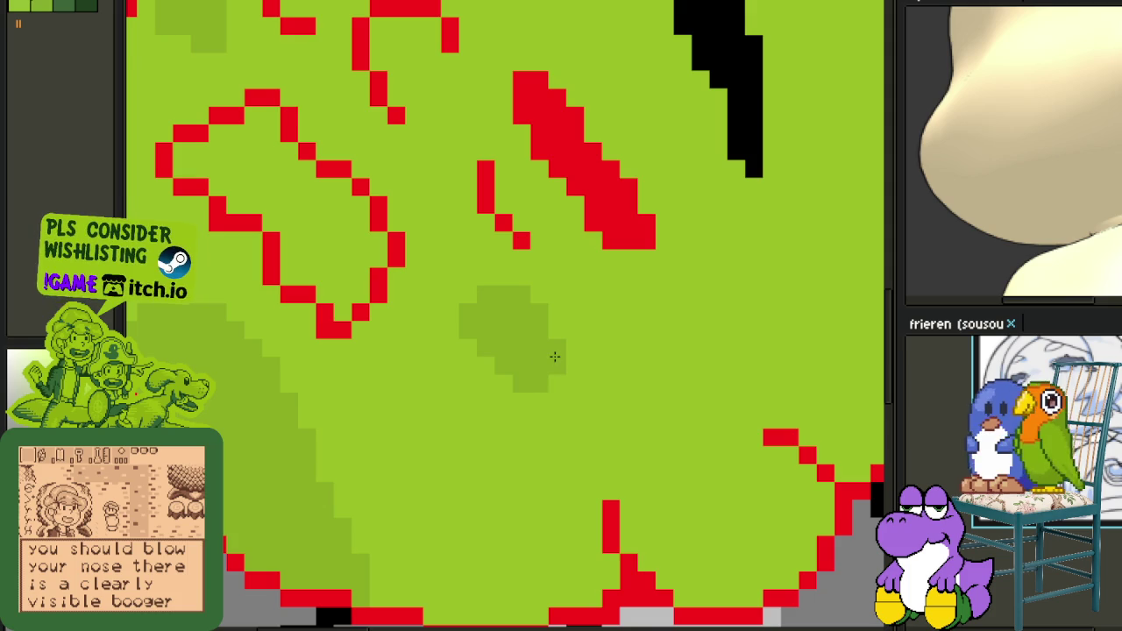
pyautogui.scroll(-3, 552, 351)
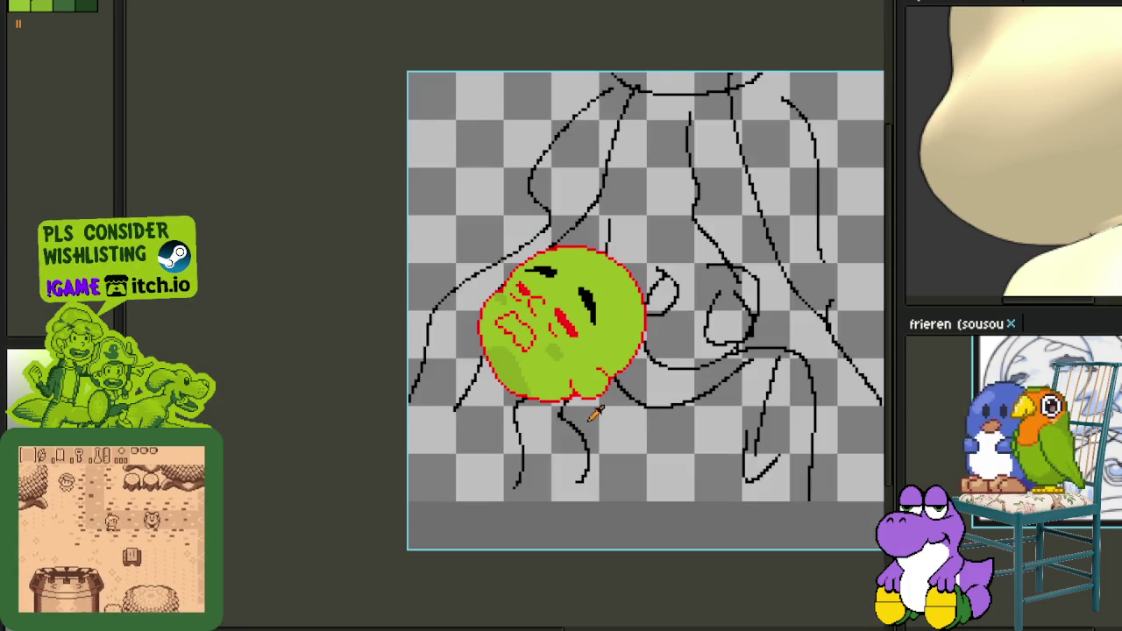
# Paint white highlight pixels inside the red loop.
pyautogui.scroll(2, 535, 294)
pyautogui.scroll(3, 533, 289)
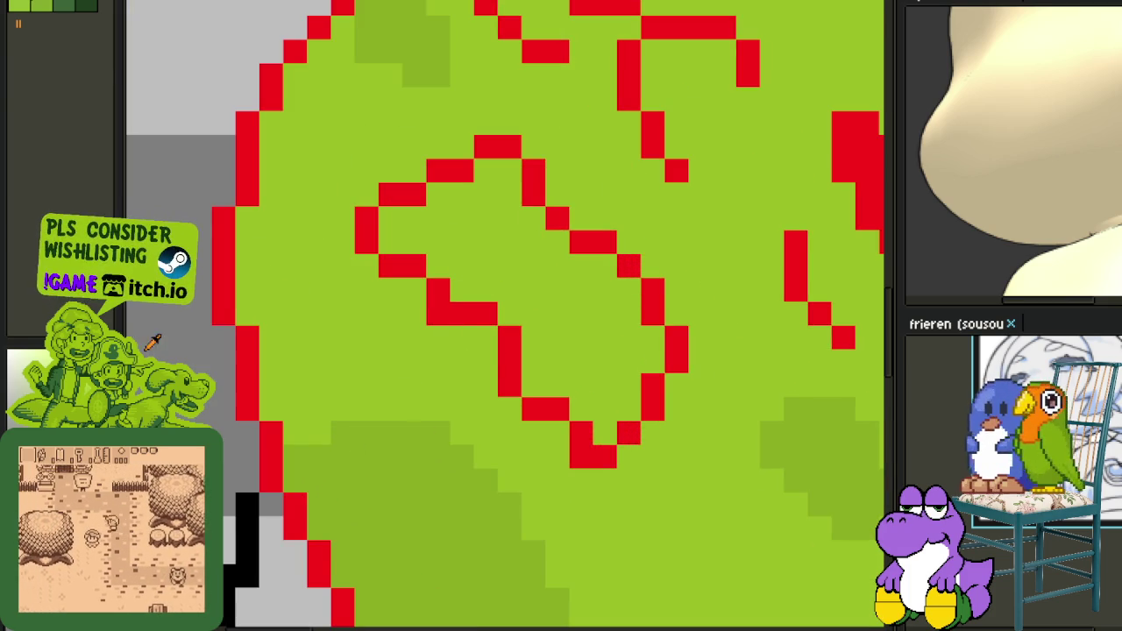
pyautogui.moveTo(469, 273)
pyautogui.mouseDown()
pyautogui.moveTo(526, 284)
pyautogui.moveTo(551, 330)
pyautogui.mouseUp()
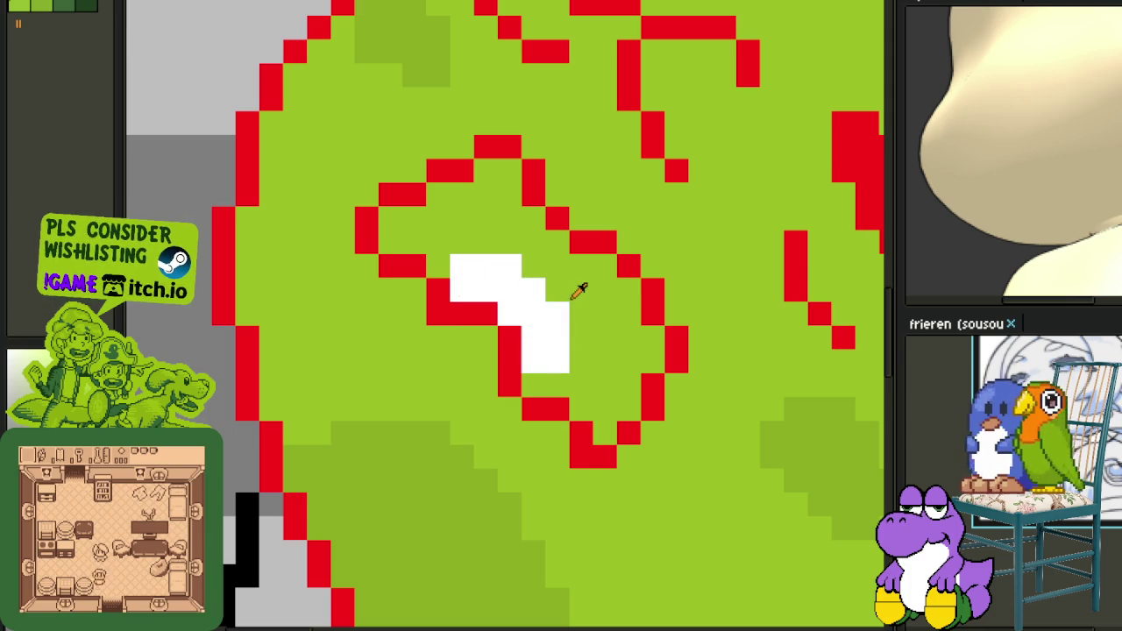
# Bucket-fill the red loop's interior darker green, touch up pixels, and show the timeline.
pyautogui.scroll(-2, 558, 299)
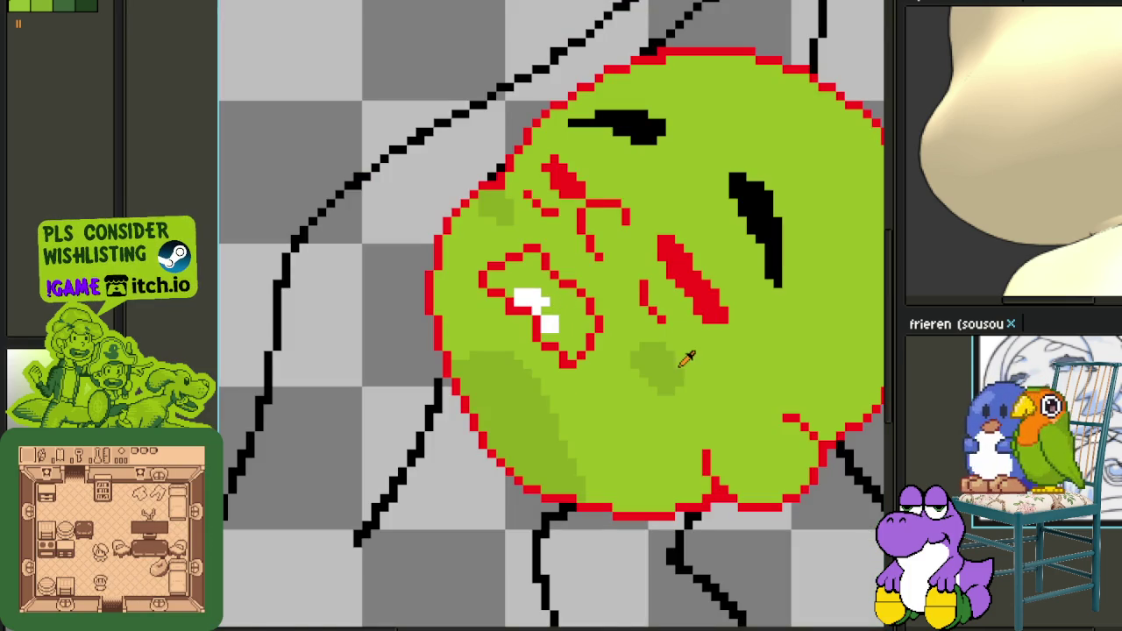
pyautogui.click(576, 323)
pyautogui.scroll(1, 574, 377)
pyautogui.click(526, 261)
pyautogui.scroll(-2, 517, 263)
pyautogui.scroll(-1, 596, 351)
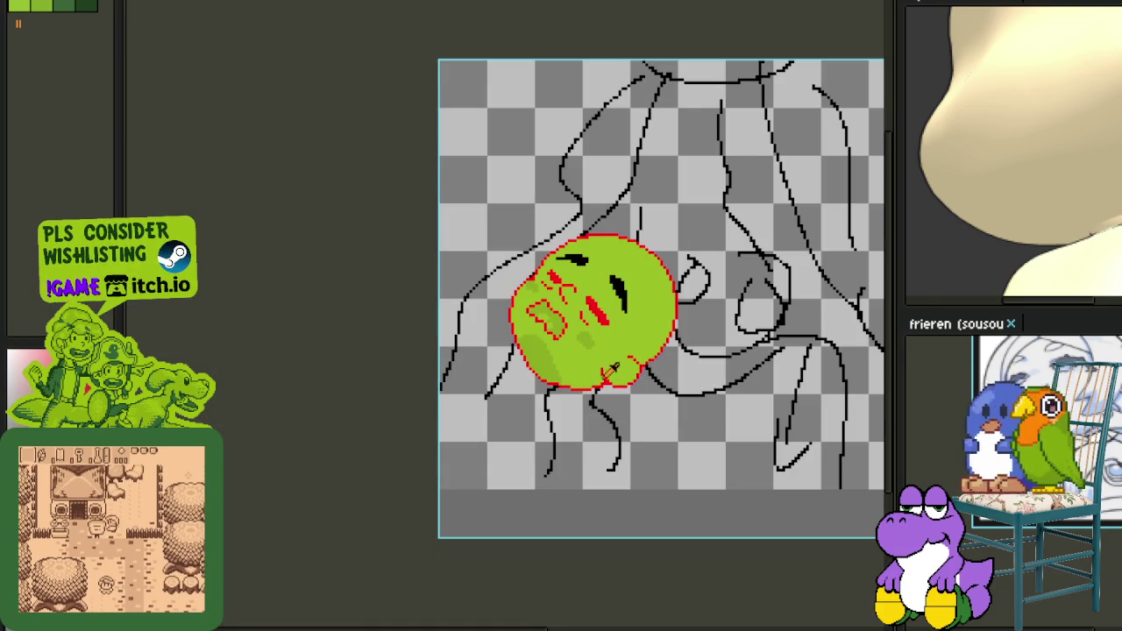
pyautogui.press('Tab')
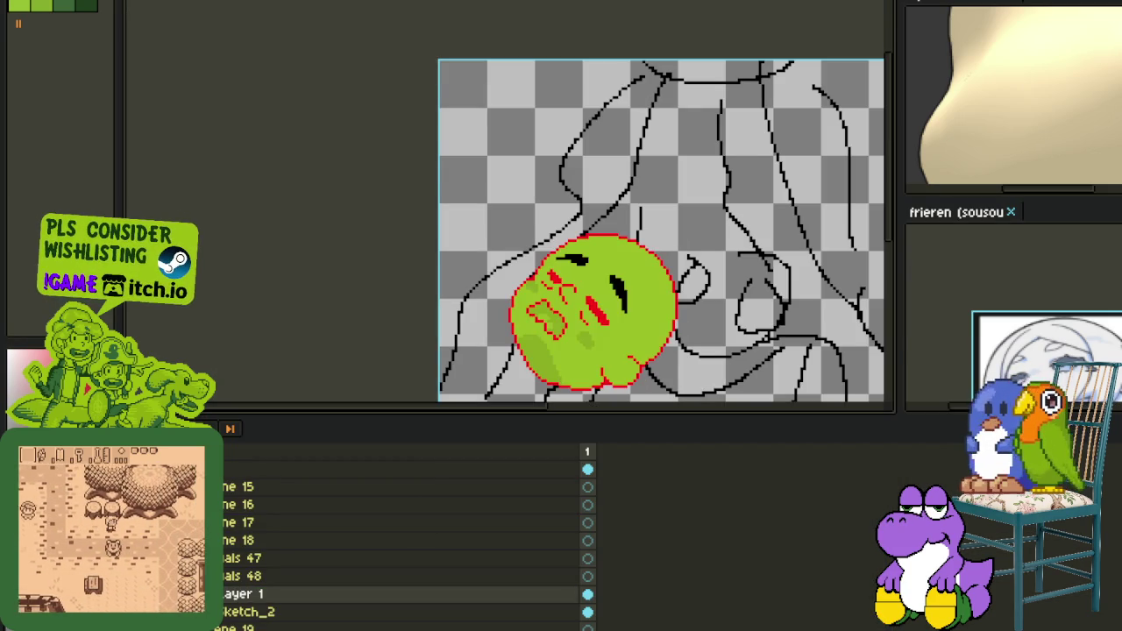
# Add a new layer from Layer 1's context menu and hide the timeline.
pyautogui.rightClick(292, 594)
pyautogui.click(484, 551)
pyautogui.press('Tab')
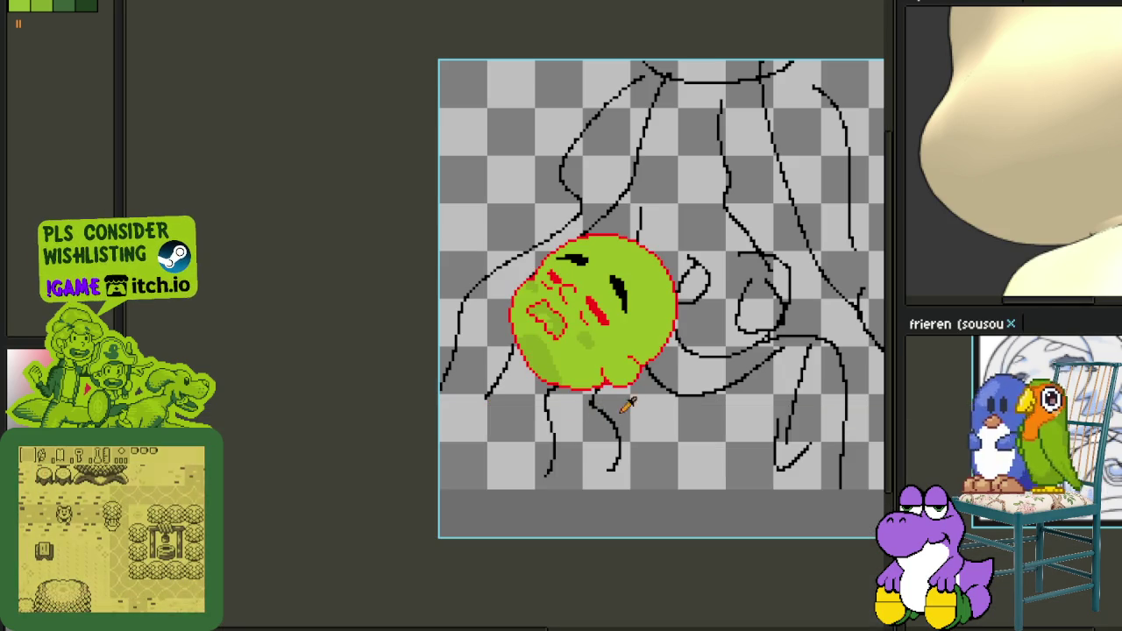
# Recentre the drawing and save the sprite with Ctrl+S.
pyautogui.scroll(1, 676, 426)
pyautogui.scroll(-2, 608, 389)
pyautogui.moveTo(607, 375); pyautogui.dragTo(525, 351)
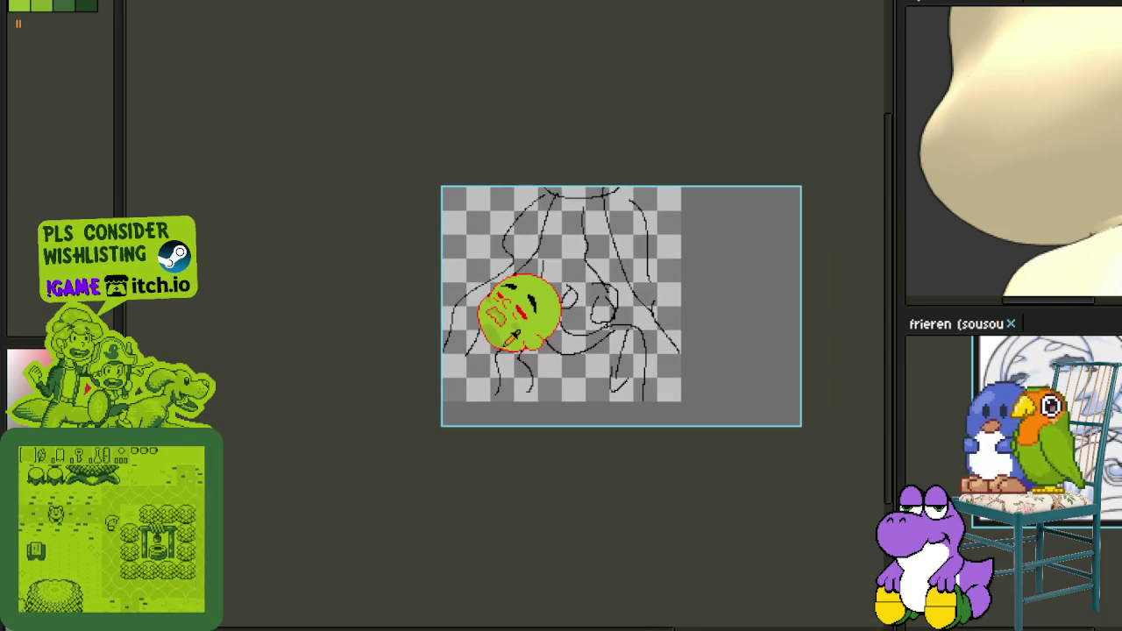
pyautogui.scroll(2, 544, 345)
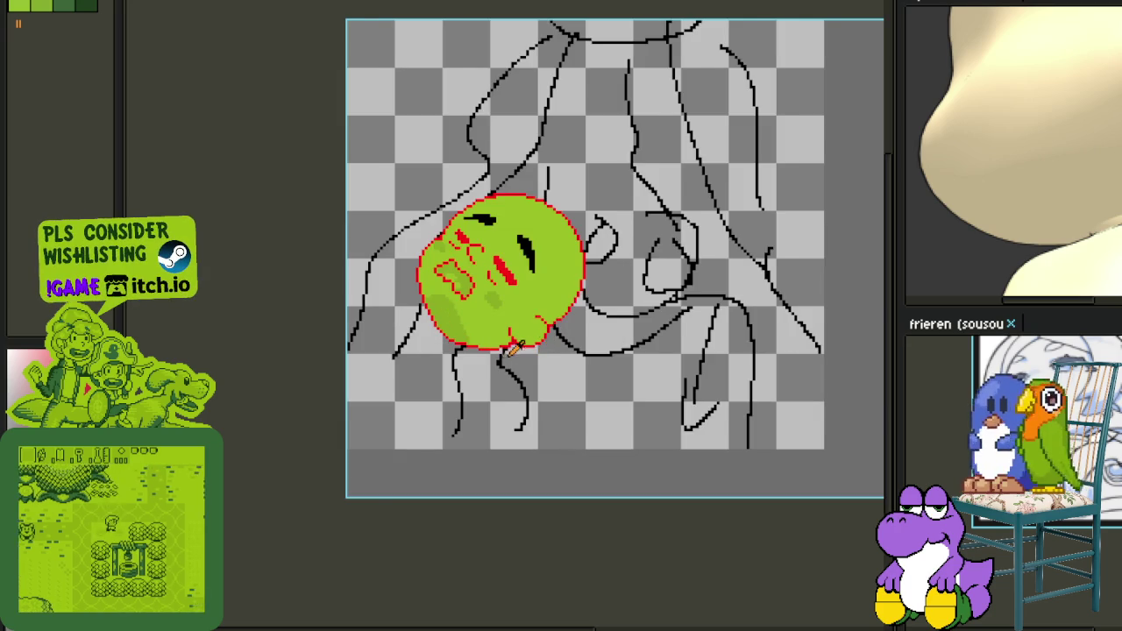
pyautogui.scroll(-2, 517, 360)
pyautogui.hotkey('ctrl', 's')
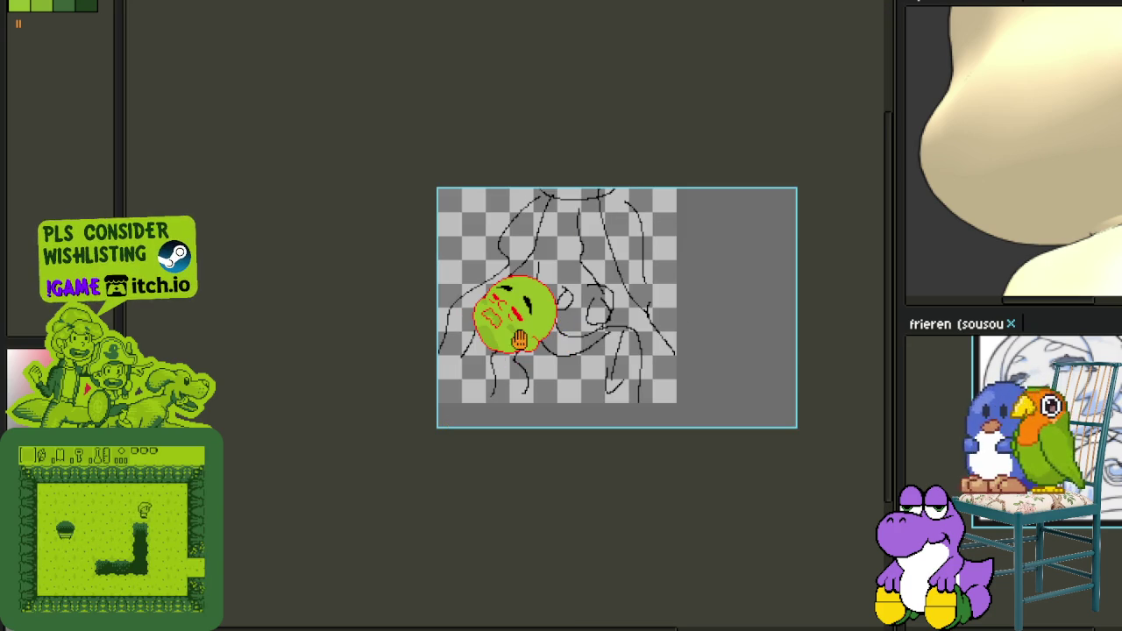
# On Layer 1, recolour the black eye and eyebrow red.
pyautogui.scroll(3, 504, 337)
pyautogui.press('Tab')
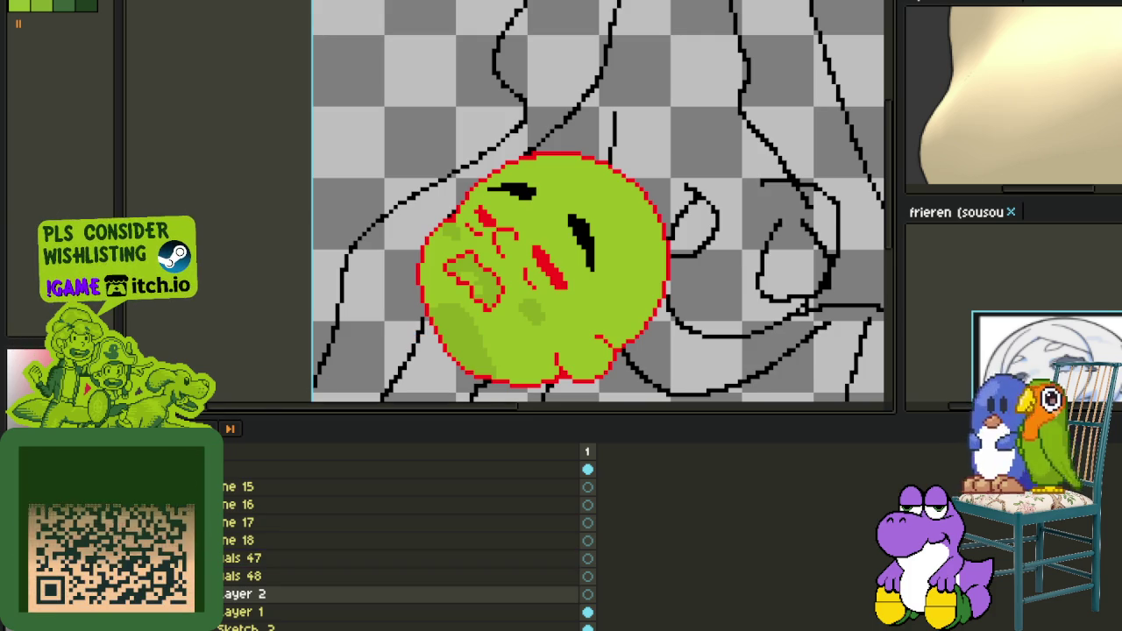
pyautogui.click(254, 613)
pyautogui.scroll(2, 550, 268)
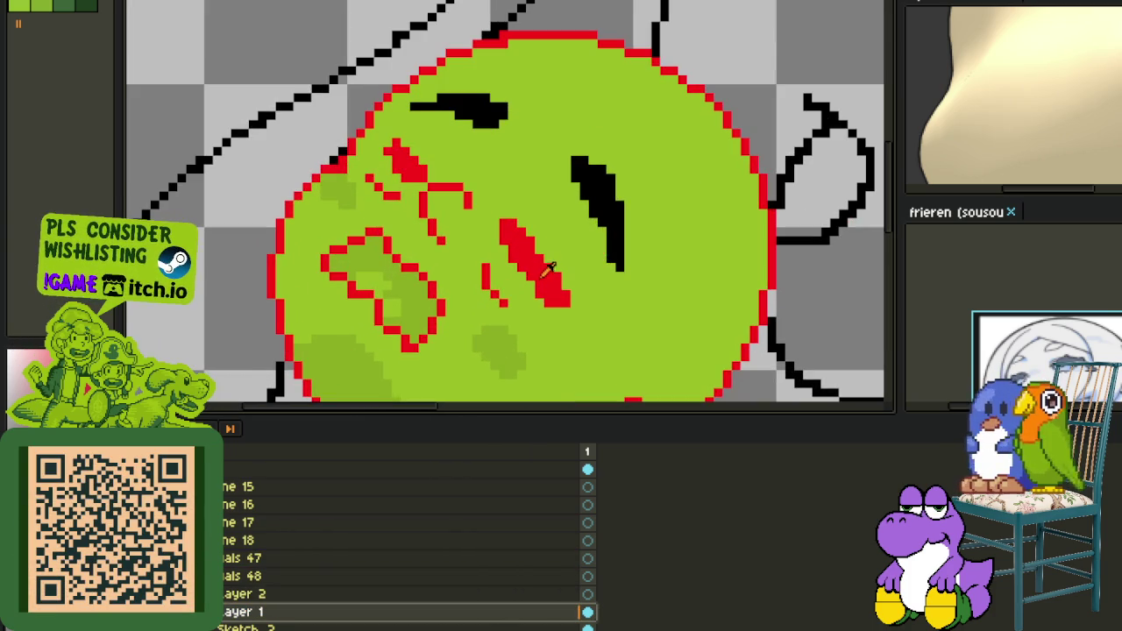
pyautogui.click(607, 222)
pyautogui.click(473, 112)
# Hide the black sketch lines.
pyautogui.scroll(-1, 478, 118)
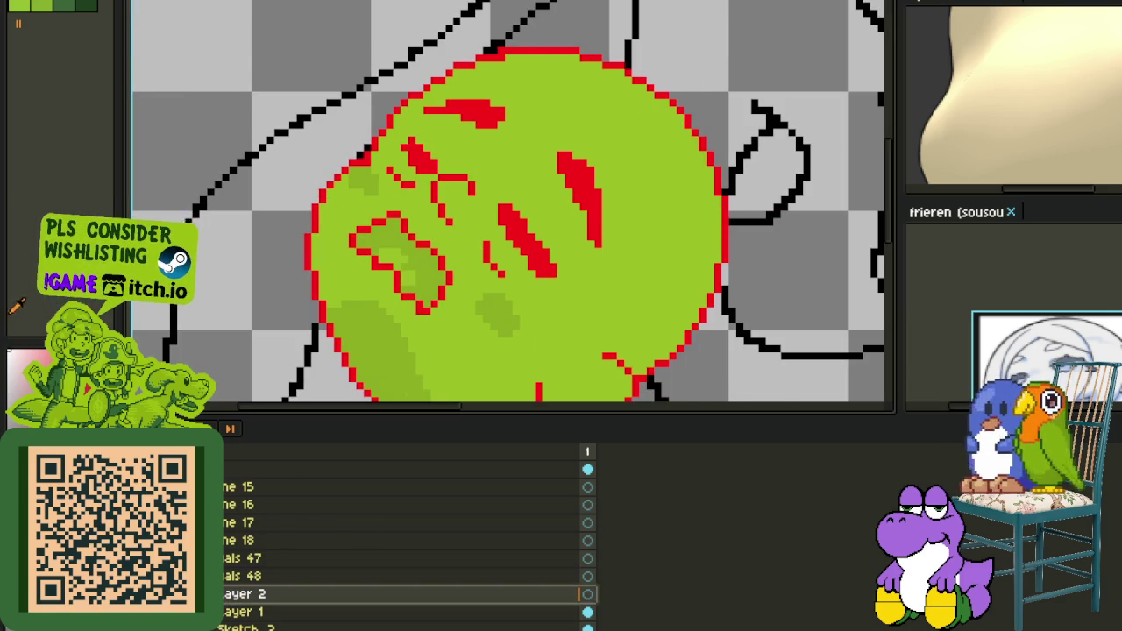
pyautogui.scroll(-1, 232, 618)
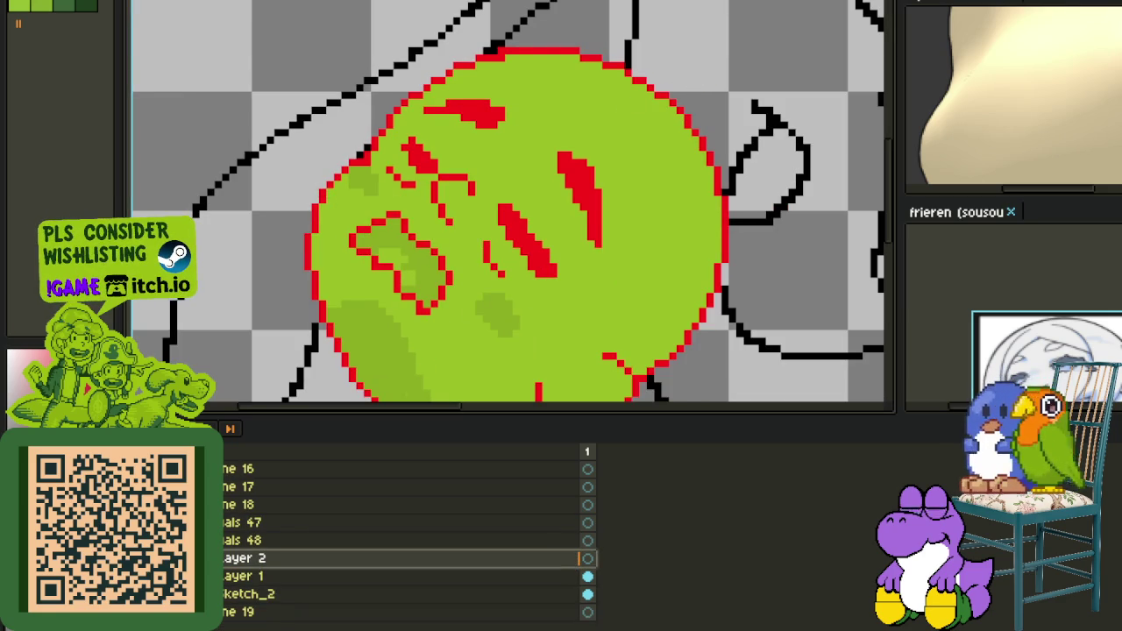
pyautogui.press('Tab')
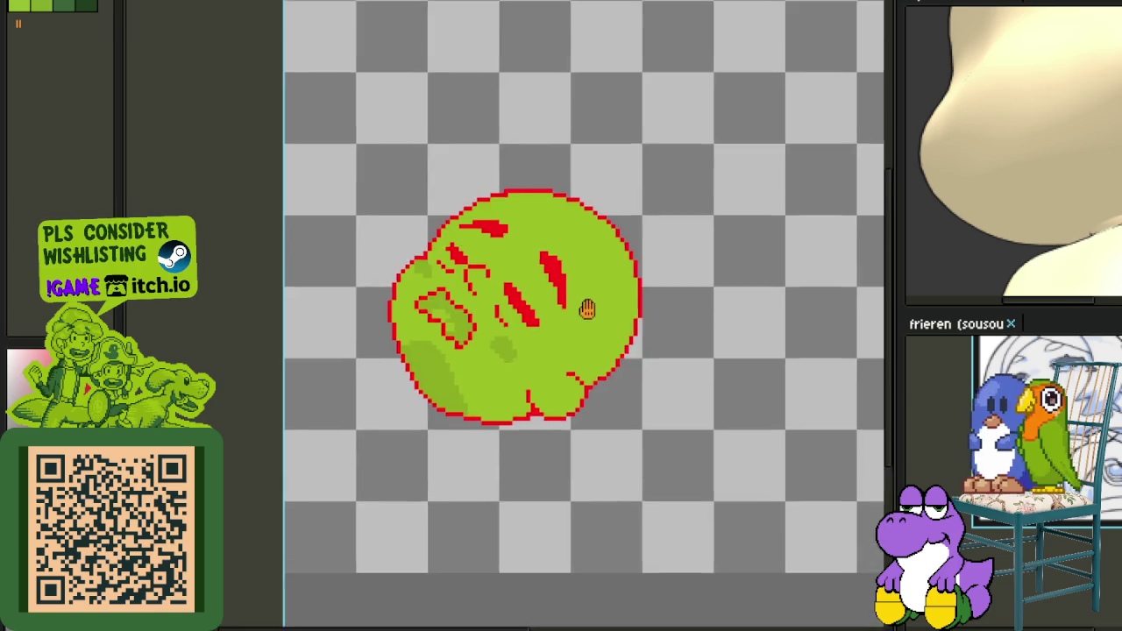
pyautogui.scroll(-1, 590, 278)
pyautogui.scroll(2, 582, 391)
pyautogui.scroll(1, 530, 482)
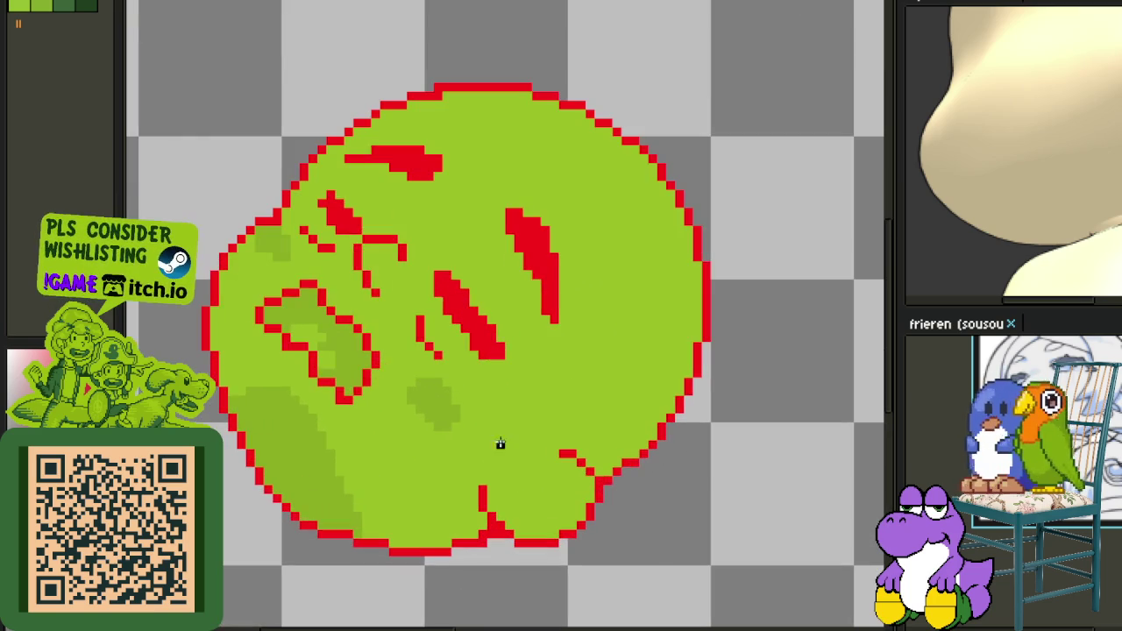
# Draw black L- and E-shaped strokes at the head's lower right, undoing the top stroke.
pyautogui.scroll(2, 534, 444)
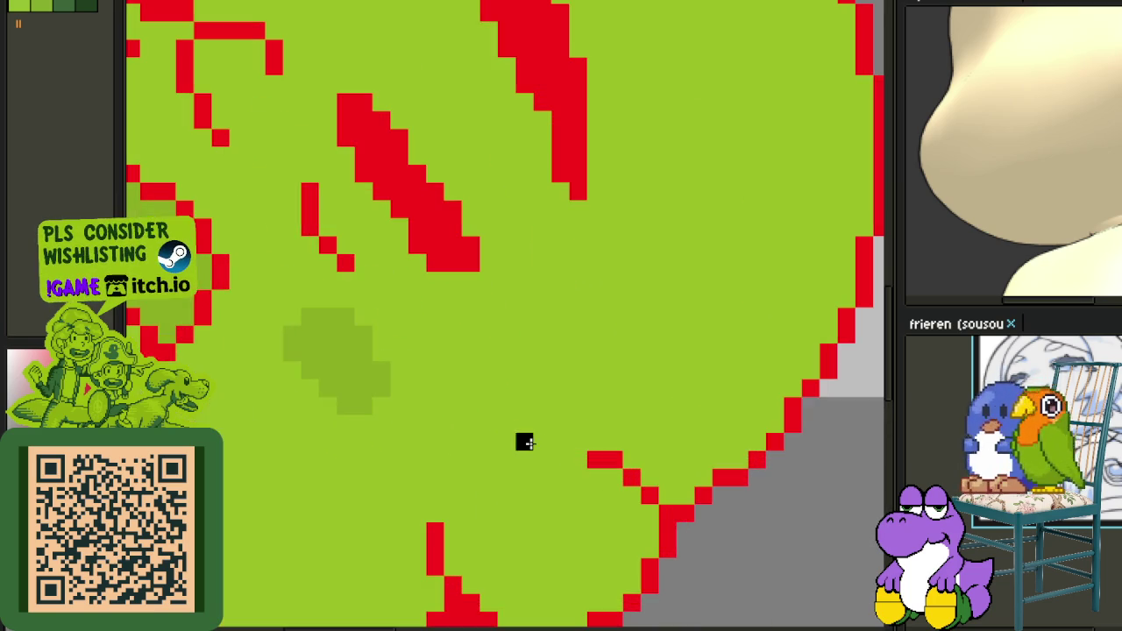
pyautogui.moveTo(560, 442); pyautogui.dragTo(501, 377)
pyautogui.scroll(-1, 487, 458)
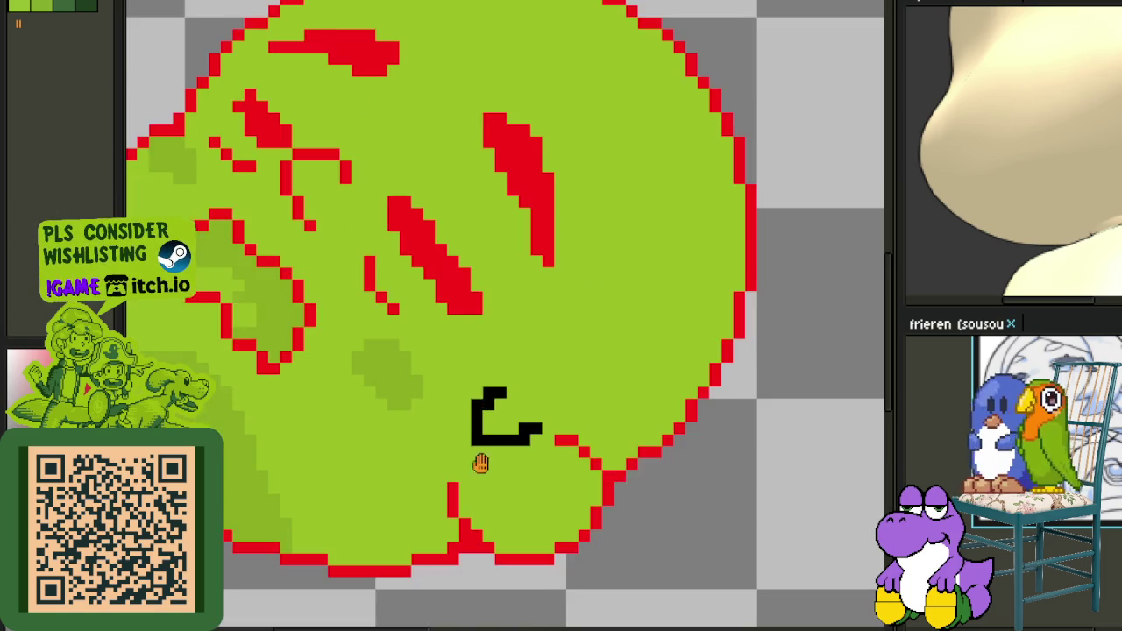
pyautogui.moveTo(491, 465); pyautogui.dragTo(521, 421)
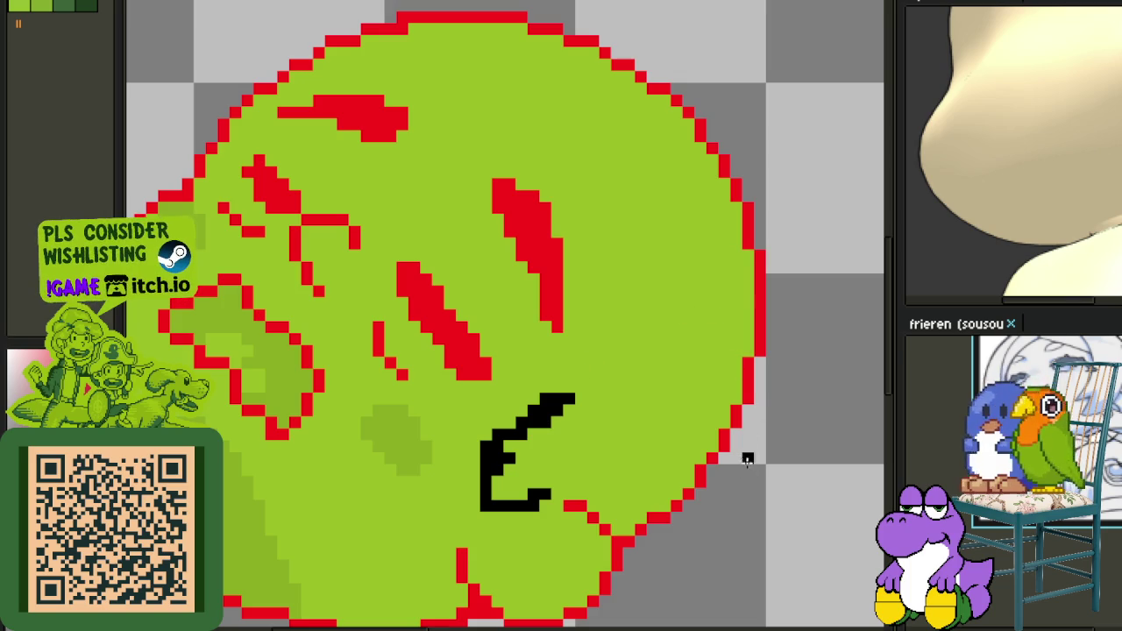
pyautogui.moveTo(759, 423)
pyautogui.mouseDown()
pyautogui.moveTo(535, 372)
pyautogui.moveTo(529, 400)
pyautogui.moveTo(743, 413)
pyautogui.moveTo(473, 333)
pyautogui.mouseUp()
pyautogui.hotkey('ctrl', 'z')
pyautogui.hotkey('ctrl', 'z')
# Trace a black line along the lower outline to complete the knot shape.
pyautogui.scroll(-2, 745, 414)
pyautogui.scroll(2, 461, 265)
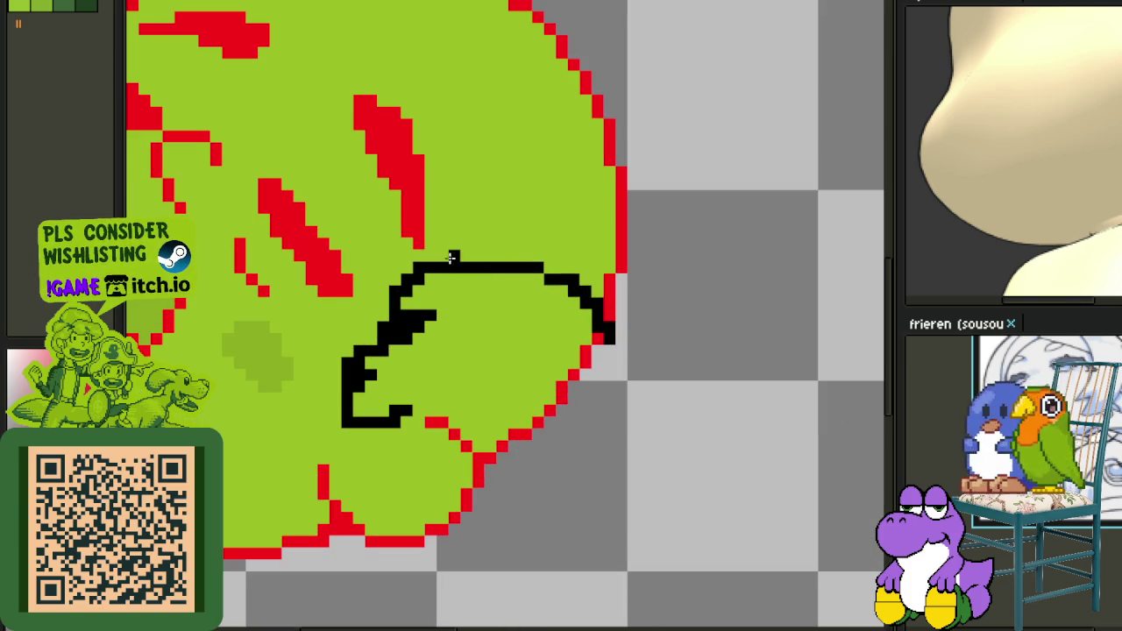
pyautogui.moveTo(621, 357)
pyautogui.mouseDown()
pyautogui.moveTo(631, 403)
pyautogui.moveTo(500, 468)
pyautogui.moveTo(479, 507)
pyautogui.mouseUp()
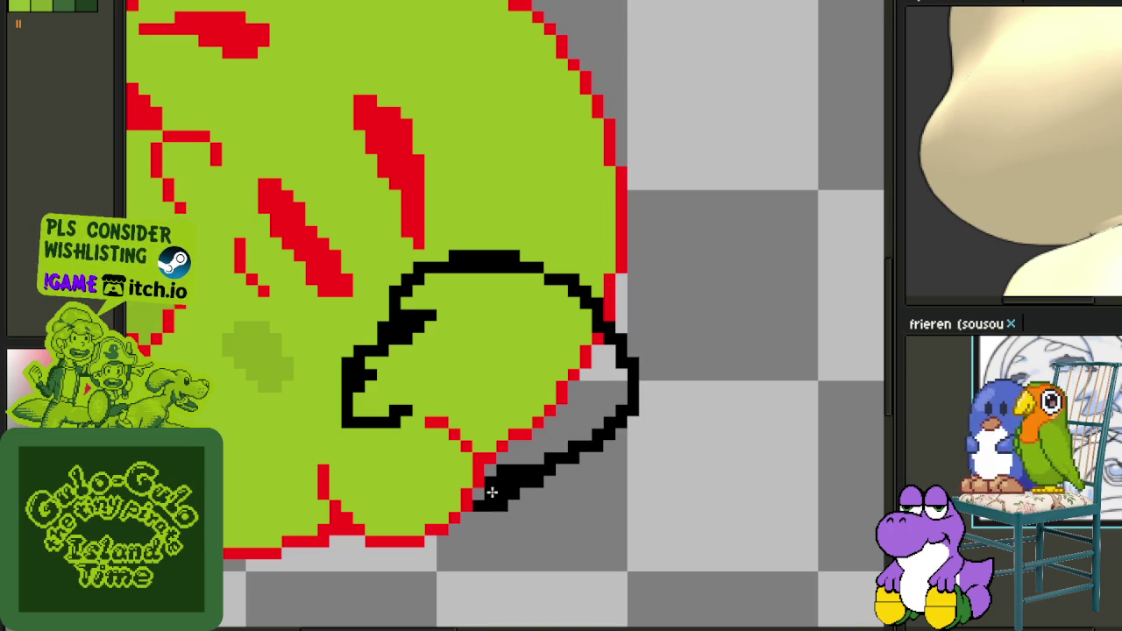
pyautogui.scroll(-2, 492, 492)
pyautogui.moveTo(526, 421); pyautogui.dragTo(543, 458)
pyautogui.scroll(1, 544, 454)
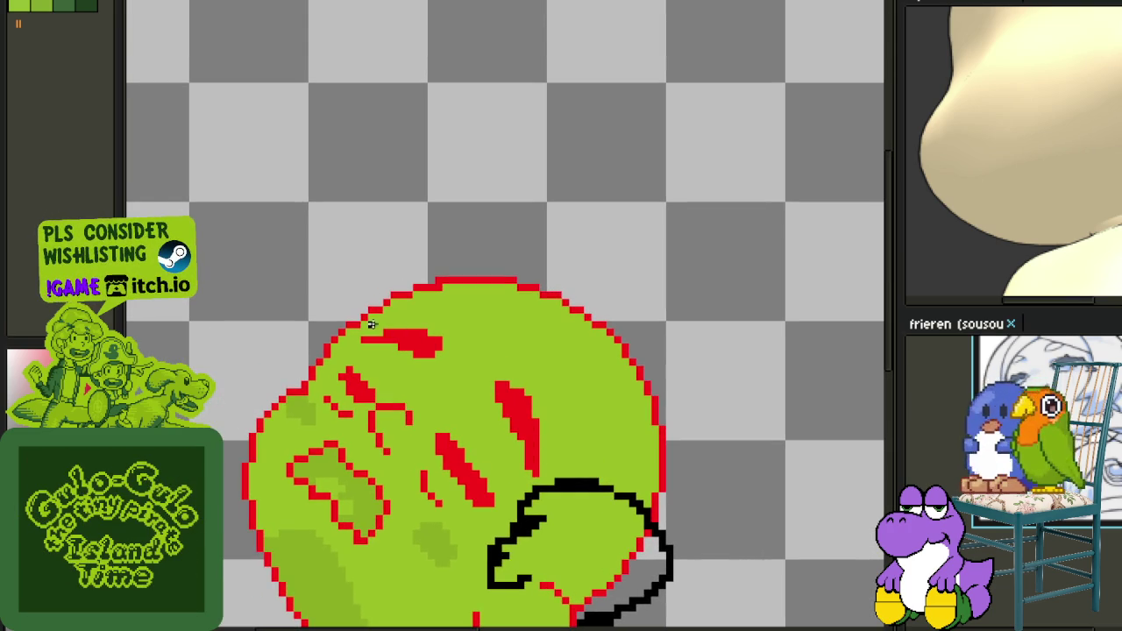
# Draw a black Pencil line diagonally across the character's head and thicken part of it.
pyautogui.moveTo(334, 272)
pyautogui.mouseDown()
pyautogui.moveTo(382, 350)
pyautogui.moveTo(569, 456)
pyautogui.mouseUp()
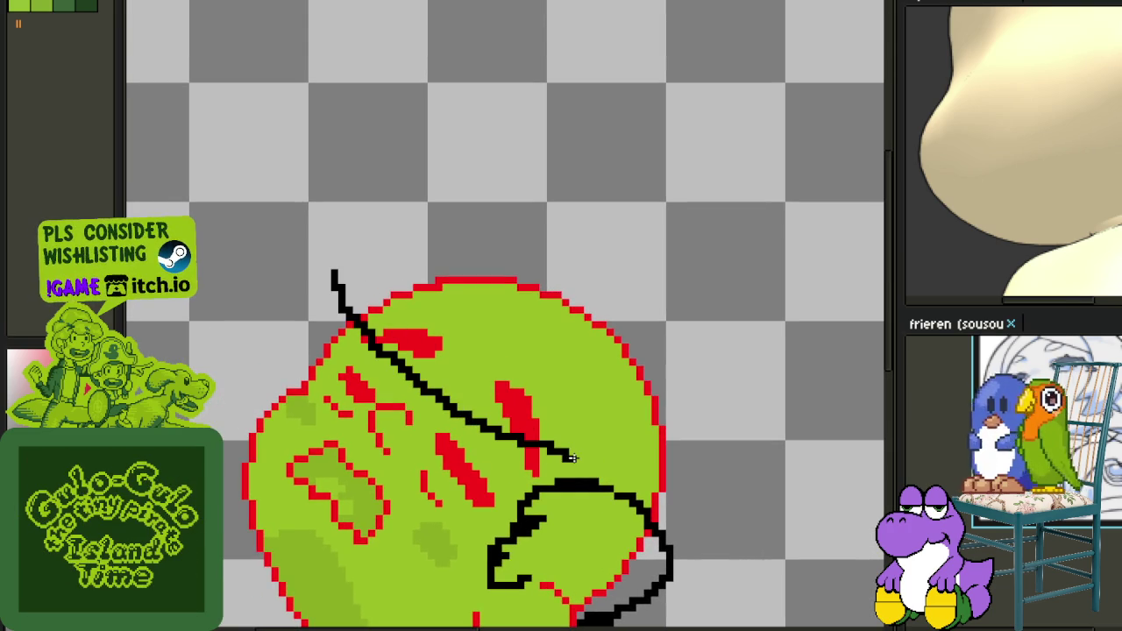
pyautogui.scroll(1, 424, 399)
pyautogui.scroll(1, 392, 395)
pyautogui.scroll(1, 392, 395)
pyautogui.moveTo(517, 433); pyautogui.dragTo(346, 349)
pyautogui.scroll(-4, 346, 349)
pyautogui.scroll(1, 619, 433)
pyautogui.scroll(1, 570, 481)
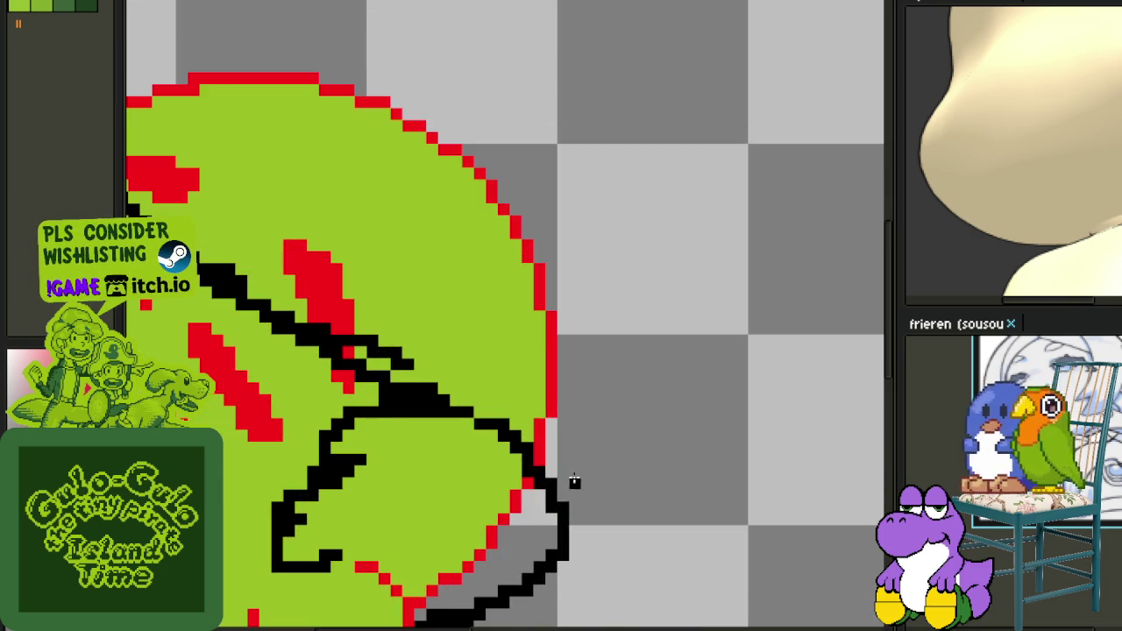
pyautogui.scroll(1, 566, 479)
pyautogui.scroll(-1, 565, 479)
pyautogui.moveTo(565, 480)
pyautogui.mouseDown()
pyautogui.moveTo(644, 506)
pyautogui.moveTo(624, 326)
pyautogui.moveTo(397, 245)
pyautogui.mouseUp()
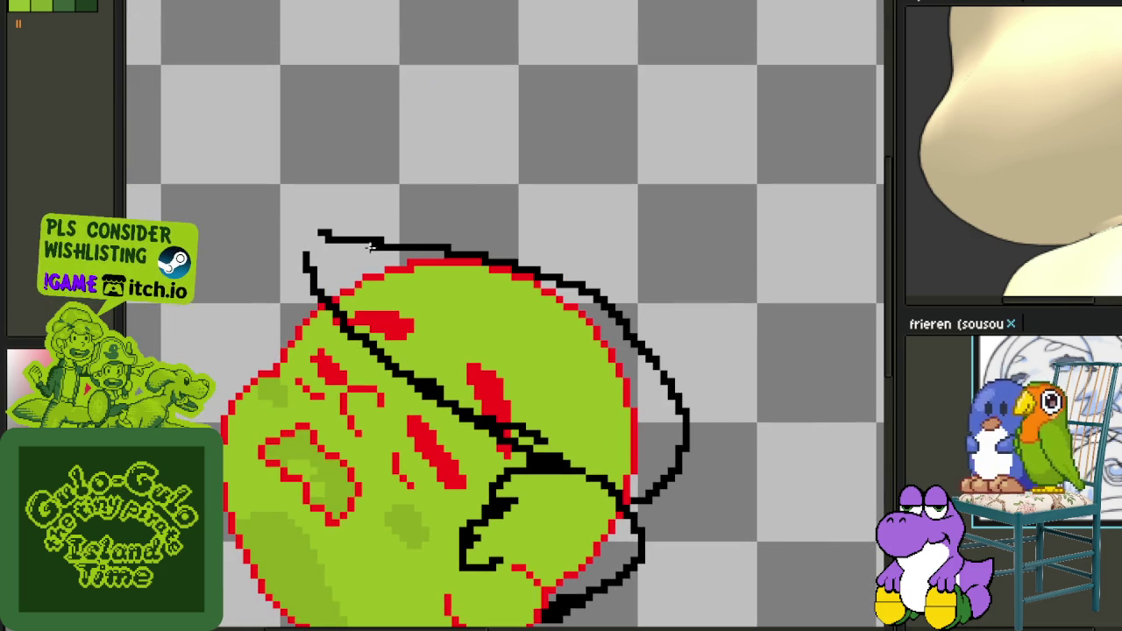
# Replace that stroke with a black curve arching over the head's top and down its right side.
pyautogui.hotkey('ctrl', 'z')
pyautogui.moveTo(308, 267)
pyautogui.mouseDown()
pyautogui.moveTo(465, 238)
pyautogui.moveTo(620, 314)
pyautogui.mouseUp()
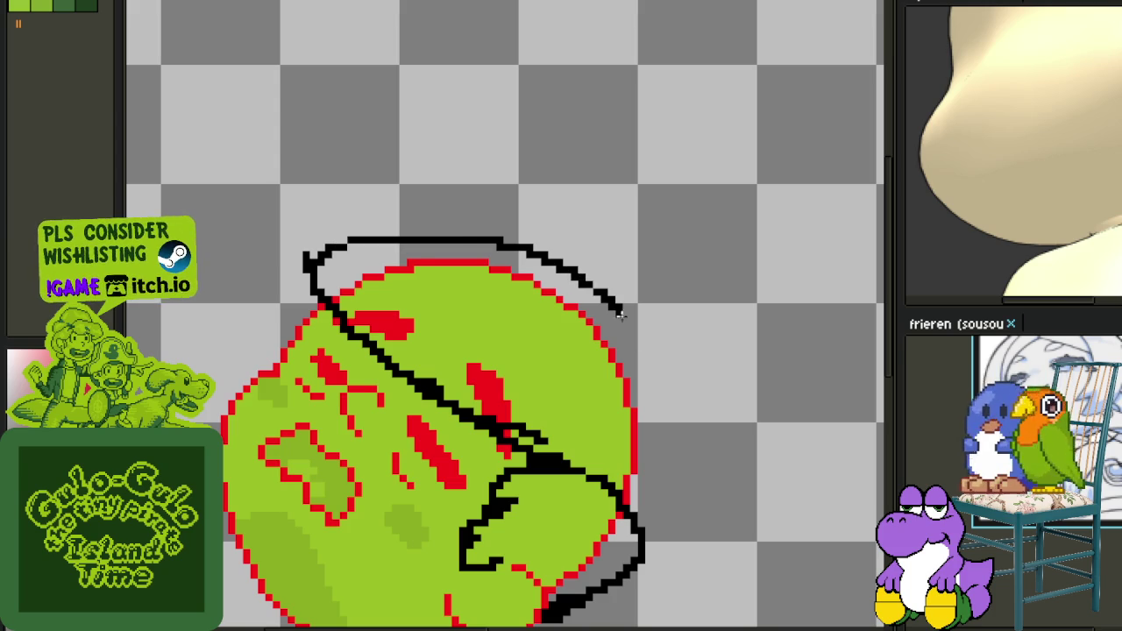
pyautogui.hotkey('ctrl', 'z')
pyautogui.moveTo(303, 263)
pyautogui.mouseDown()
pyautogui.moveTo(364, 226)
pyautogui.moveTo(596, 247)
pyautogui.moveTo(687, 415)
pyautogui.moveTo(663, 489)
pyautogui.mouseUp()
pyautogui.scroll(-1, 451, 395)
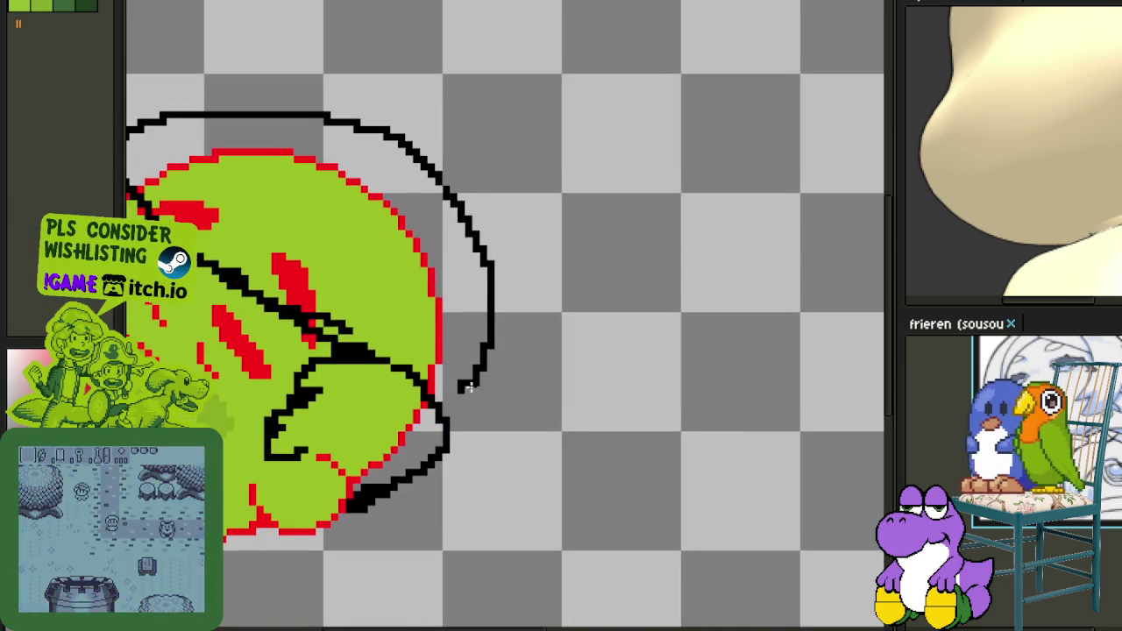
pyautogui.scroll(2, 452, 395)
pyautogui.scroll(-2, 438, 394)
pyautogui.scroll(1, 364, 220)
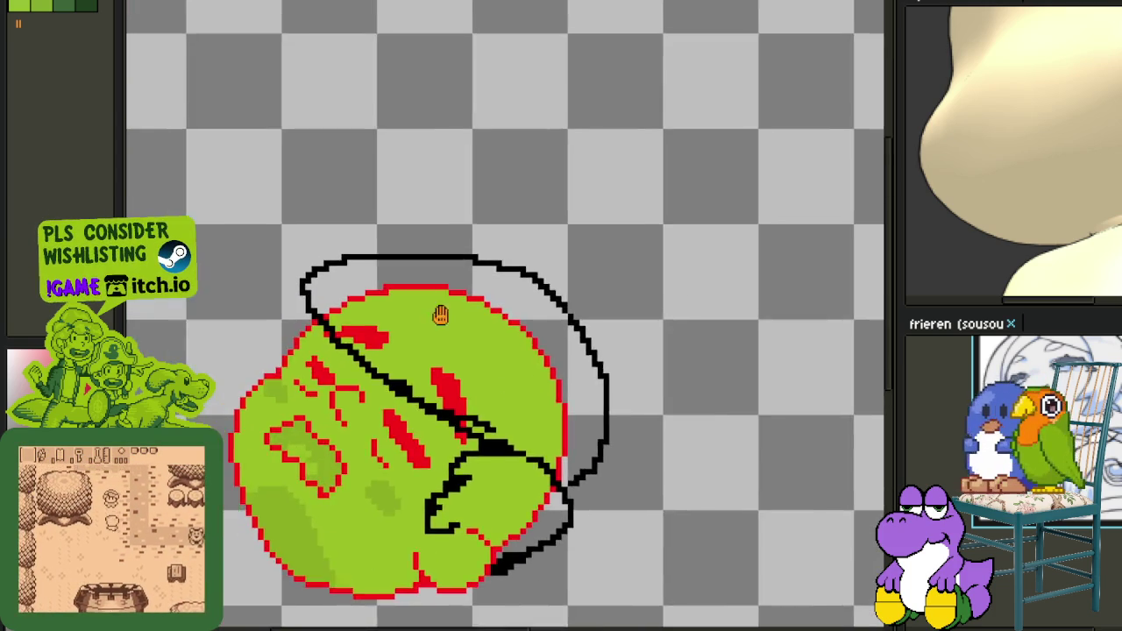
pyautogui.scroll(2, 365, 220)
# Add black horizontal pixel rows along the cap's top edge and zoom to check the knot area.
pyautogui.moveTo(325, 238); pyautogui.dragTo(556, 237)
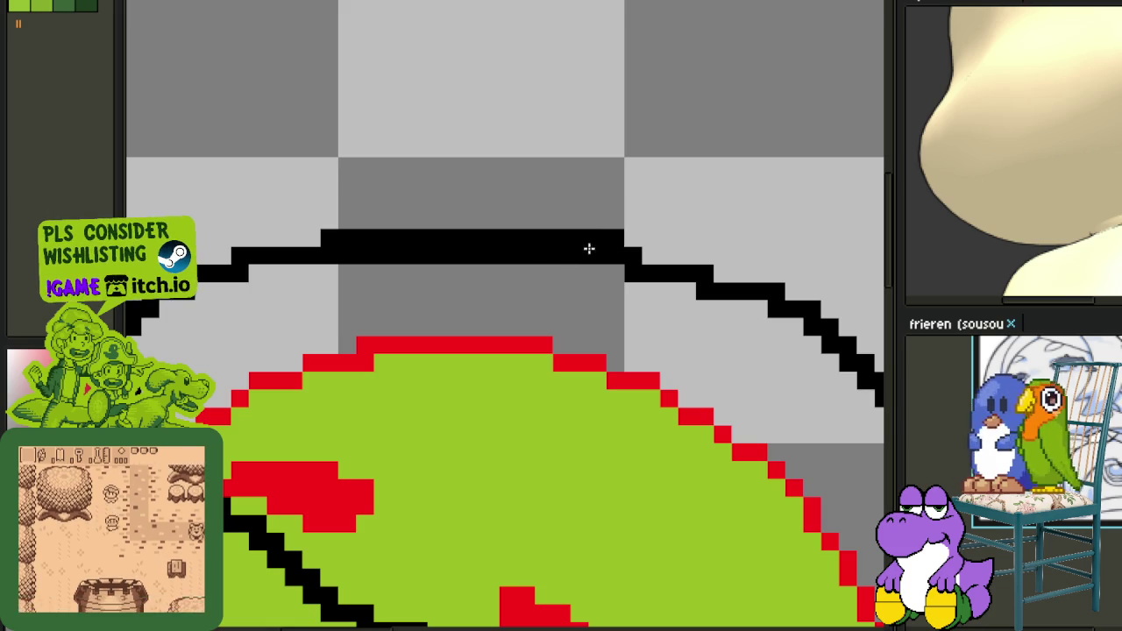
pyautogui.scroll(-2, 589, 248)
pyautogui.scroll(-1, 603, 344)
pyautogui.scroll(3, 464, 235)
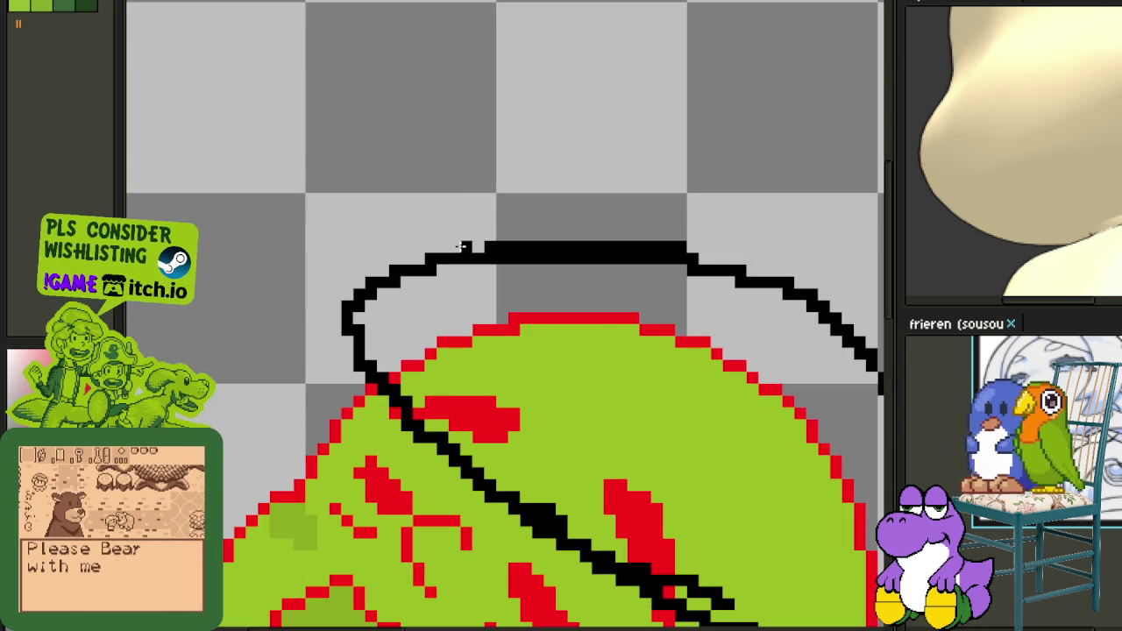
pyautogui.moveTo(487, 235)
pyautogui.mouseDown()
pyautogui.moveTo(631, 237)
pyautogui.moveTo(759, 280)
pyautogui.mouseUp()
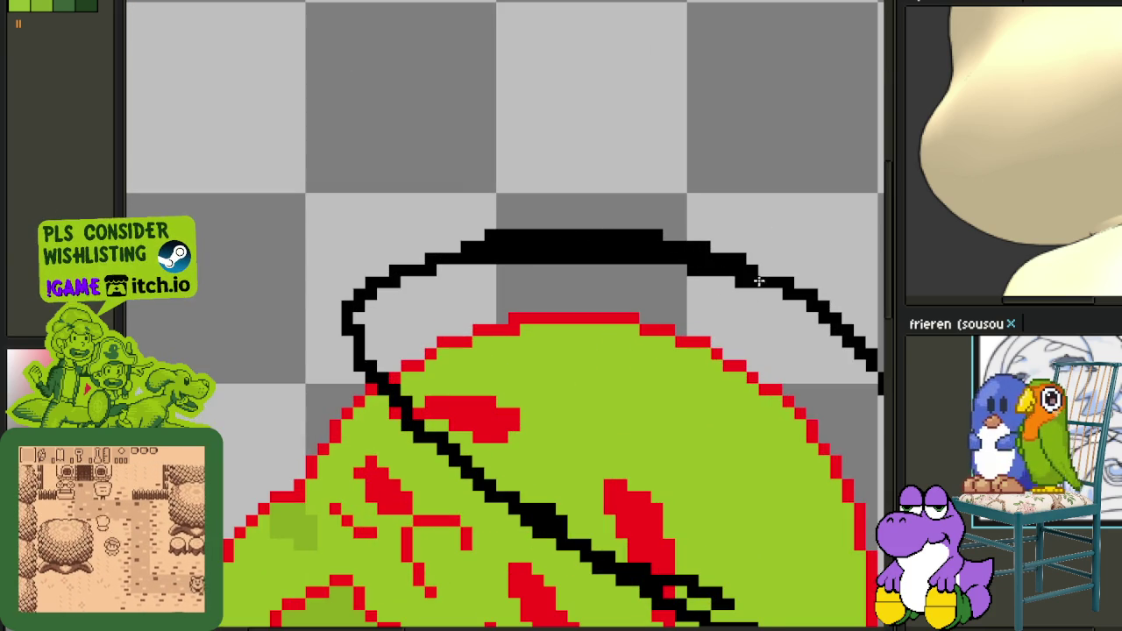
pyautogui.scroll(1, 786, 303)
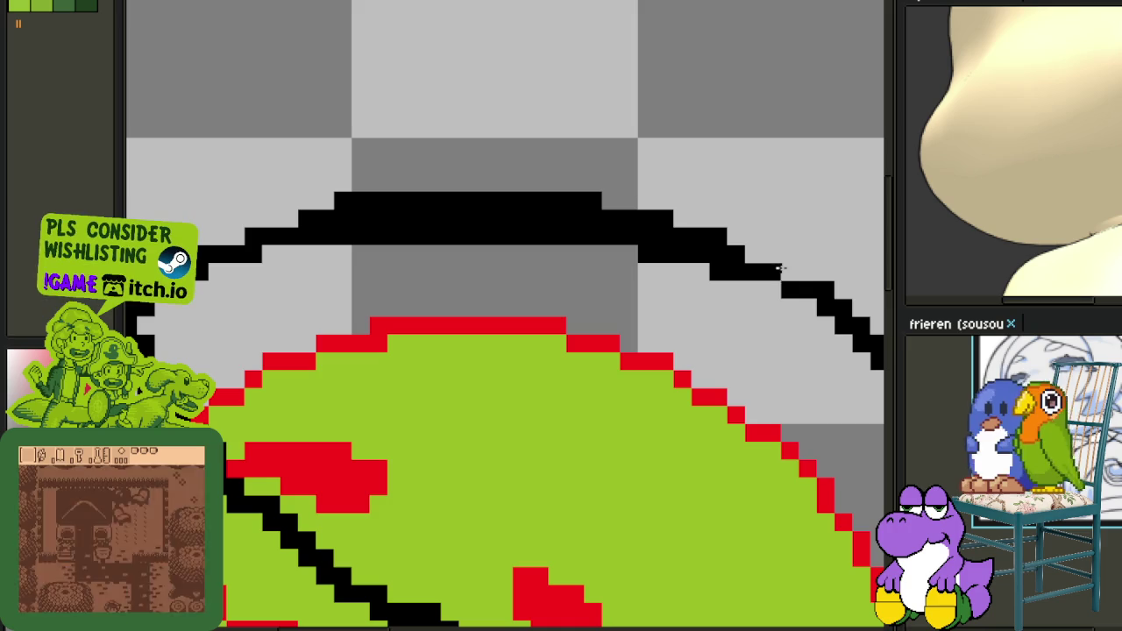
pyautogui.scroll(-2, 777, 291)
pyautogui.scroll(-2, 777, 346)
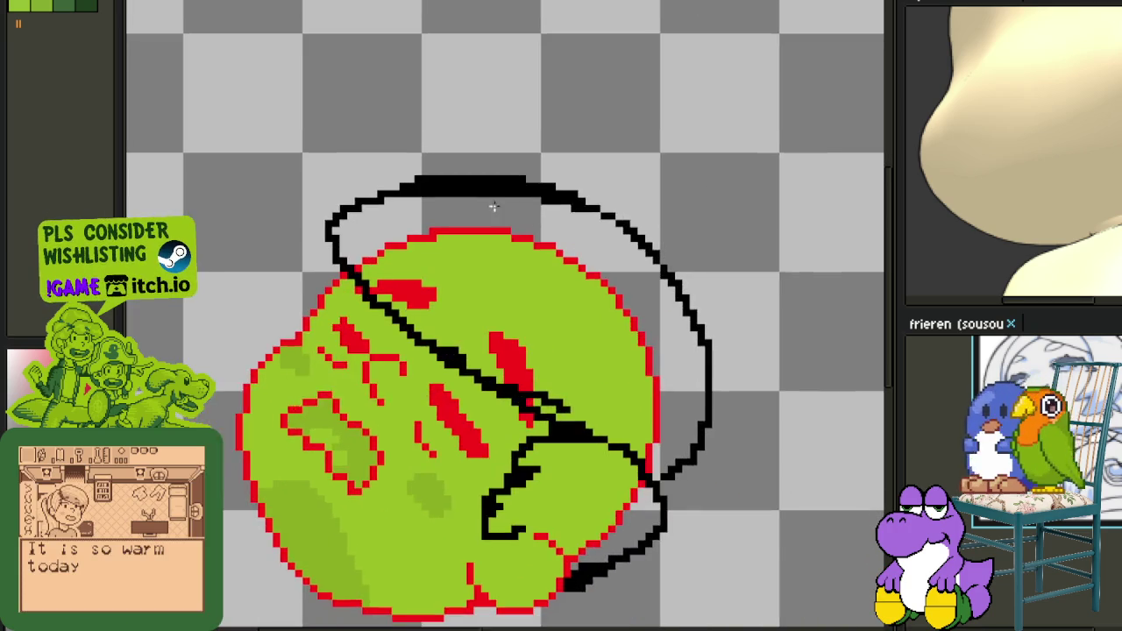
pyautogui.scroll(-2, 301, 308)
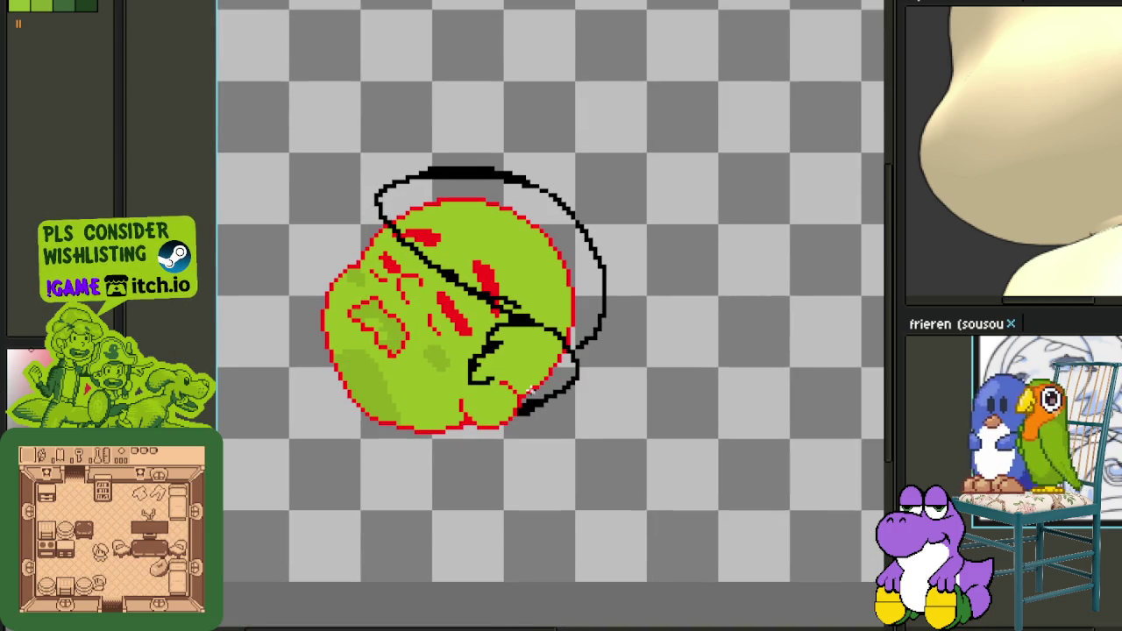
pyautogui.scroll(2, 528, 390)
pyautogui.scroll(1, 508, 366)
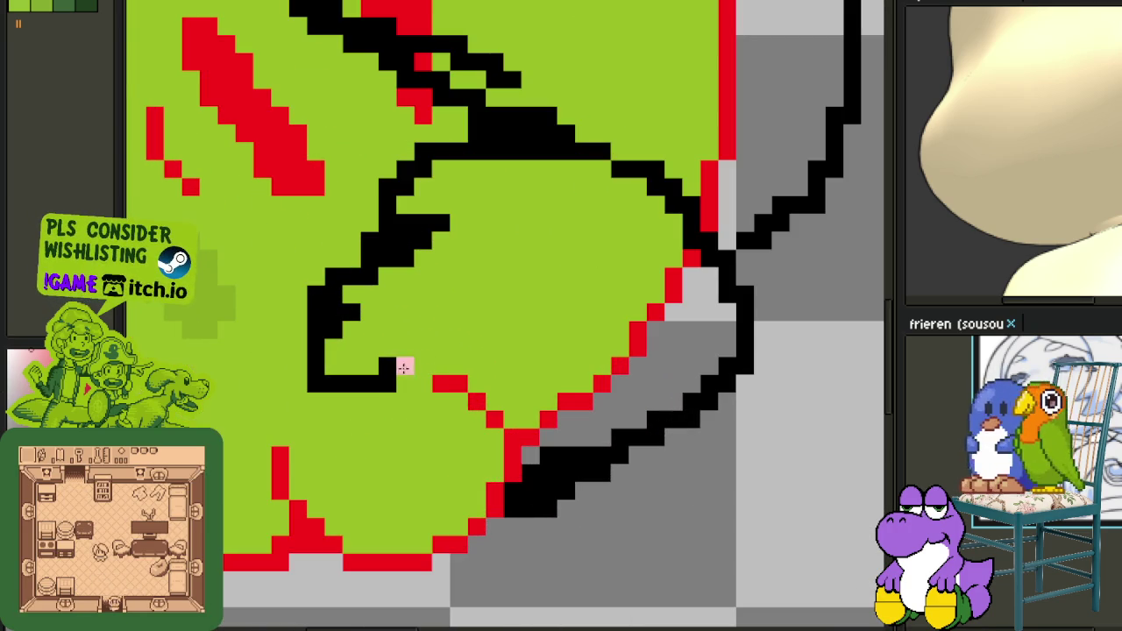
# Redraw the tail's lower outline edge in black and cover stray outline pixels with green.
pyautogui.click(305, 369)
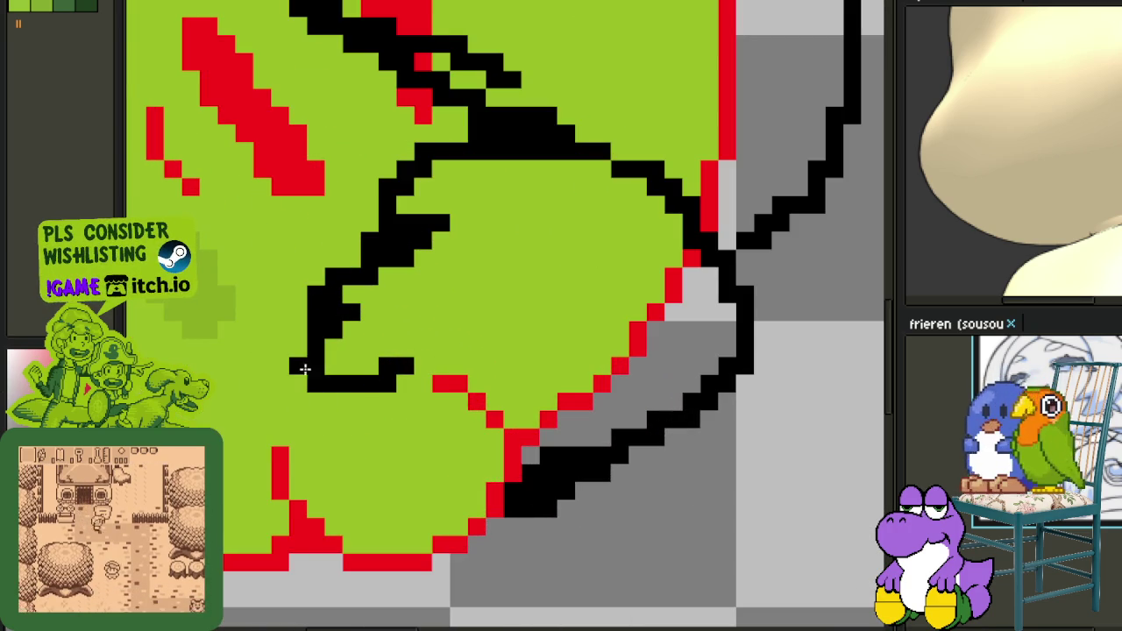
pyautogui.moveTo(295, 395); pyautogui.dragTo(329, 409)
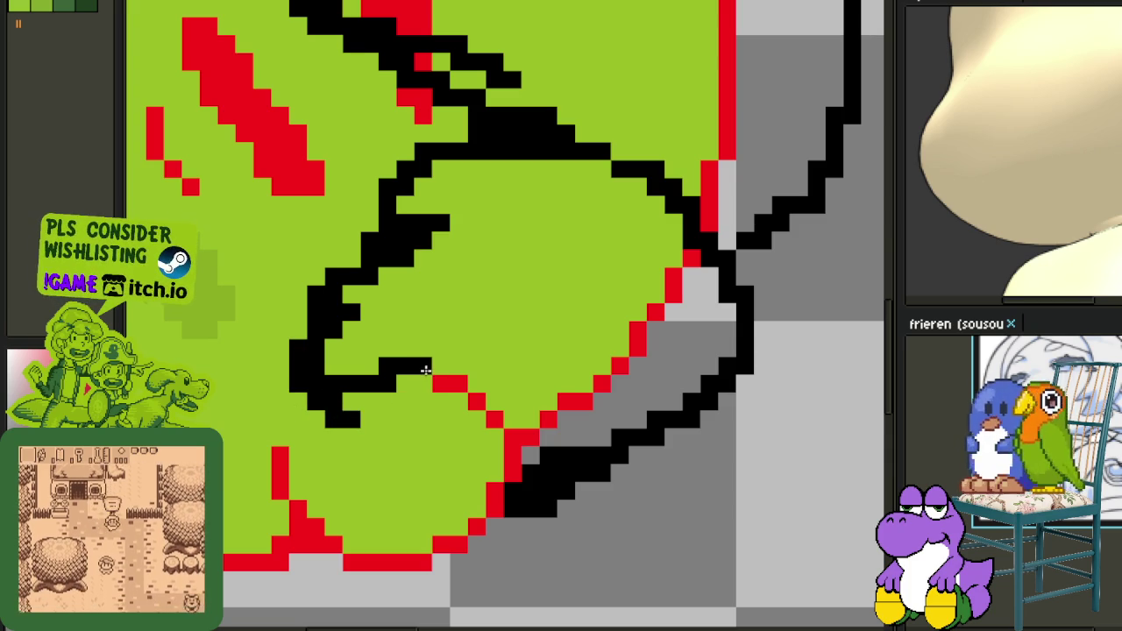
pyautogui.moveTo(392, 388)
pyautogui.mouseDown()
pyautogui.moveTo(359, 402)
pyautogui.moveTo(320, 361)
pyautogui.mouseUp()
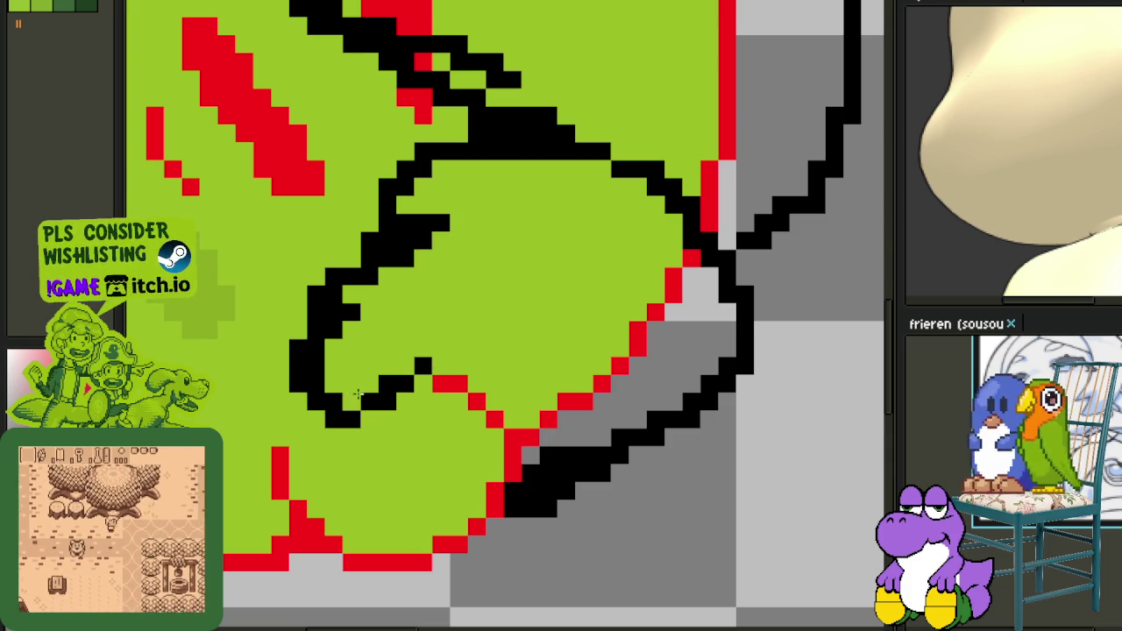
pyautogui.click(350, 316)
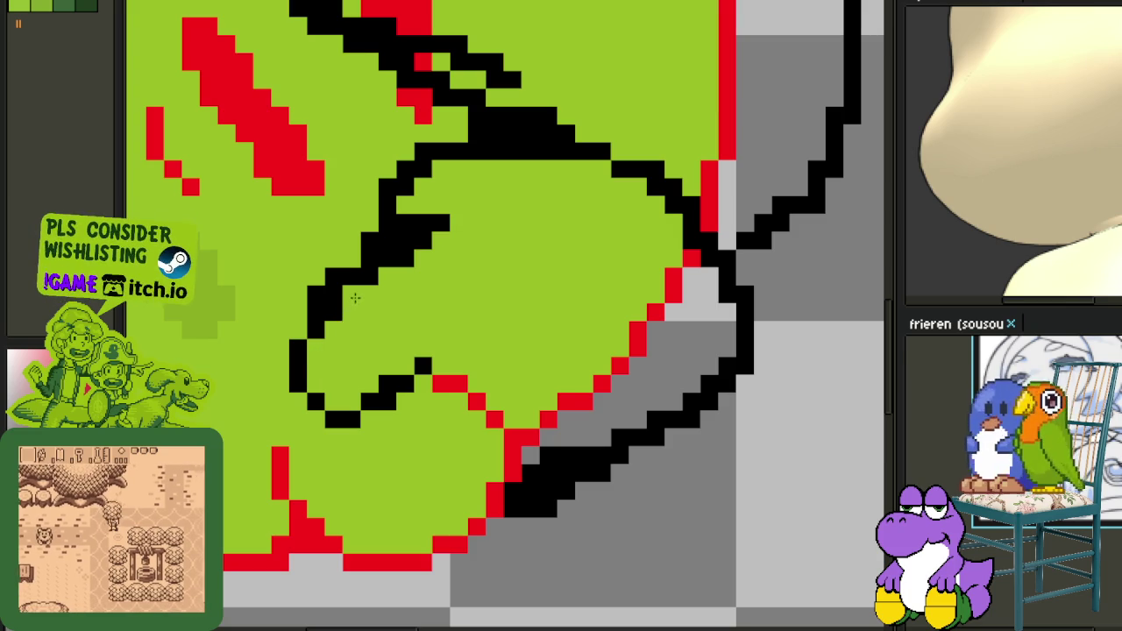
pyautogui.moveTo(438, 223); pyautogui.dragTo(410, 233)
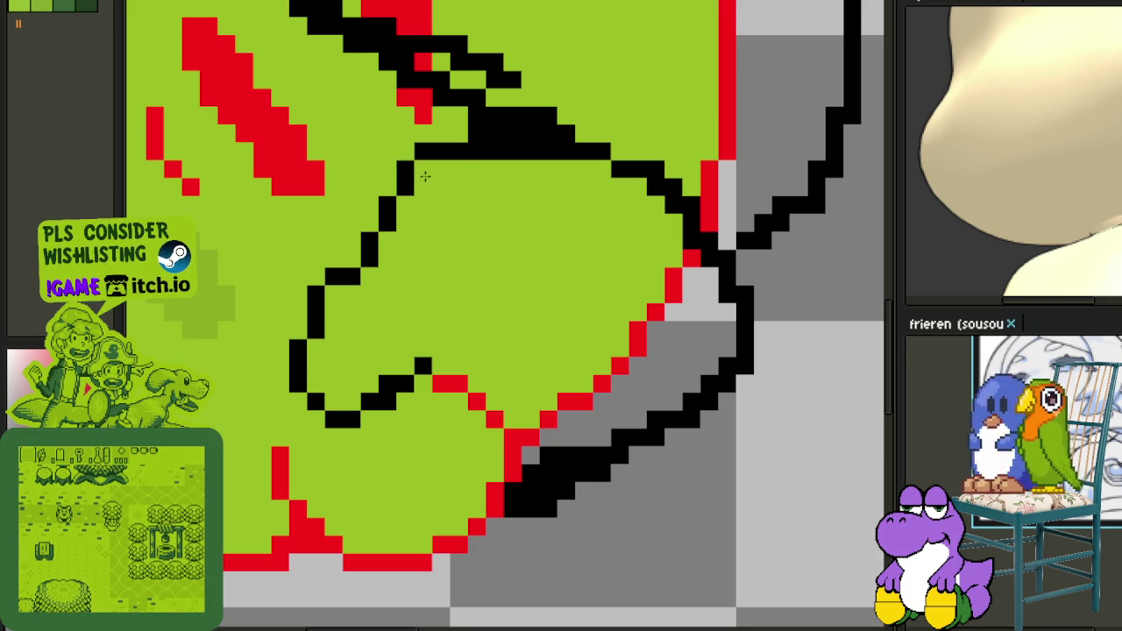
# Erase stray black pixels from the outer outline and smooth its stair step.
pyautogui.scroll(3, 556, 452)
pyautogui.moveTo(491, 511); pyautogui.dragTo(610, 445)
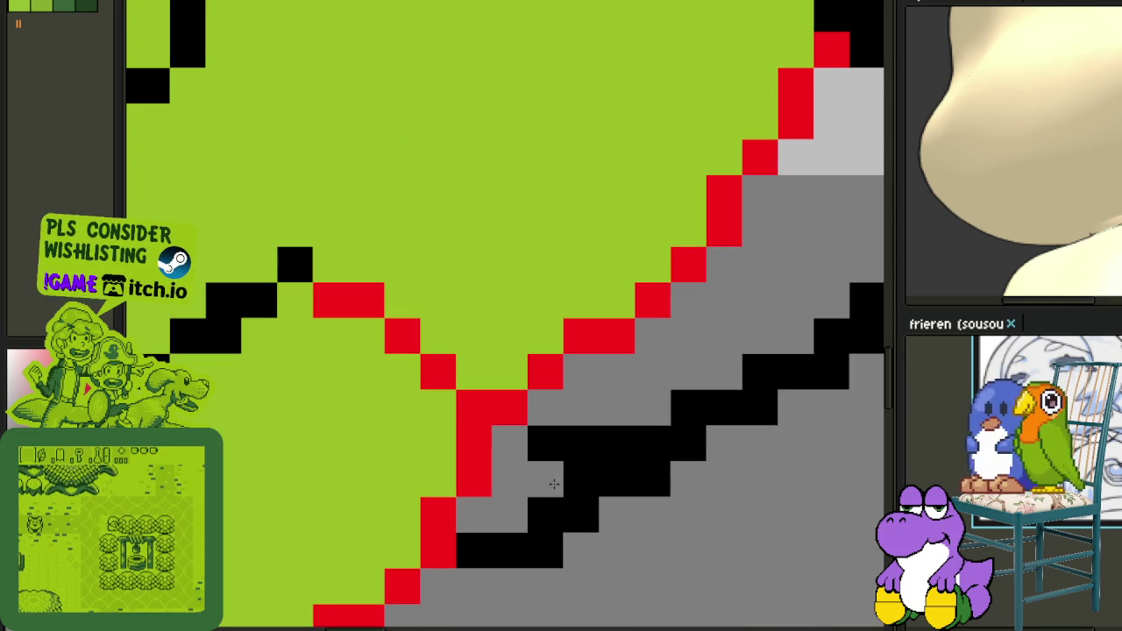
pyautogui.click(654, 438)
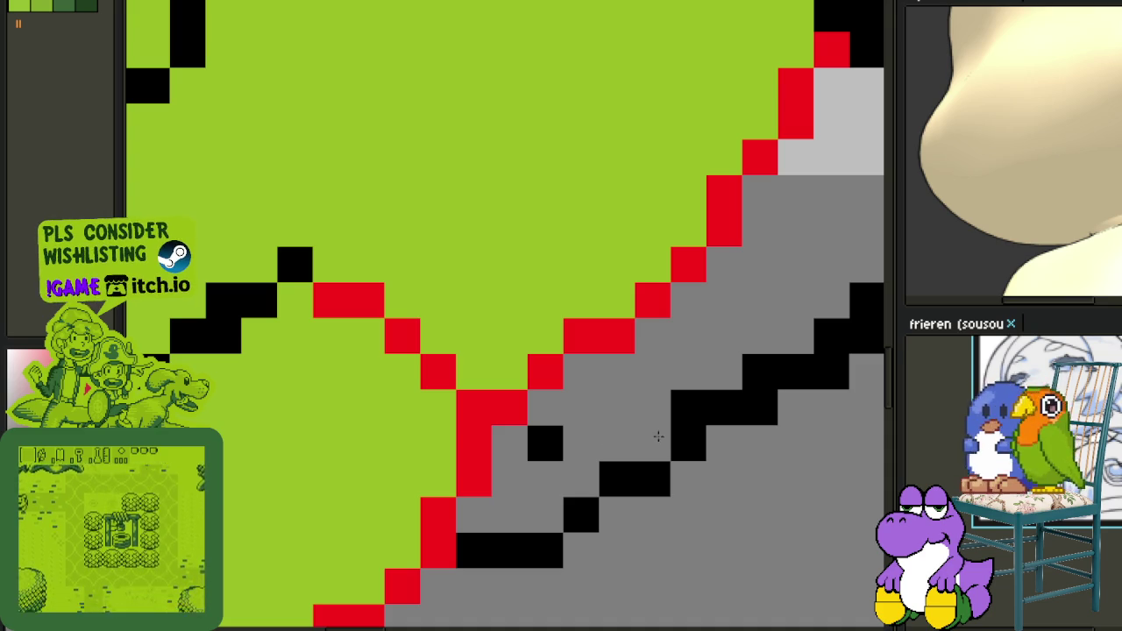
pyautogui.click(687, 403)
pyautogui.moveTo(687, 404); pyautogui.dragTo(475, 454)
pyautogui.moveTo(546, 426); pyautogui.dragTo(634, 381)
pyautogui.click(617, 385)
pyautogui.rightClick(655, 386)
pyautogui.click(663, 350)
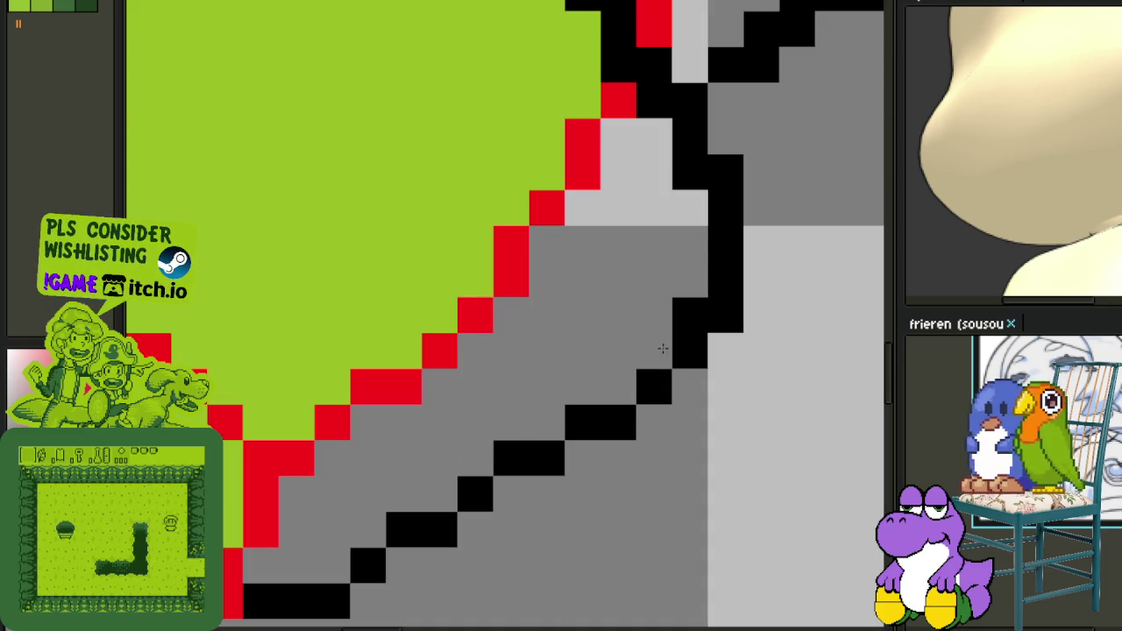
# Redraw the lower-right outline along a new pixel path and paint leftover black pixels green.
pyautogui.click(689, 307)
pyautogui.moveTo(689, 307); pyautogui.dragTo(591, 441)
pyautogui.click(602, 416)
pyautogui.click(637, 485)
pyautogui.click(602, 488)
pyautogui.click(602, 380)
pyautogui.moveTo(596, 368); pyautogui.dragTo(596, 342)
pyautogui.rightClick(568, 298)
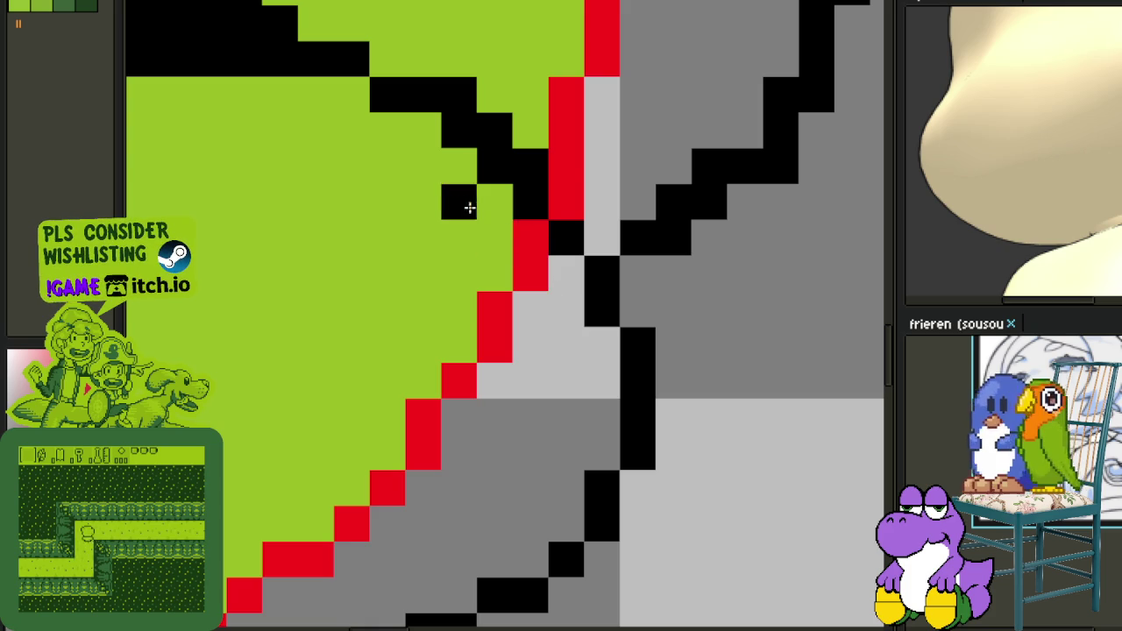
pyautogui.moveTo(468, 206); pyautogui.dragTo(538, 365)
pyautogui.scroll(-2, 513, 252)
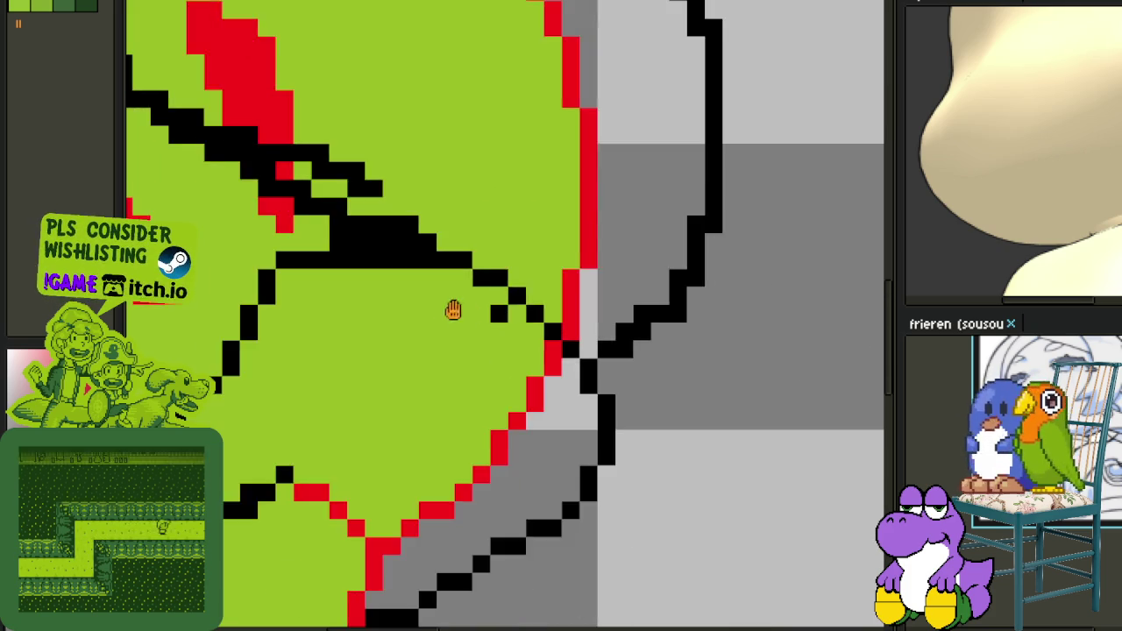
pyautogui.scroll(1, 453, 307)
pyautogui.scroll(1, 499, 359)
pyautogui.moveTo(496, 333)
pyautogui.mouseDown()
pyautogui.moveTo(403, 328)
pyautogui.moveTo(461, 316)
pyautogui.mouseUp()
# Fill the tail's enclosed area solid white and turn a leftover red pixel white.
pyautogui.scroll(-3, 456, 333)
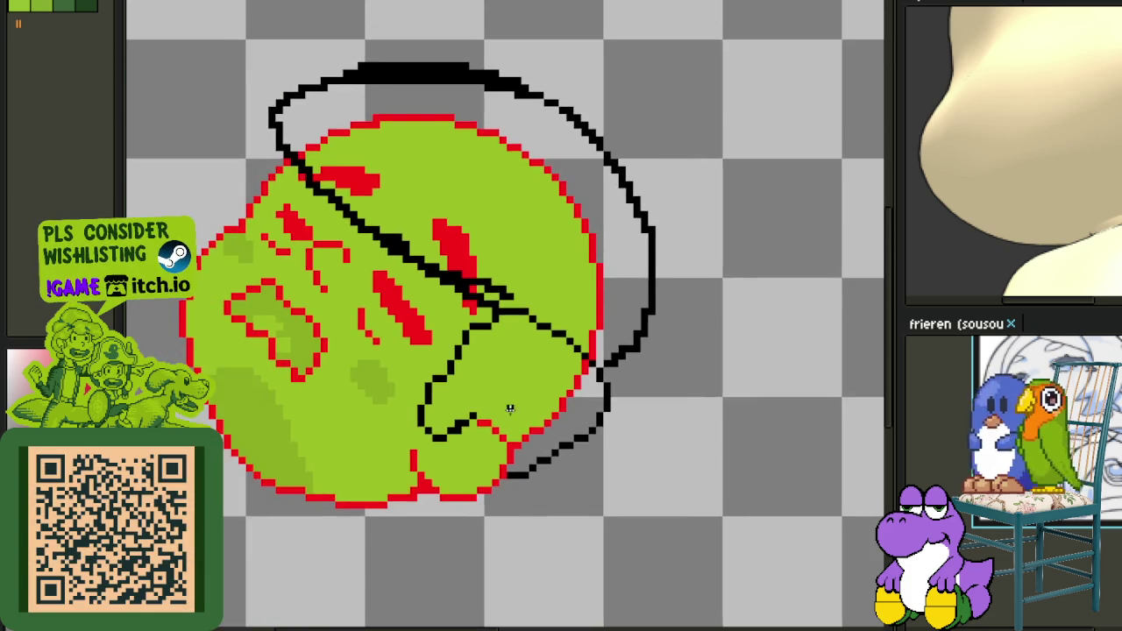
pyautogui.scroll(2, 510, 409)
pyautogui.scroll(1, 430, 457)
pyautogui.click(565, 462)
pyautogui.click(585, 411)
pyautogui.moveTo(605, 446); pyautogui.dragTo(652, 392)
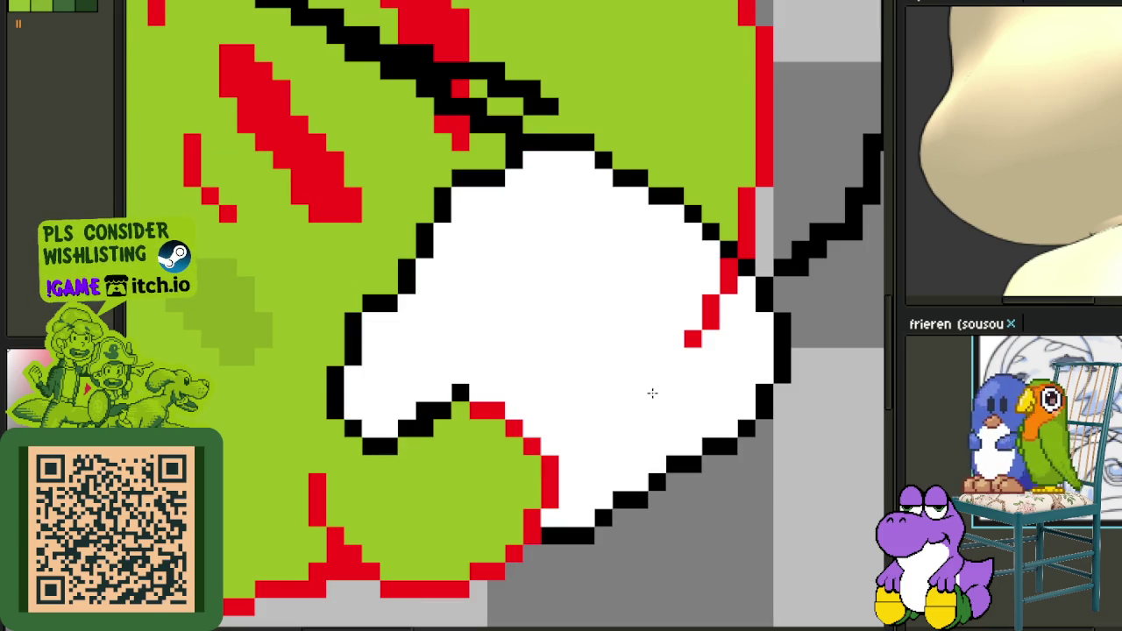
pyautogui.click(729, 268)
pyautogui.scroll(-3, 729, 268)
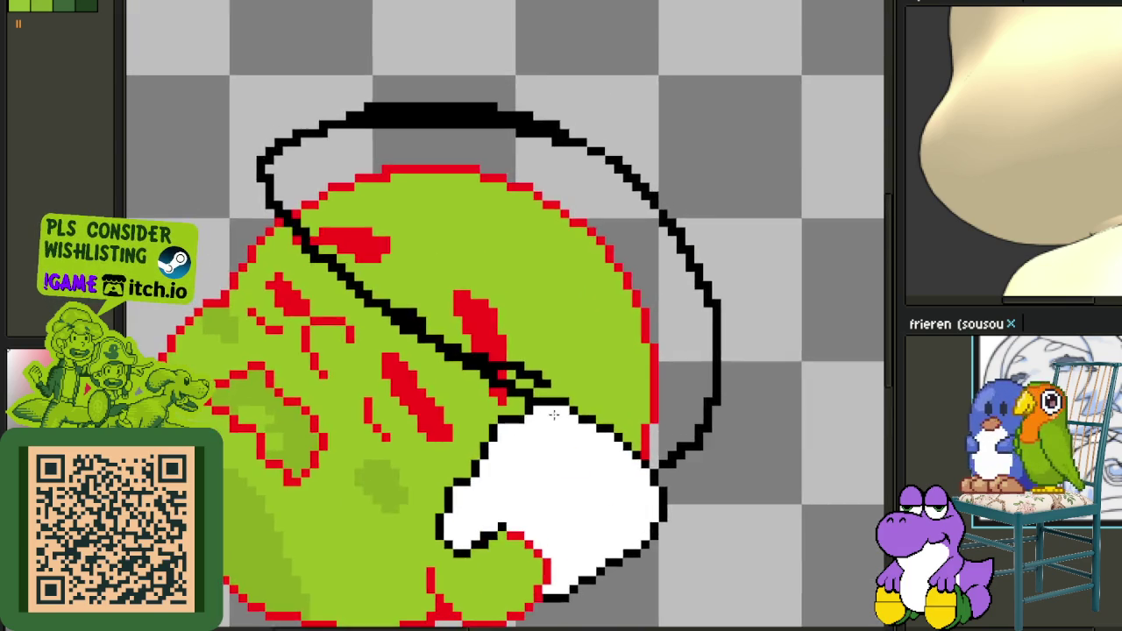
# Extend the black outline along the tail's edge and smooth the lower-right part into an even diagonal.
pyautogui.scroll(3, 596, 399)
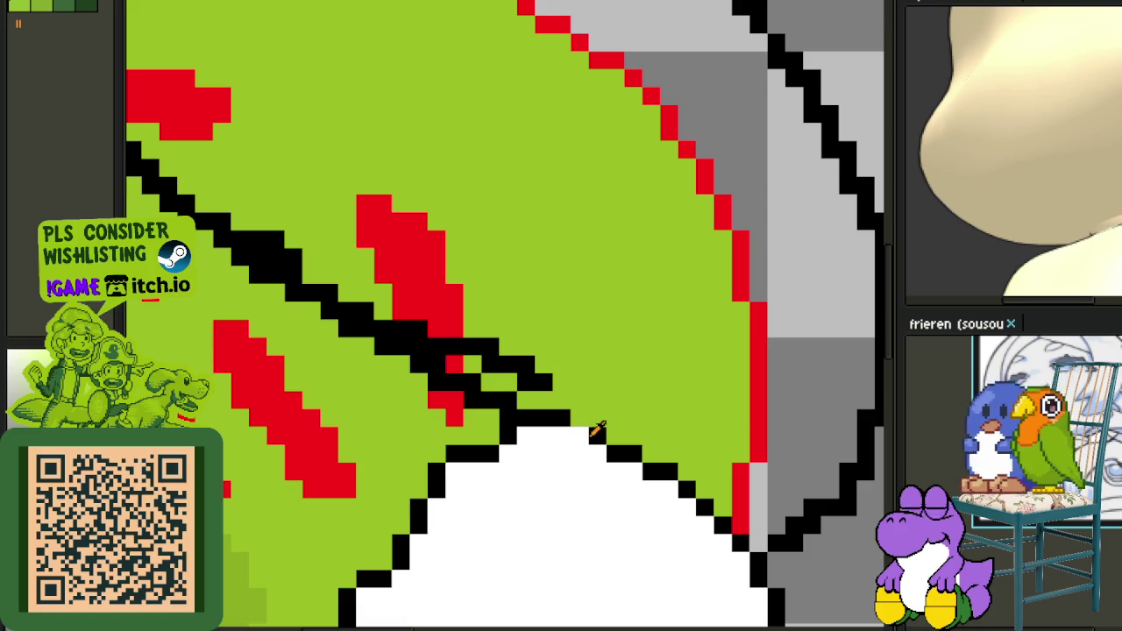
pyautogui.moveTo(596, 429); pyautogui.dragTo(575, 438)
pyautogui.scroll(-3, 687, 476)
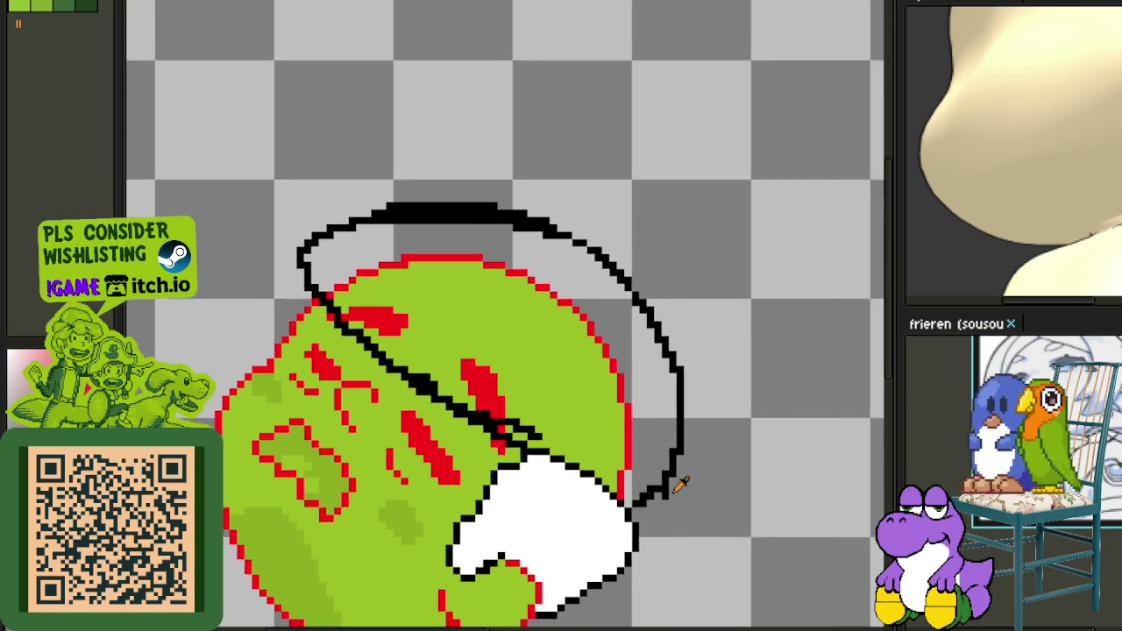
pyautogui.scroll(2, 689, 491)
pyautogui.scroll(2, 675, 418)
pyautogui.moveTo(675, 418)
pyautogui.mouseDown()
pyautogui.moveTo(640, 489)
pyautogui.moveTo(604, 524)
pyautogui.moveTo(495, 526)
pyautogui.mouseUp()
# Reshape the right-side outline staircase by adding and erasing black pixels.
pyautogui.click(710, 311)
pyautogui.click(710, 274)
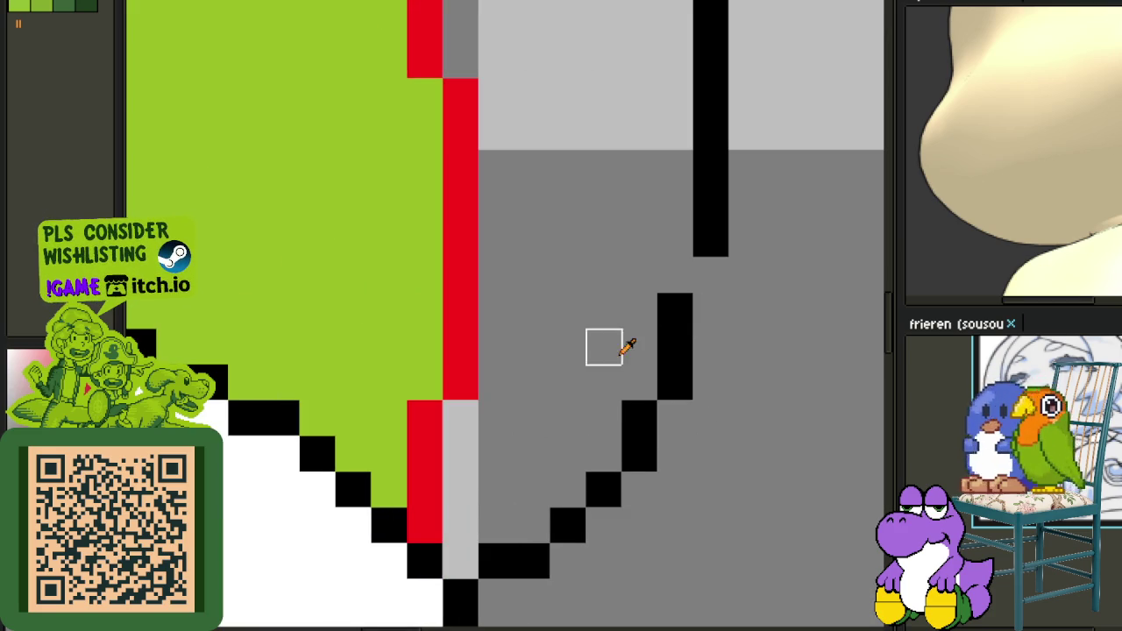
pyautogui.click(639, 382)
pyautogui.click(675, 382)
pyautogui.click(711, 311)
pyautogui.click(711, 274)
pyautogui.click(674, 275)
pyautogui.scroll(-2, 681, 266)
pyautogui.scroll(2, 673, 307)
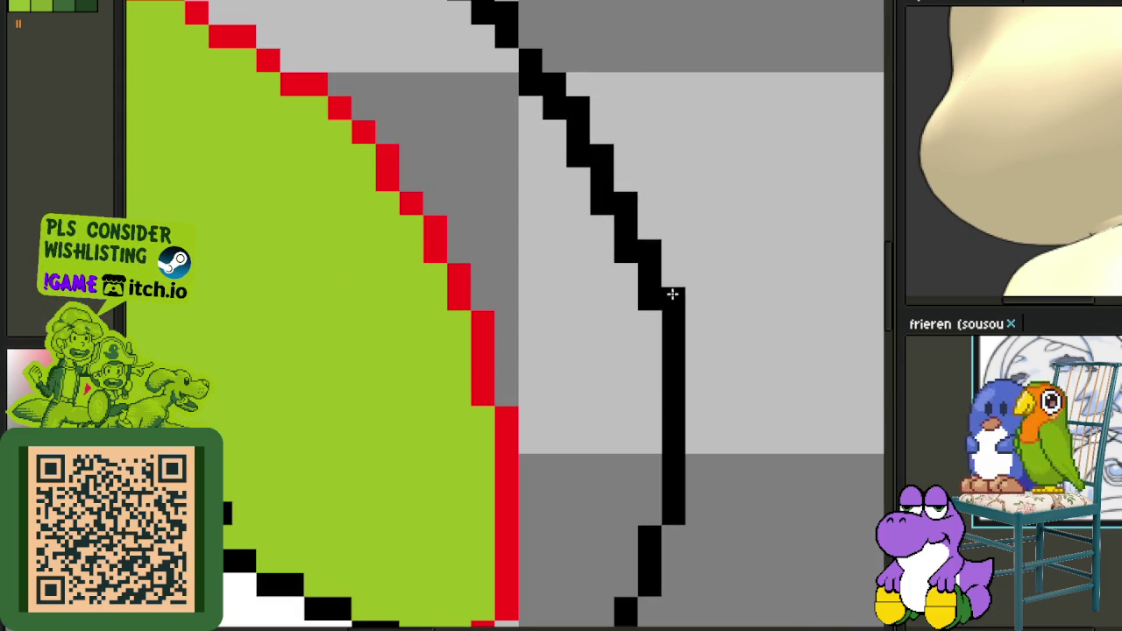
pyautogui.click(628, 251)
pyautogui.rightClick(609, 232)
pyautogui.rightClick(576, 155)
# Thin the upper diagonal outline to single, evenly stepped pixels and remove a stray pixel.
pyautogui.moveTo(554, 153); pyautogui.dragTo(632, 452)
pyautogui.rightClick(624, 411)
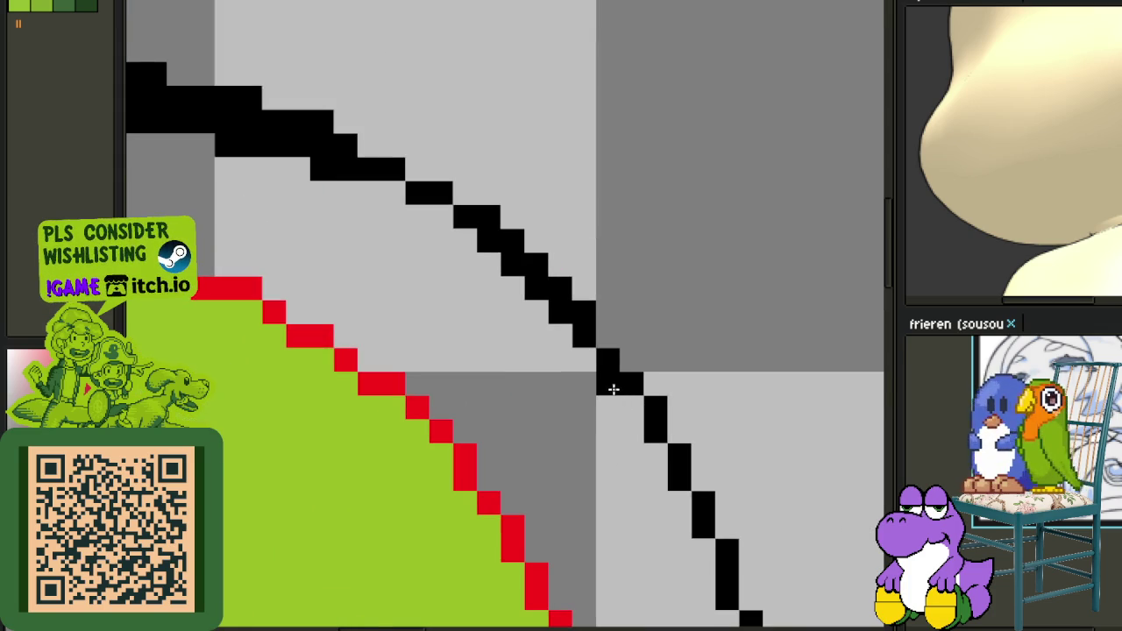
pyautogui.click(608, 335)
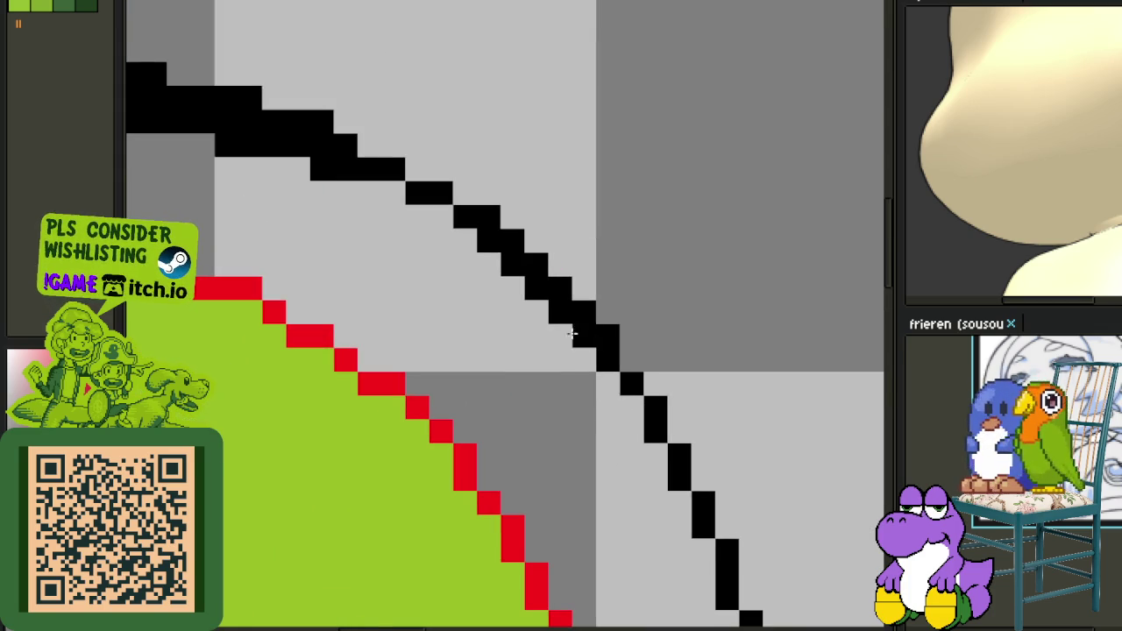
pyautogui.rightClick(584, 335)
pyautogui.rightClick(559, 311)
pyautogui.rightClick(609, 360)
pyautogui.click(631, 360)
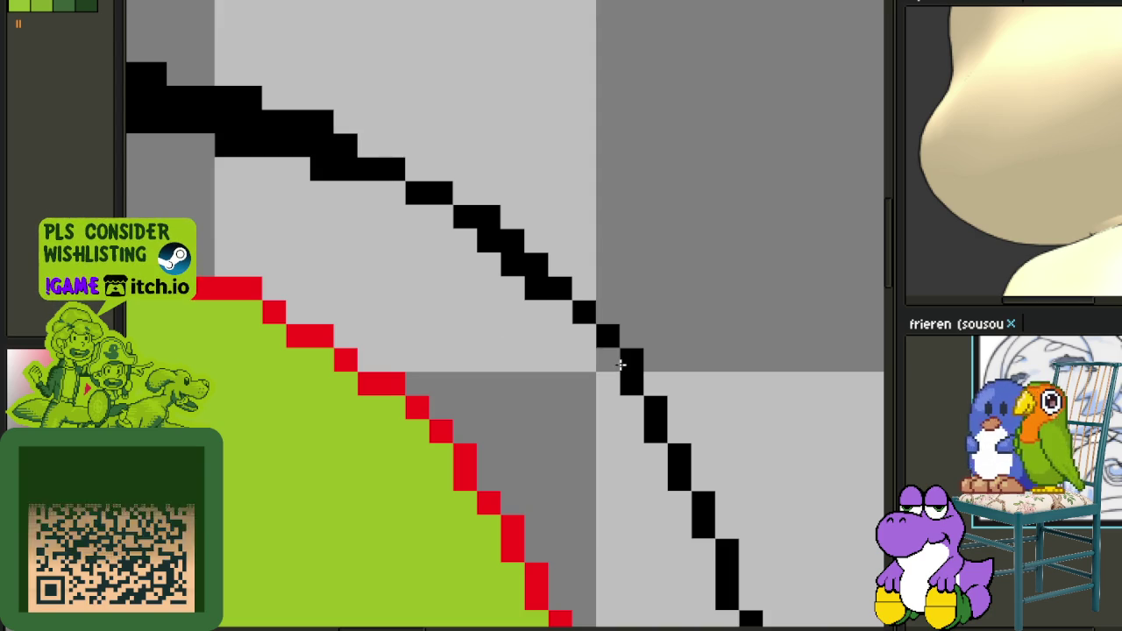
pyautogui.rightClick(536, 291)
pyautogui.rightClick(513, 265)
pyautogui.click(464, 264)
pyautogui.rightClick(465, 264)
# Clear the extra pixels from the cap's top outline row, including its left end.
pyautogui.moveTo(462, 271); pyautogui.dragTo(577, 371)
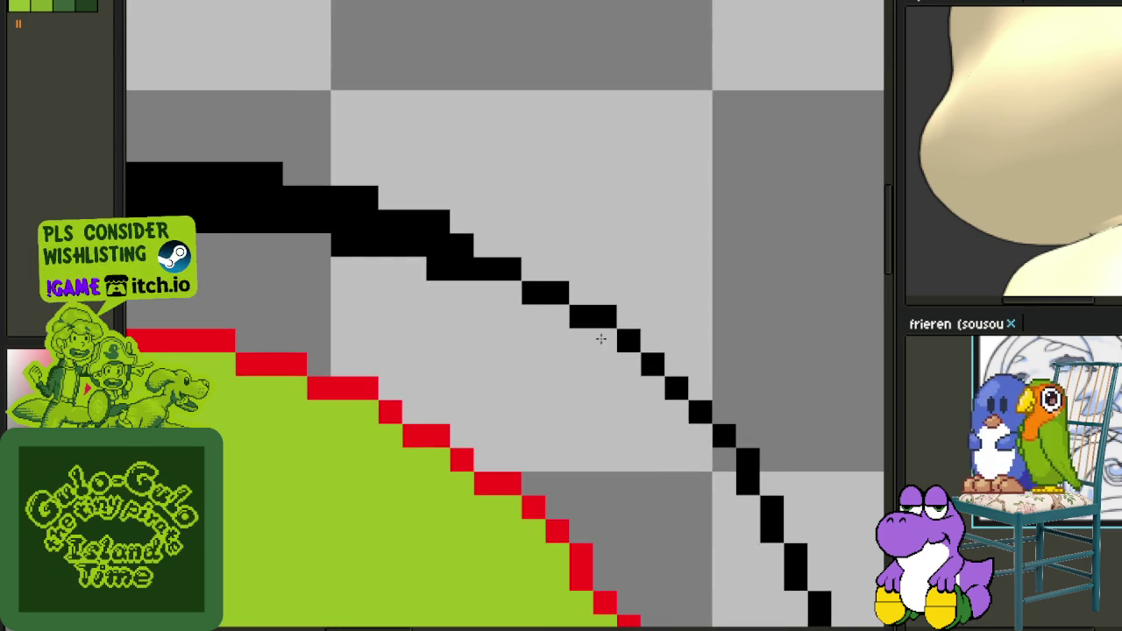
pyautogui.rightClick(462, 268)
pyautogui.rightClick(439, 269)
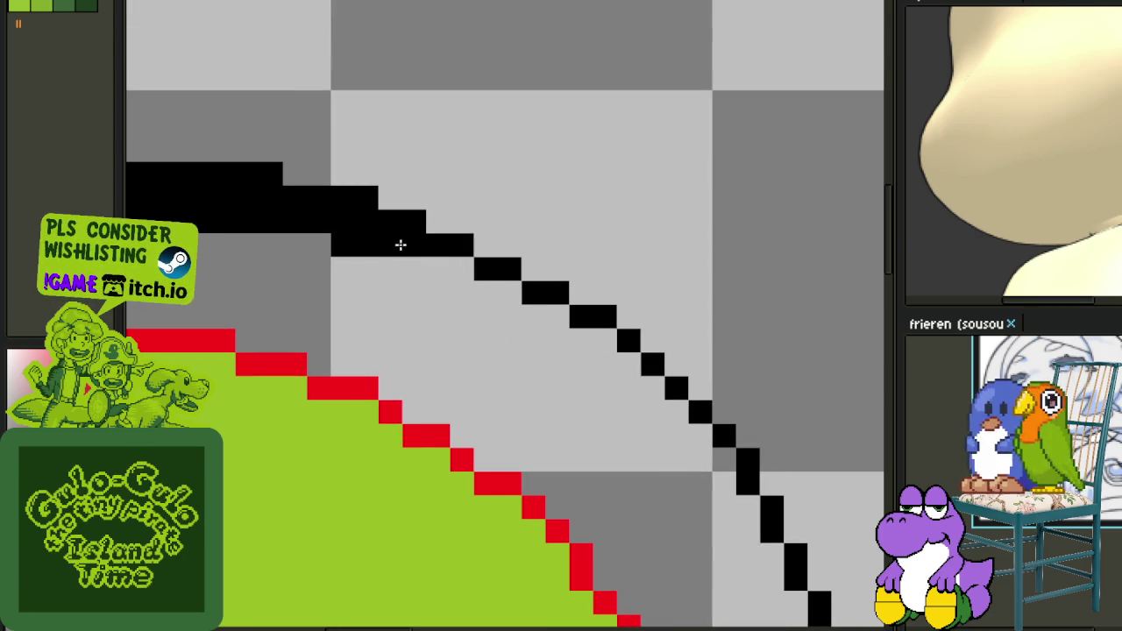
pyautogui.rightClick(390, 245)
pyautogui.rightClick(366, 245)
pyautogui.rightClick(343, 245)
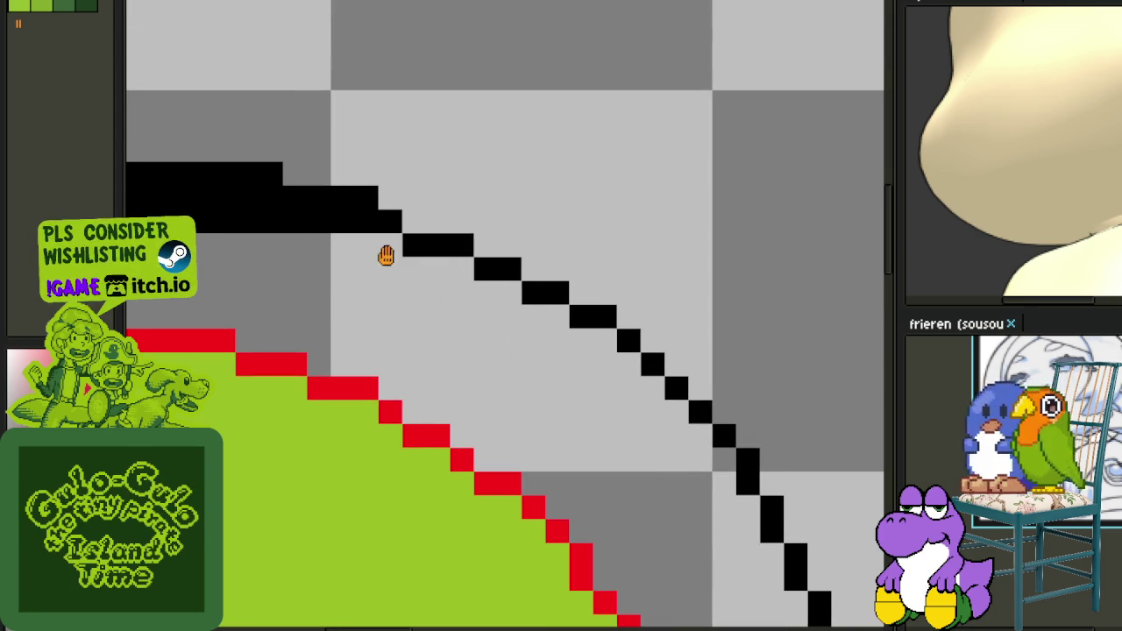
pyautogui.moveTo(386, 255); pyautogui.dragTo(552, 317)
pyautogui.moveTo(505, 268); pyautogui.dragTo(235, 284)
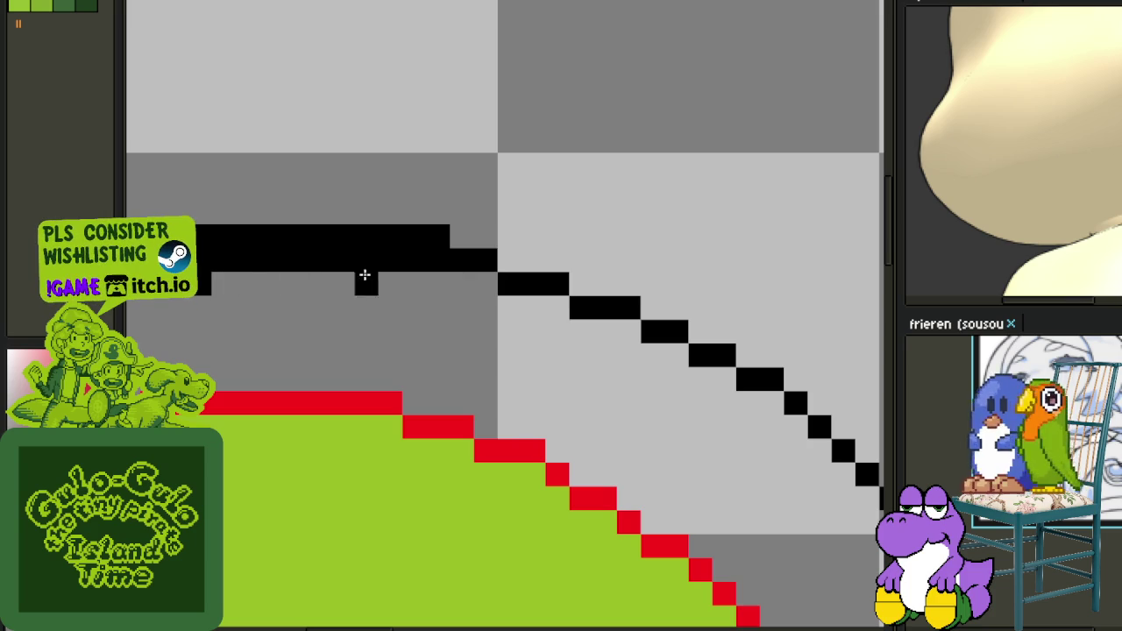
# Trim extra pixels from the cap's top outline, paint the inner row white, and extend the top edge right.
pyautogui.click(366, 280)
pyautogui.rightClick(365, 280)
pyautogui.rightClick(582, 245)
pyautogui.moveTo(423, 237)
pyautogui.mouseDown()
pyautogui.moveTo(582, 245)
pyautogui.moveTo(836, 293)
pyautogui.mouseUp()
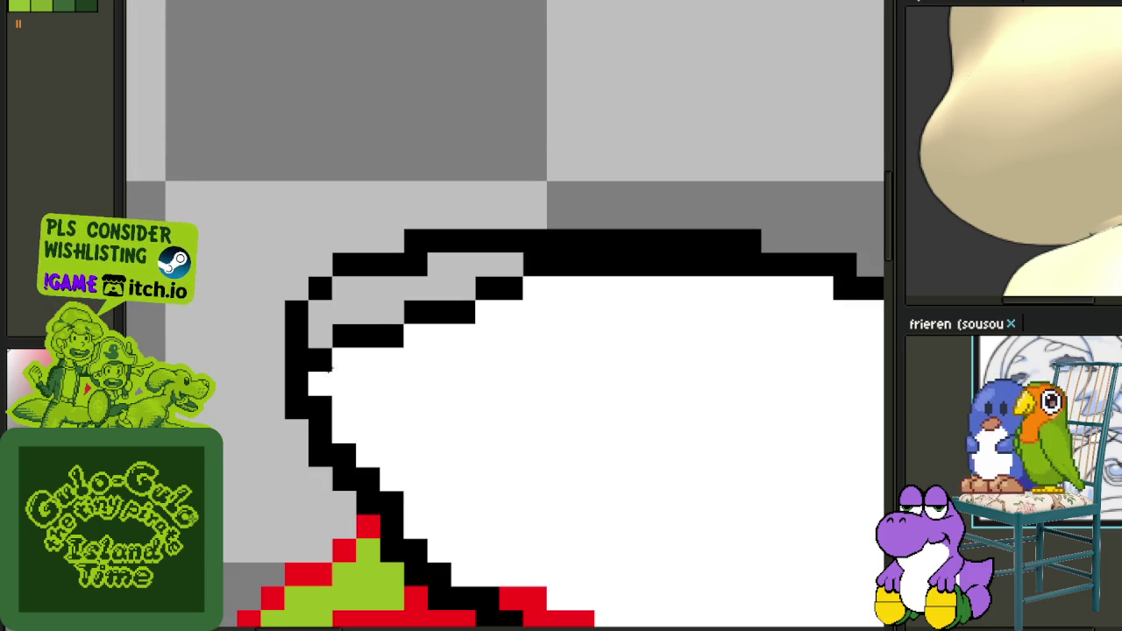
pyautogui.moveTo(325, 359)
pyautogui.mouseDown()
pyautogui.moveTo(375, 306)
pyautogui.moveTo(464, 290)
pyautogui.moveTo(438, 265)
pyautogui.moveTo(676, 279)
pyautogui.mouseUp()
pyautogui.moveTo(745, 278); pyautogui.dragTo(639, 268)
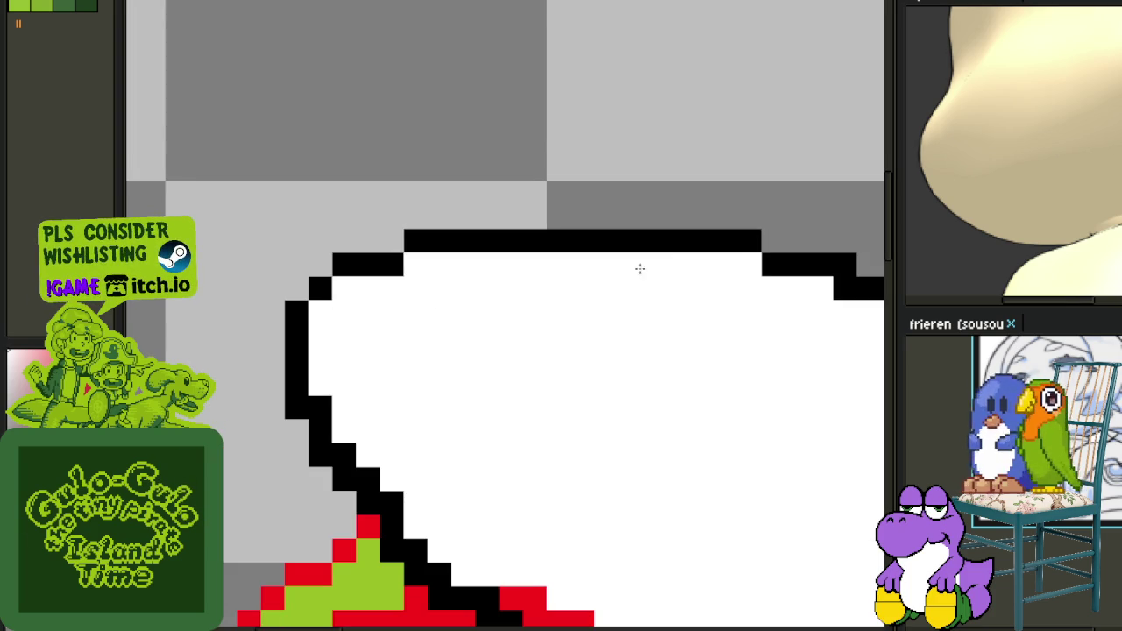
pyautogui.moveTo(840, 346); pyautogui.dragTo(523, 305)
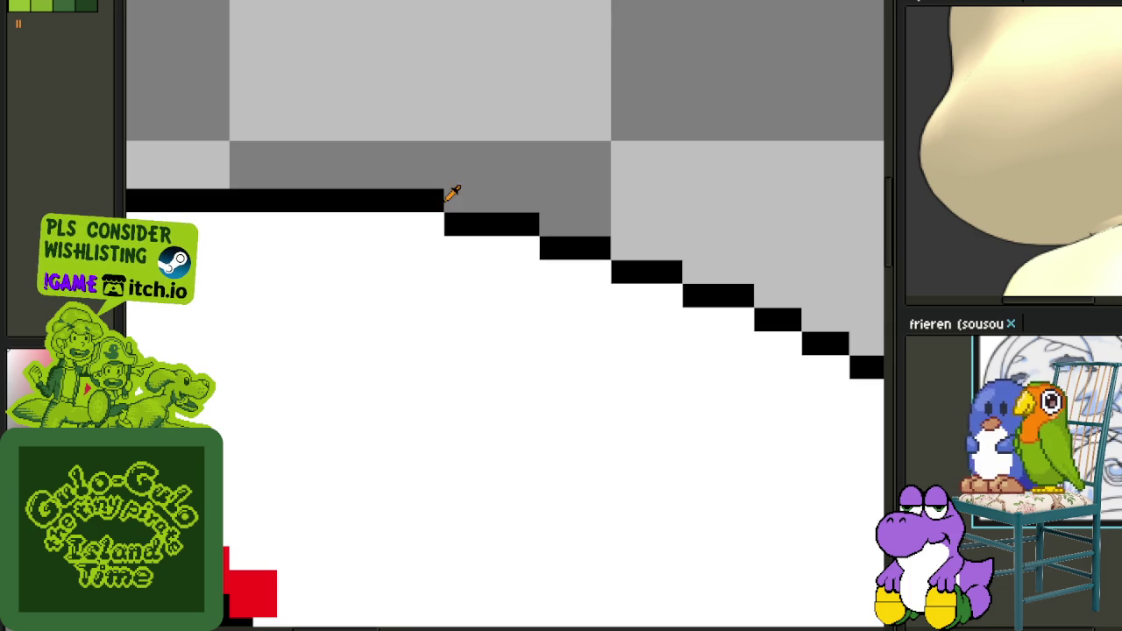
pyautogui.moveTo(441, 222); pyautogui.dragTo(469, 200)
pyautogui.click(408, 200)
# Turn a green pixel inside the cap white, then repaint diagonal outline pixels red and lower ones white.
pyautogui.scroll(-3, 409, 200)
pyautogui.scroll(2, 312, 244)
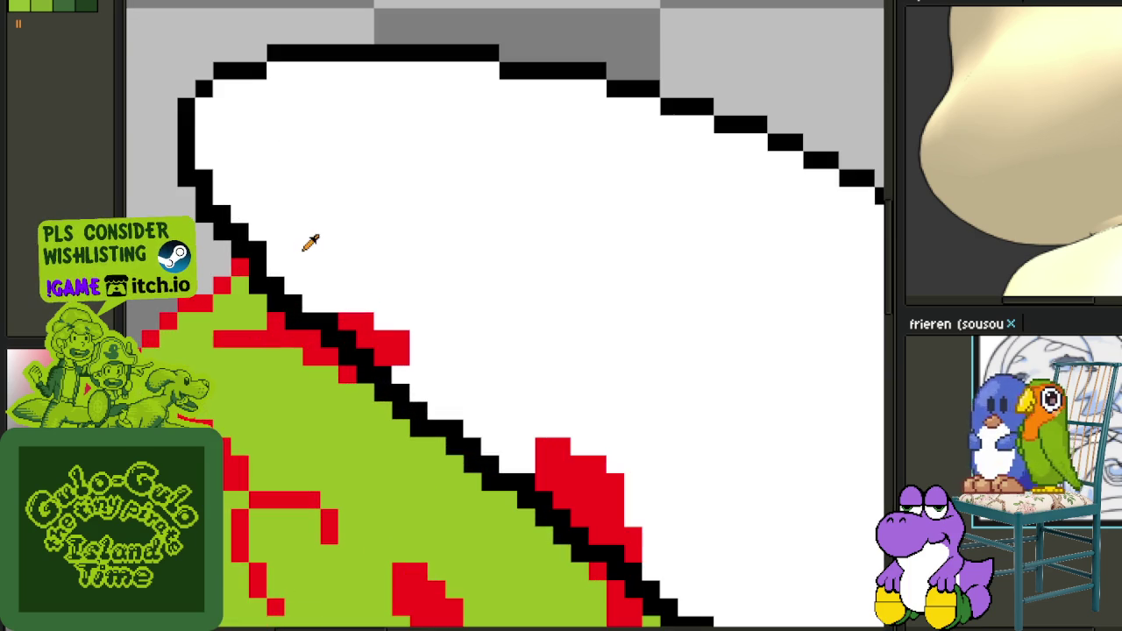
pyautogui.scroll(1, 272, 251)
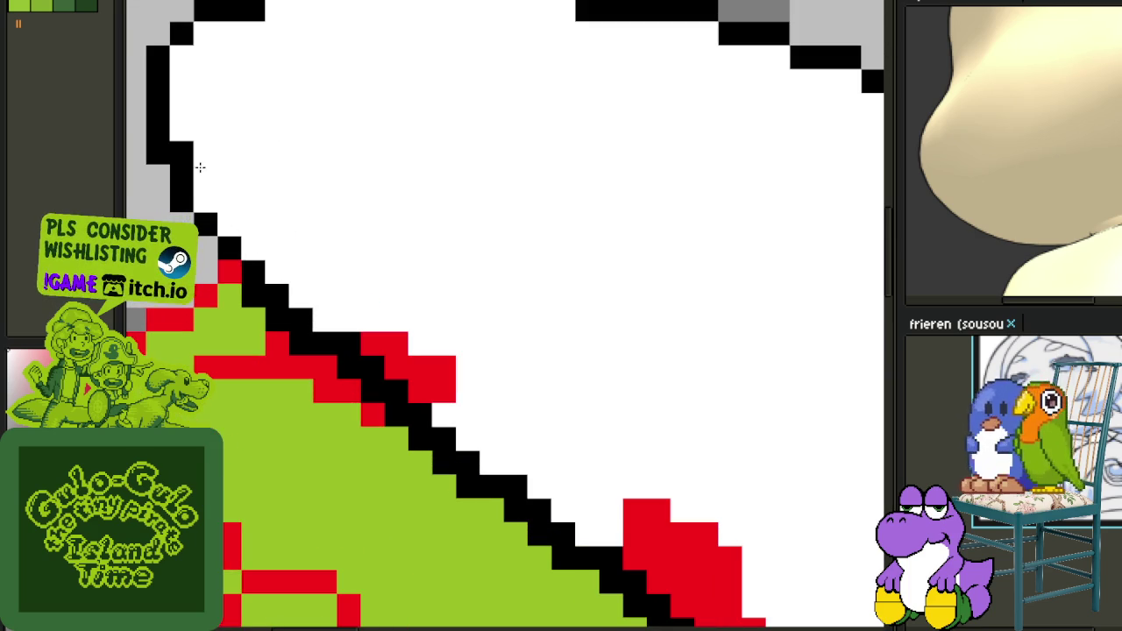
pyautogui.click(244, 296)
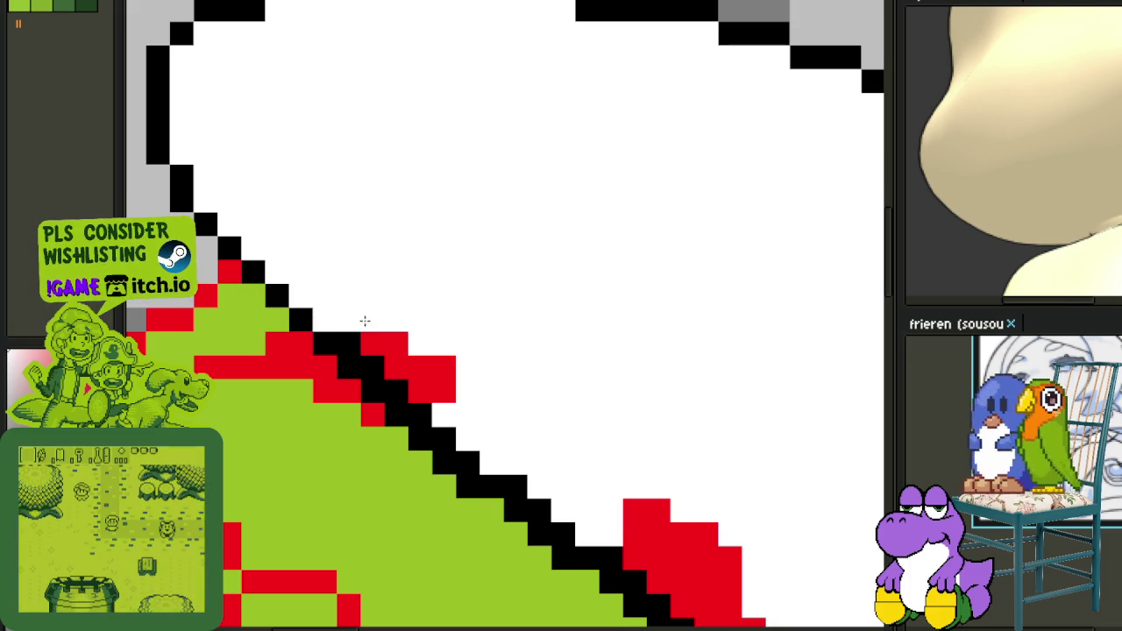
pyautogui.press('alt')
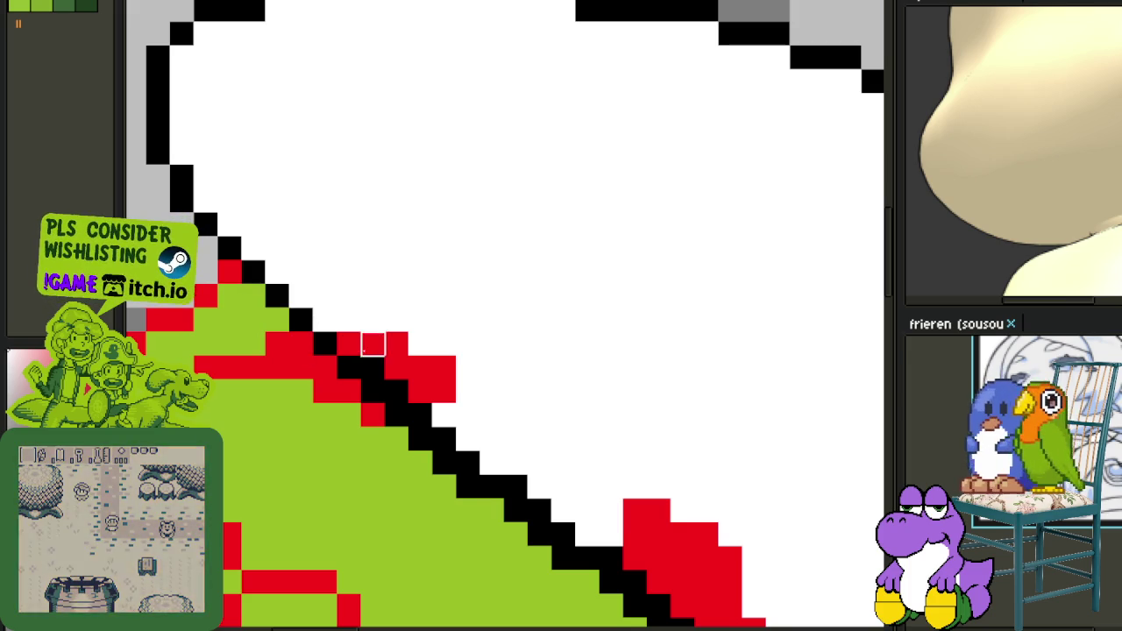
pyautogui.moveTo(351, 350); pyautogui.dragTo(395, 391)
pyautogui.click(419, 414)
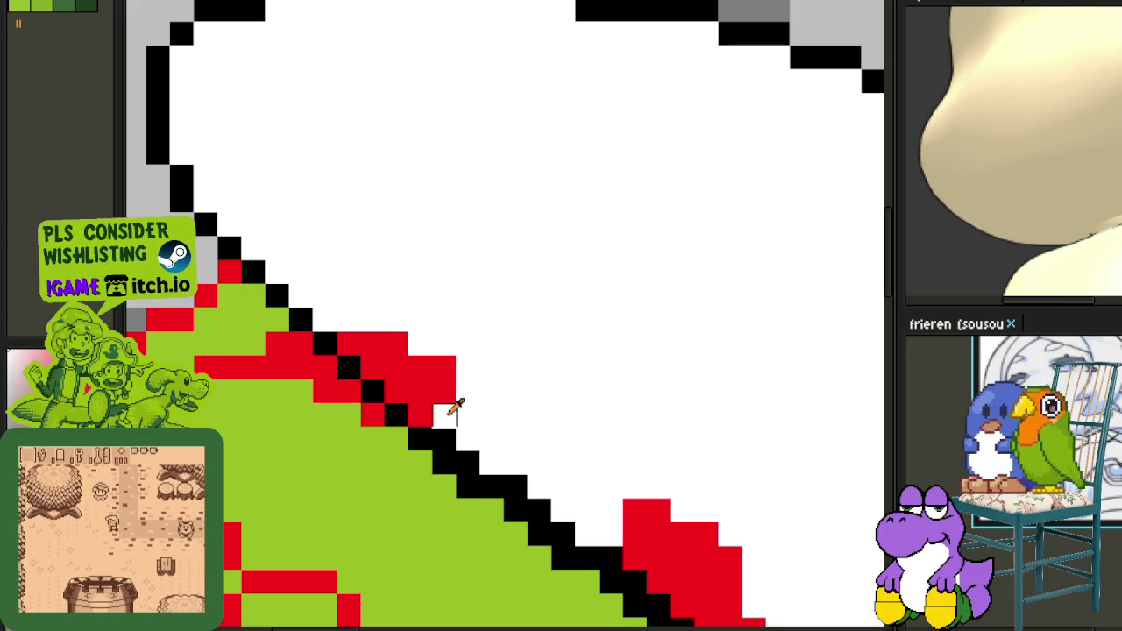
pyautogui.click(515, 486)
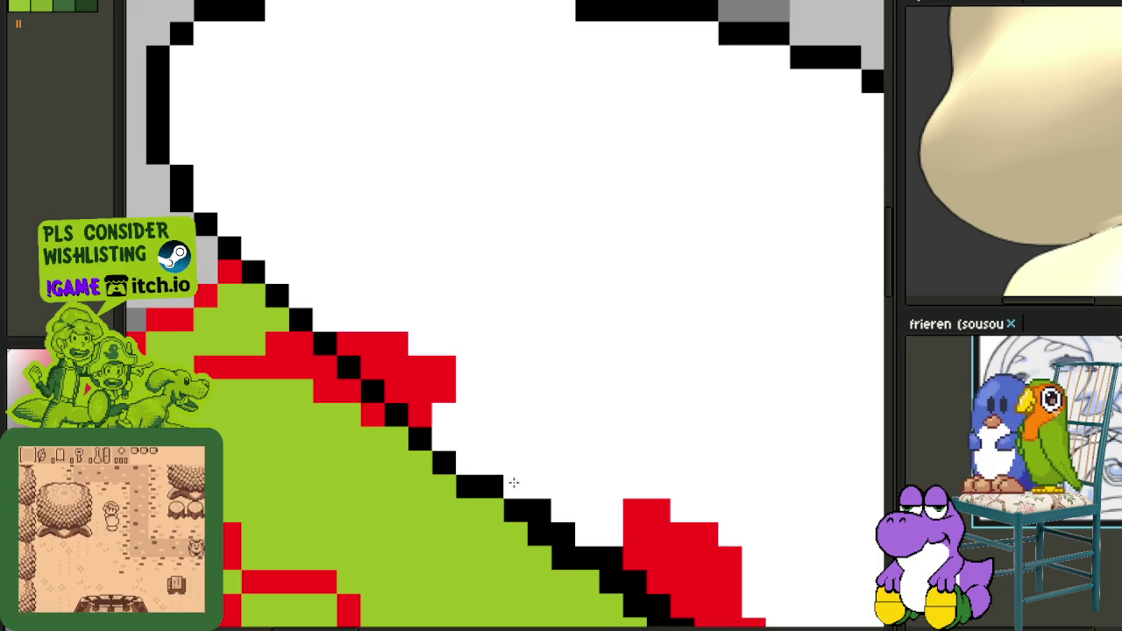
pyautogui.click(561, 533)
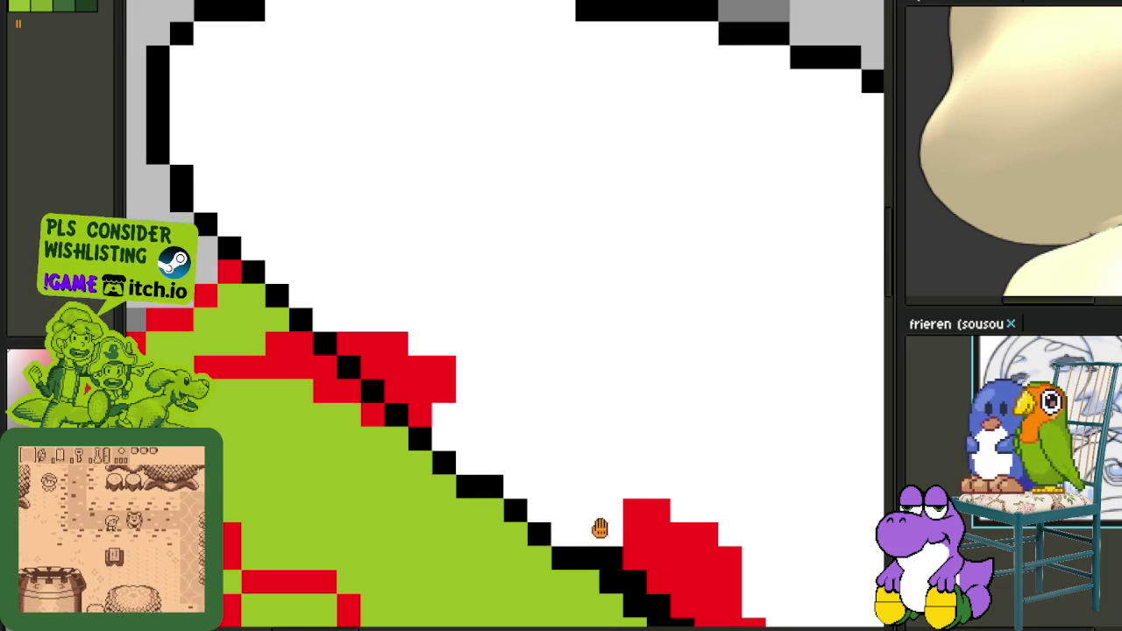
# Repaint the doubled outline pixels along the lower cap edge red.
pyautogui.moveTo(601, 526); pyautogui.dragTo(408, 333)
pyautogui.moveTo(451, 363)
pyautogui.mouseDown()
pyautogui.moveTo(547, 457)
pyautogui.moveTo(523, 433)
pyautogui.mouseUp()
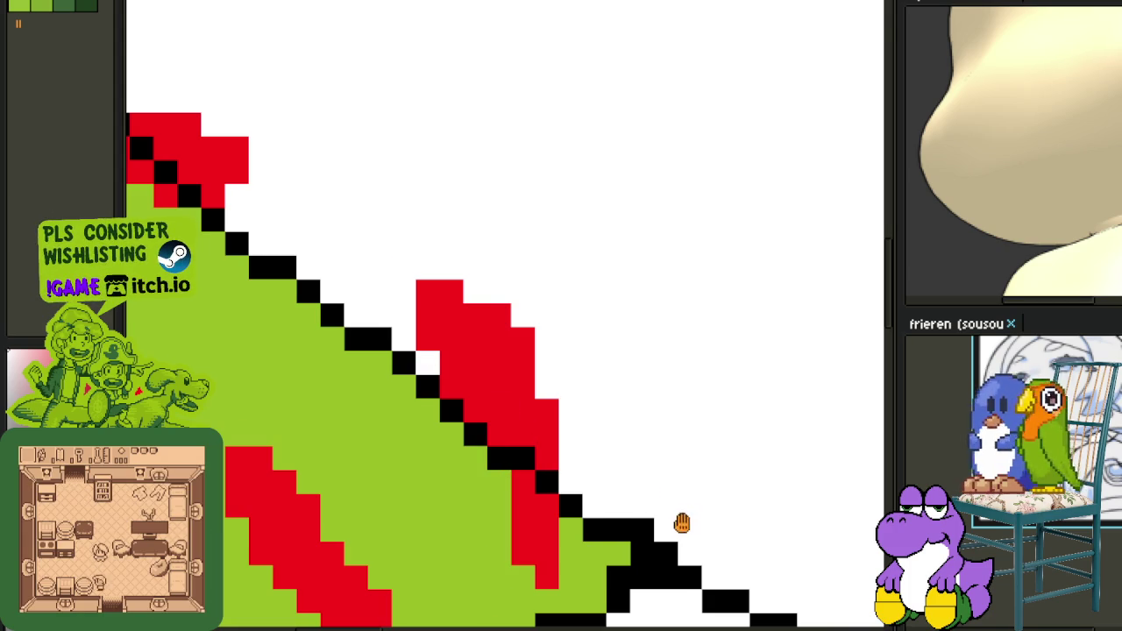
pyautogui.moveTo(682, 523); pyautogui.dragTo(450, 388)
pyautogui.scroll(-2, 473, 412)
pyautogui.scroll(-2, 601, 458)
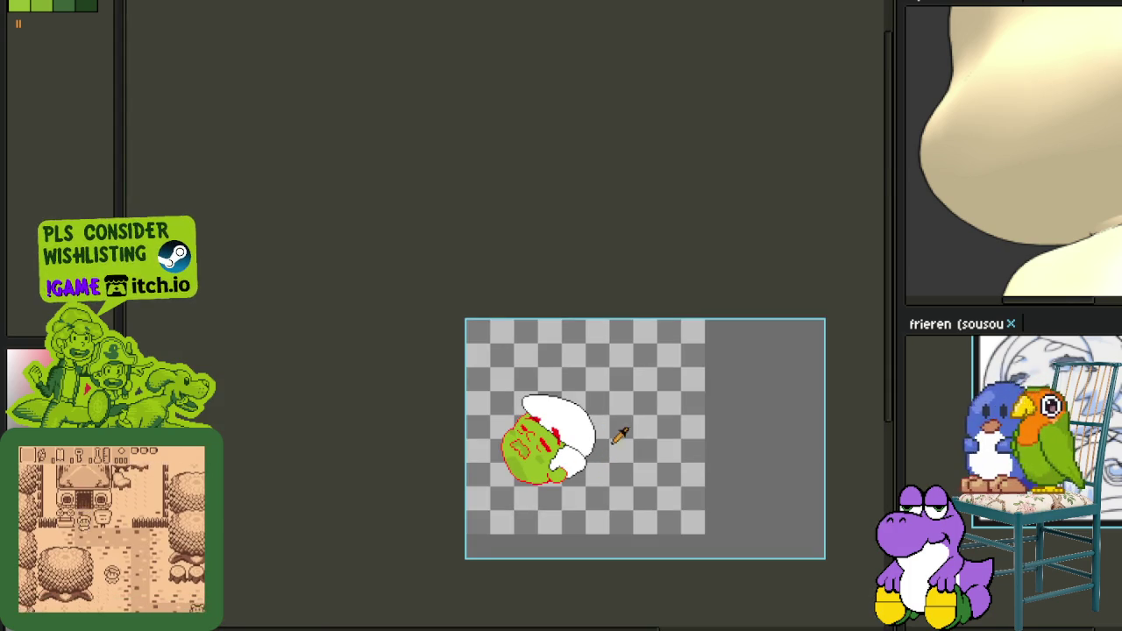
# Draw the first black knot loop below the cap's tip and erase its stray pixels.
pyautogui.scroll(2, 588, 452)
pyautogui.scroll(3, 581, 433)
pyautogui.scroll(1, 547, 379)
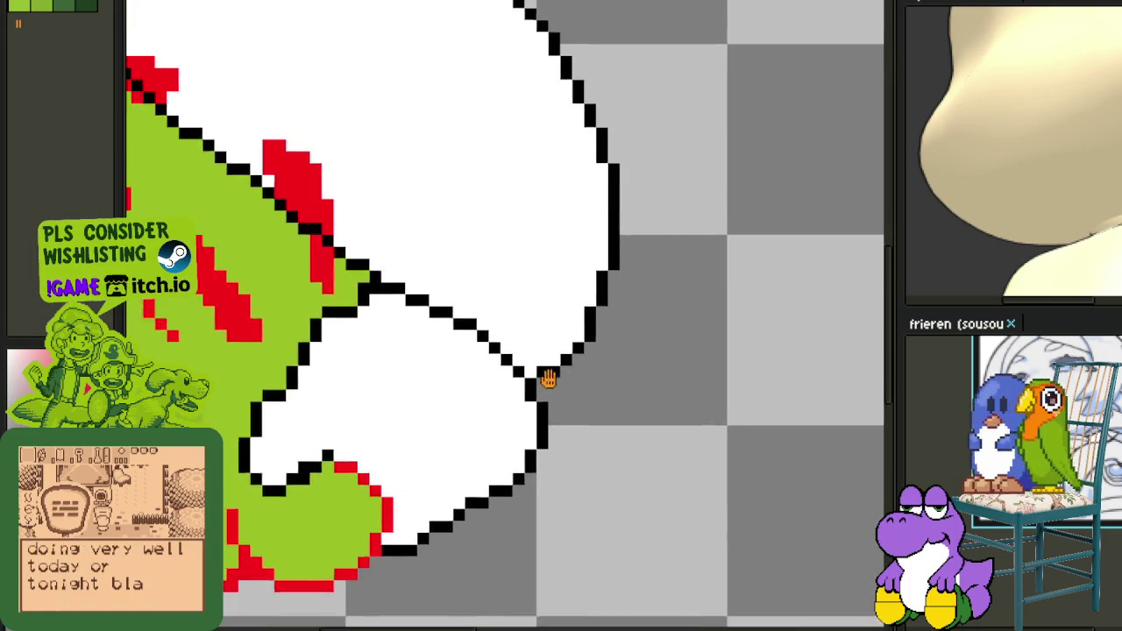
pyautogui.scroll(1, 547, 379)
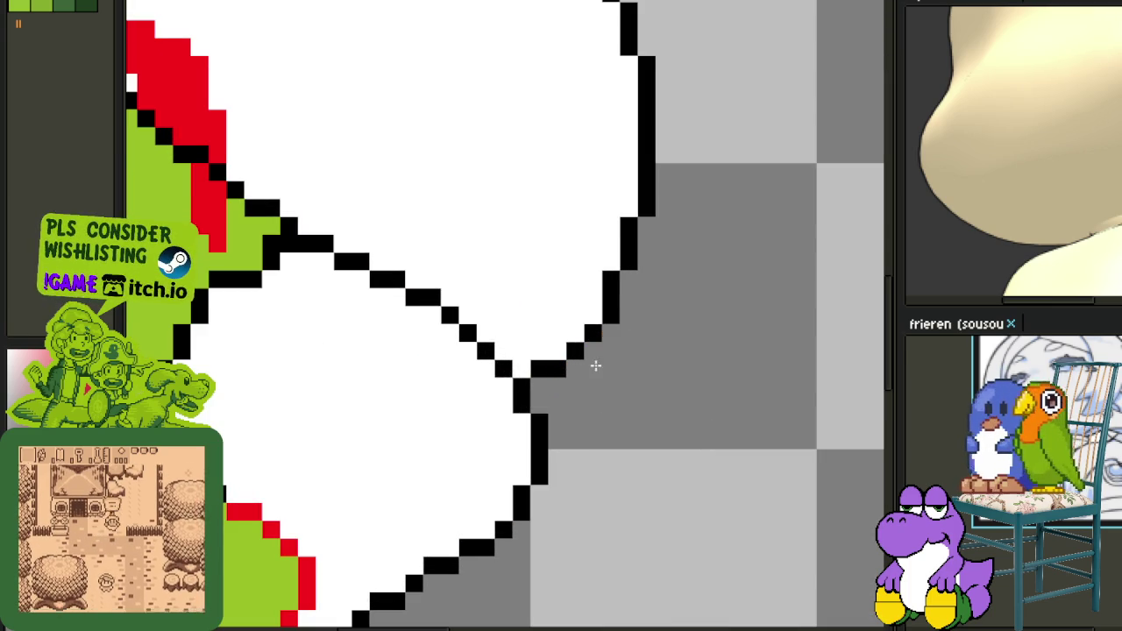
pyautogui.moveTo(570, 453); pyautogui.dragTo(546, 394)
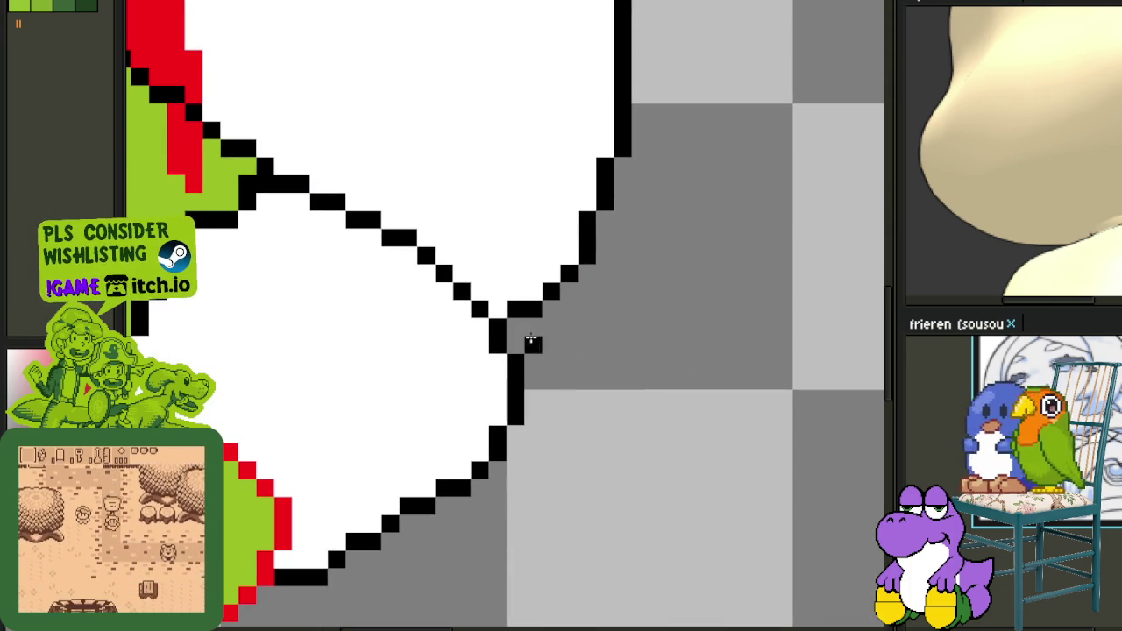
pyautogui.moveTo(526, 331)
pyautogui.mouseDown()
pyautogui.moveTo(642, 492)
pyautogui.moveTo(599, 536)
pyautogui.moveTo(554, 529)
pyautogui.moveTo(536, 521)
pyautogui.moveTo(533, 465)
pyautogui.mouseUp()
pyautogui.rightClick(566, 544)
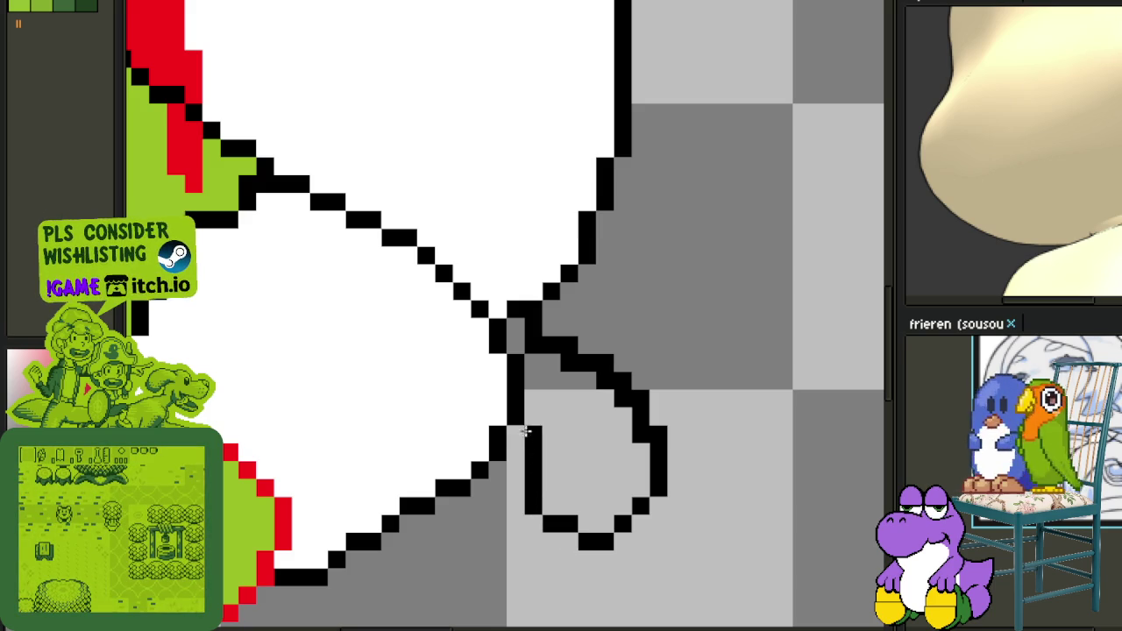
pyautogui.scroll(2, 640, 464)
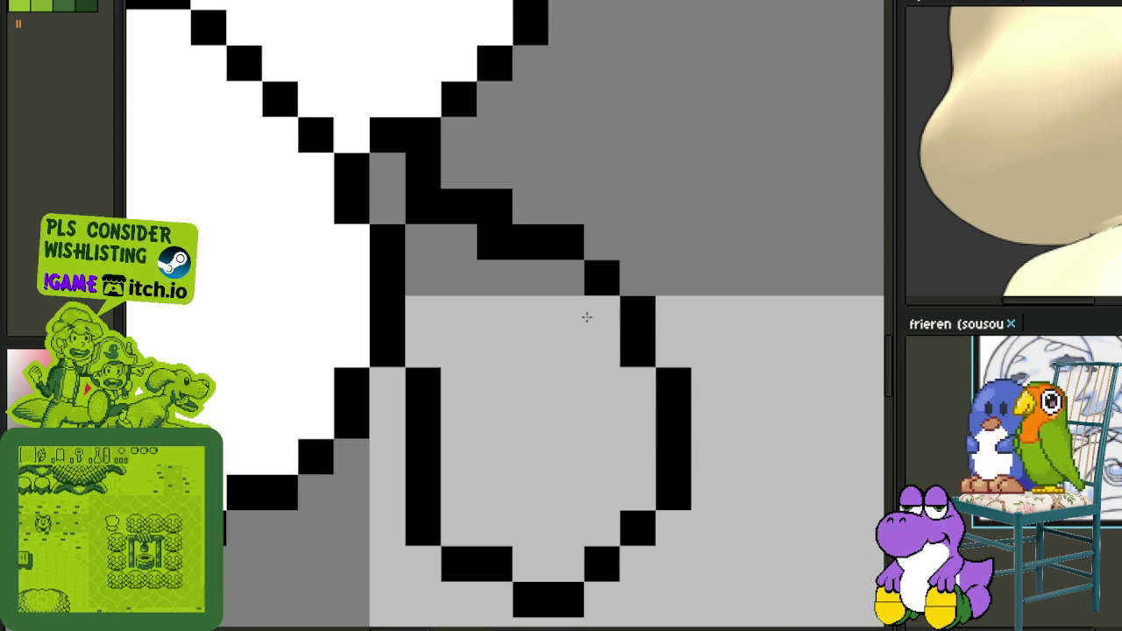
pyautogui.rightClick(424, 207)
pyautogui.rightClick(495, 242)
# Draw a second loop arcing above the first, then erase and redraw its curved outline.
pyautogui.scroll(-2, 514, 225)
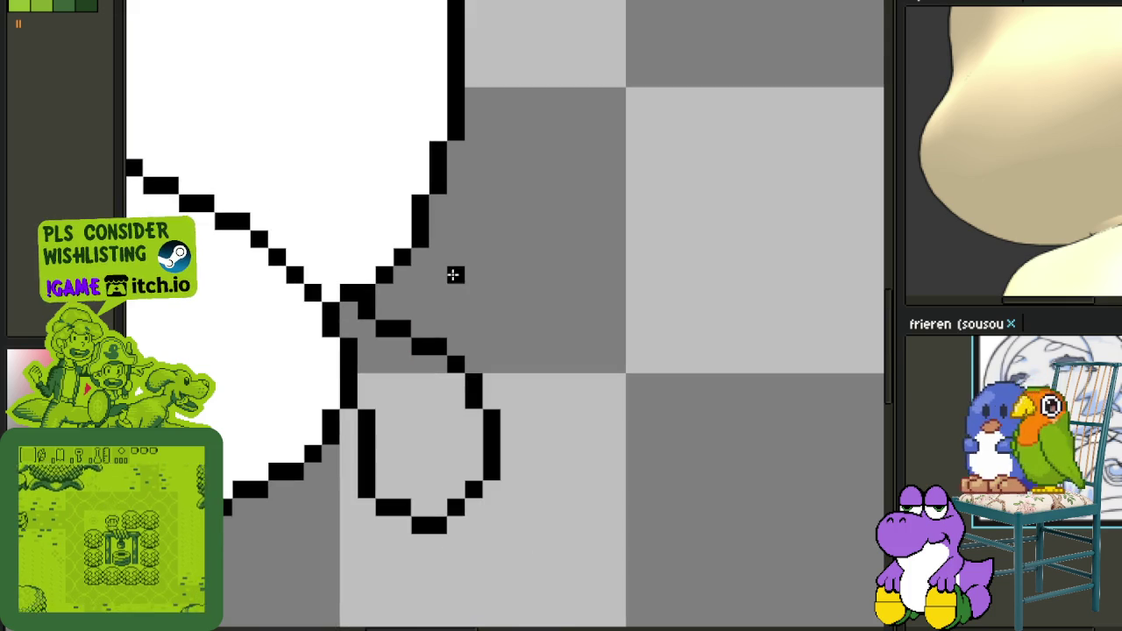
pyautogui.moveTo(487, 203)
pyautogui.mouseDown()
pyautogui.moveTo(521, 382)
pyautogui.moveTo(473, 382)
pyautogui.mouseUp()
pyautogui.rightClick(559, 377)
pyautogui.click(546, 369)
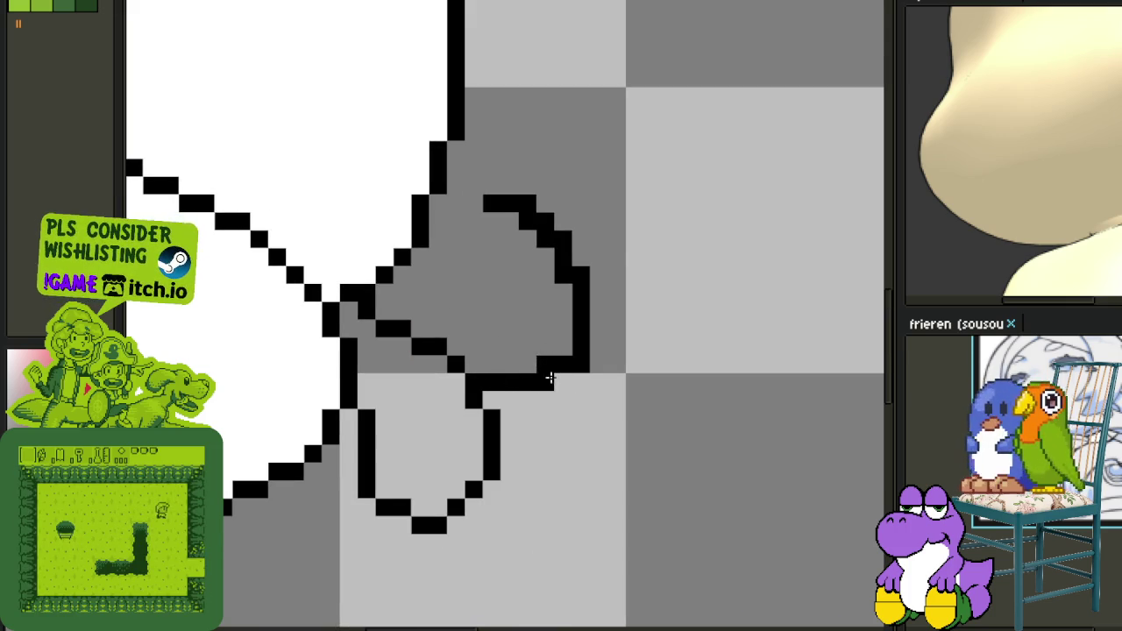
pyautogui.rightClick(545, 382)
pyautogui.rightClick(528, 221)
pyautogui.rightClick(563, 256)
pyautogui.rightClick(508, 204)
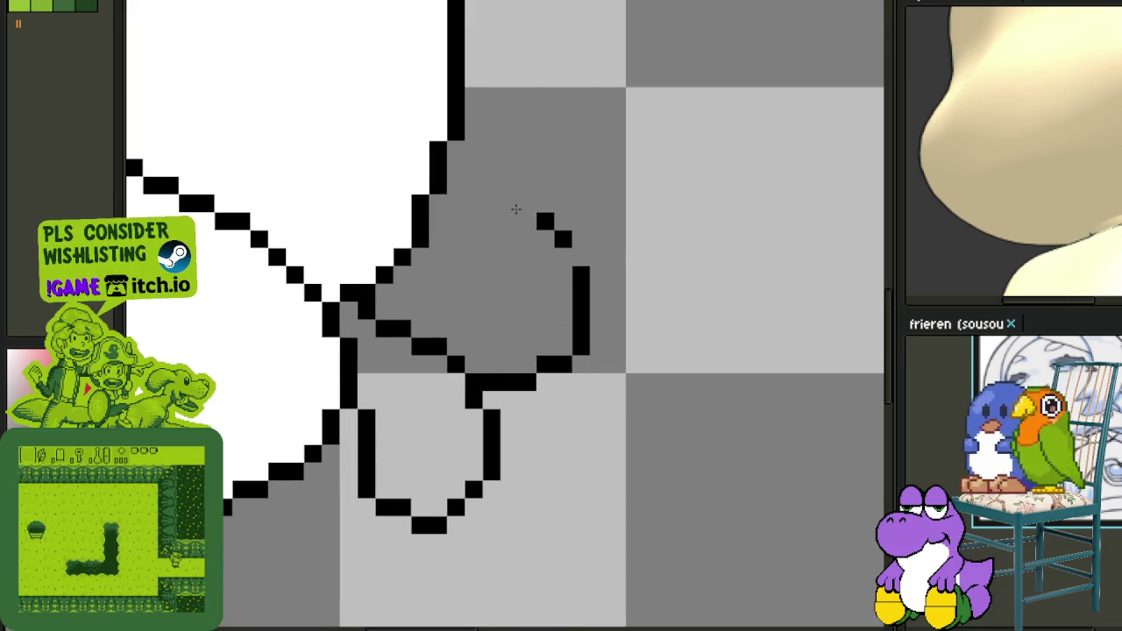
pyautogui.rightClick(545, 220)
pyautogui.rightClick(562, 238)
pyautogui.click(563, 256)
pyautogui.moveTo(561, 238)
pyautogui.mouseDown()
pyautogui.moveTo(519, 220)
pyautogui.moveTo(487, 225)
pyautogui.moveTo(484, 312)
pyautogui.moveTo(421, 290)
pyautogui.mouseUp()
# Enlarge the upper loop's outline and fill the knot loops white.
pyautogui.scroll(1, 423, 289)
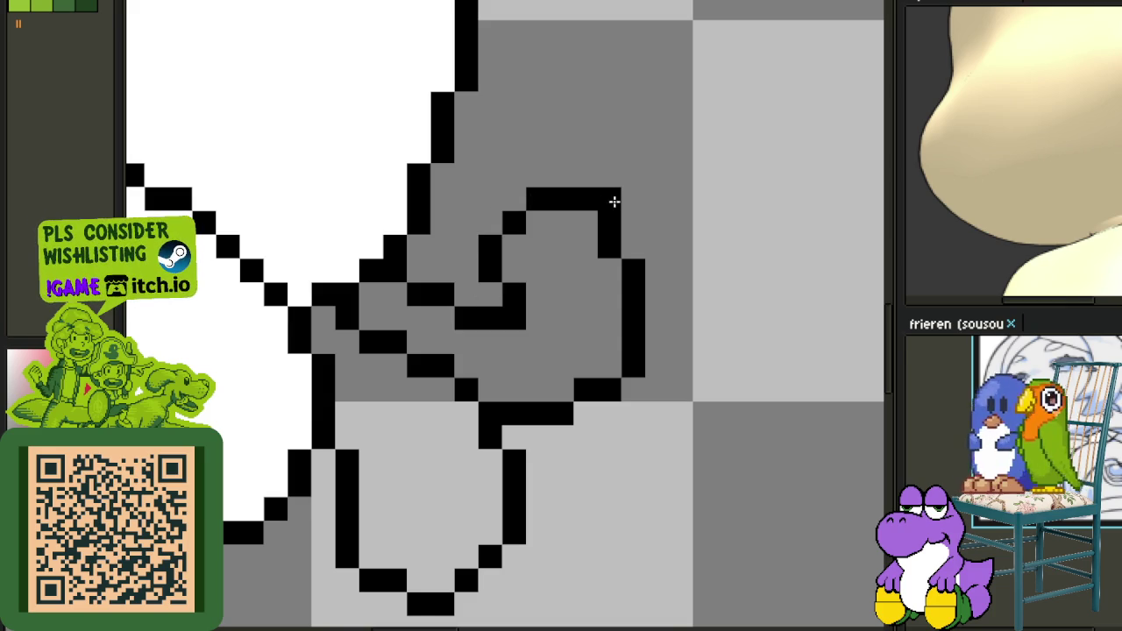
pyautogui.scroll(-3, 604, 236)
pyautogui.scroll(-1, 600, 254)
pyautogui.scroll(1, 599, 256)
pyautogui.scroll(1, 596, 257)
pyautogui.moveTo(584, 225)
pyautogui.mouseDown()
pyautogui.moveTo(574, 263)
pyautogui.moveTo(589, 235)
pyautogui.moveTo(682, 337)
pyautogui.mouseUp()
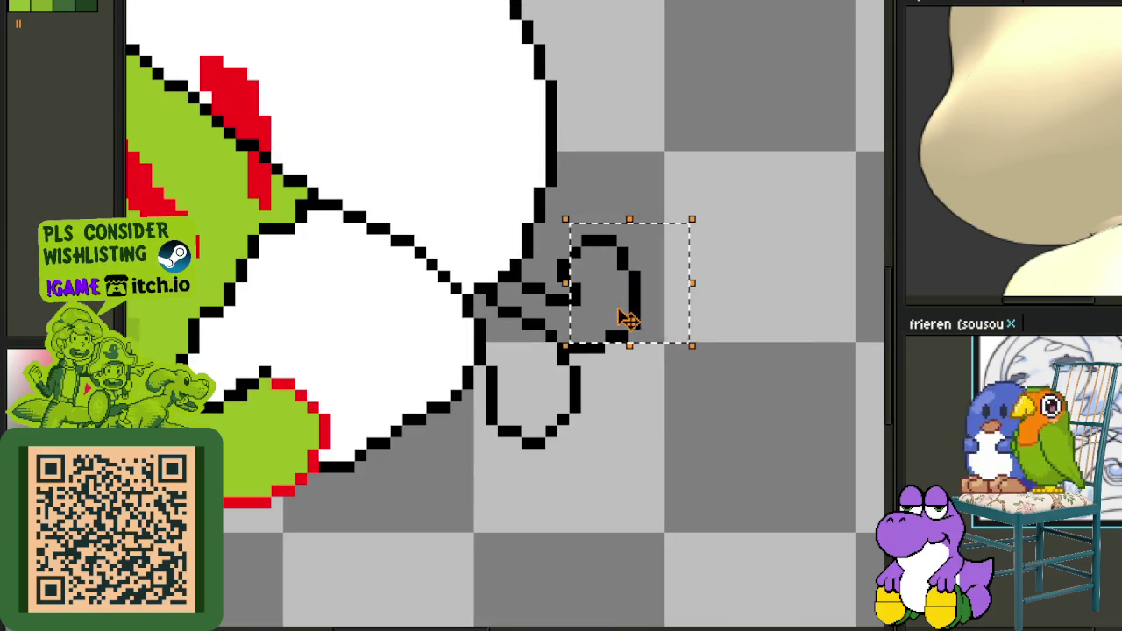
pyautogui.scroll(1, 648, 211)
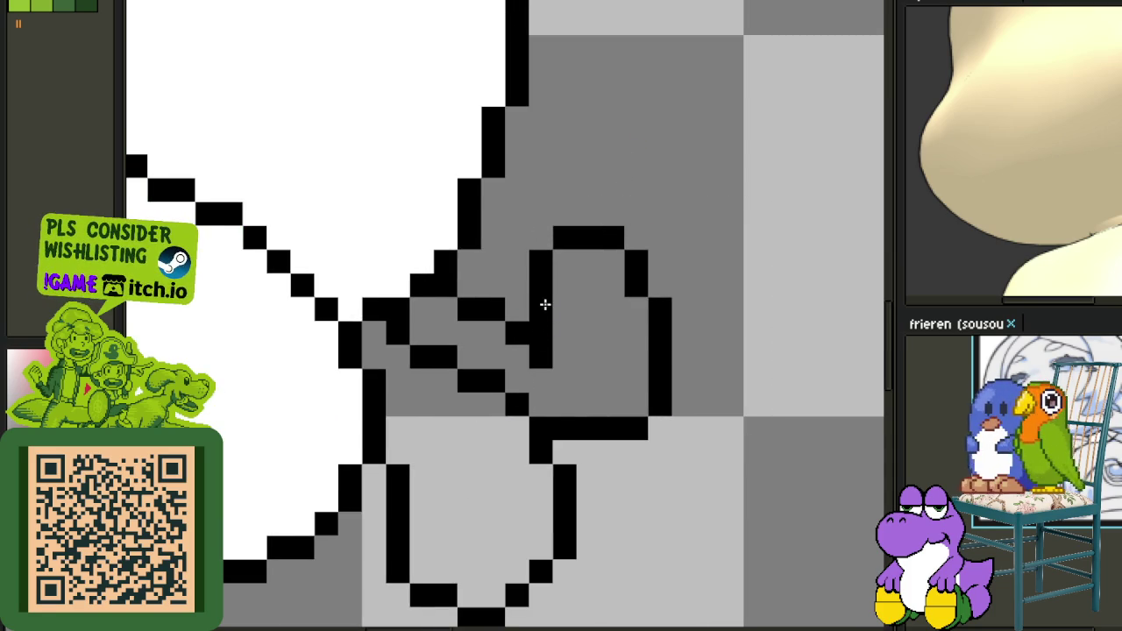
pyautogui.scroll(-2, 544, 304)
pyautogui.click(566, 326)
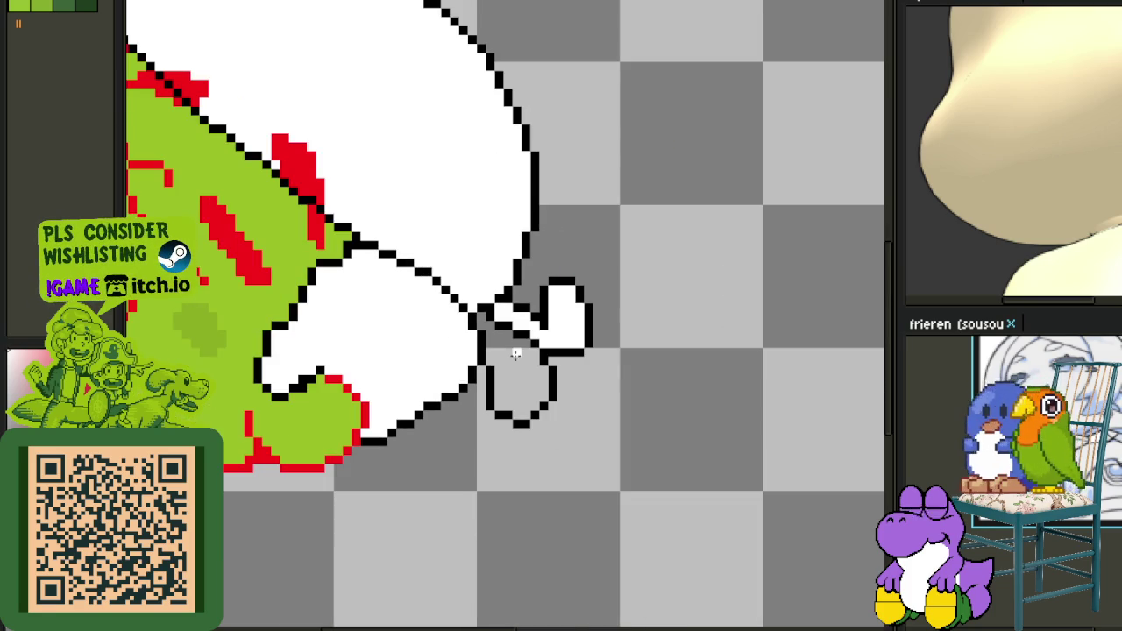
# Fill the other knot loop white and clean up its lower-right corner.
pyautogui.click(517, 386)
pyautogui.scroll(-2, 517, 368)
pyautogui.scroll(2, 596, 331)
pyautogui.scroll(3, 560, 331)
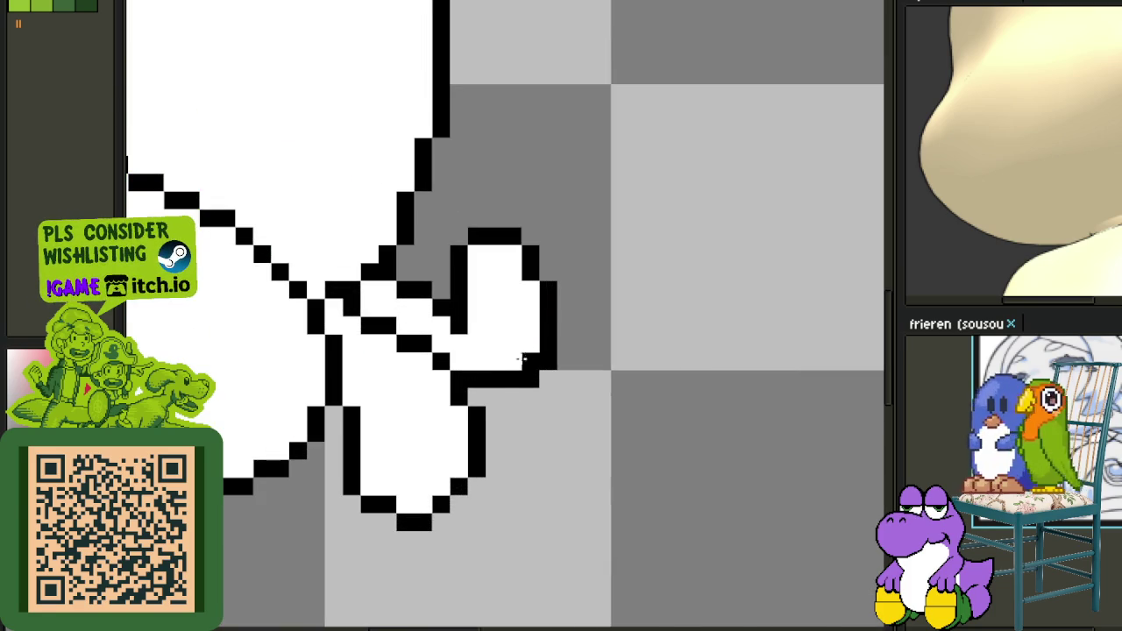
pyautogui.moveTo(547, 341); pyautogui.dragTo(505, 377)
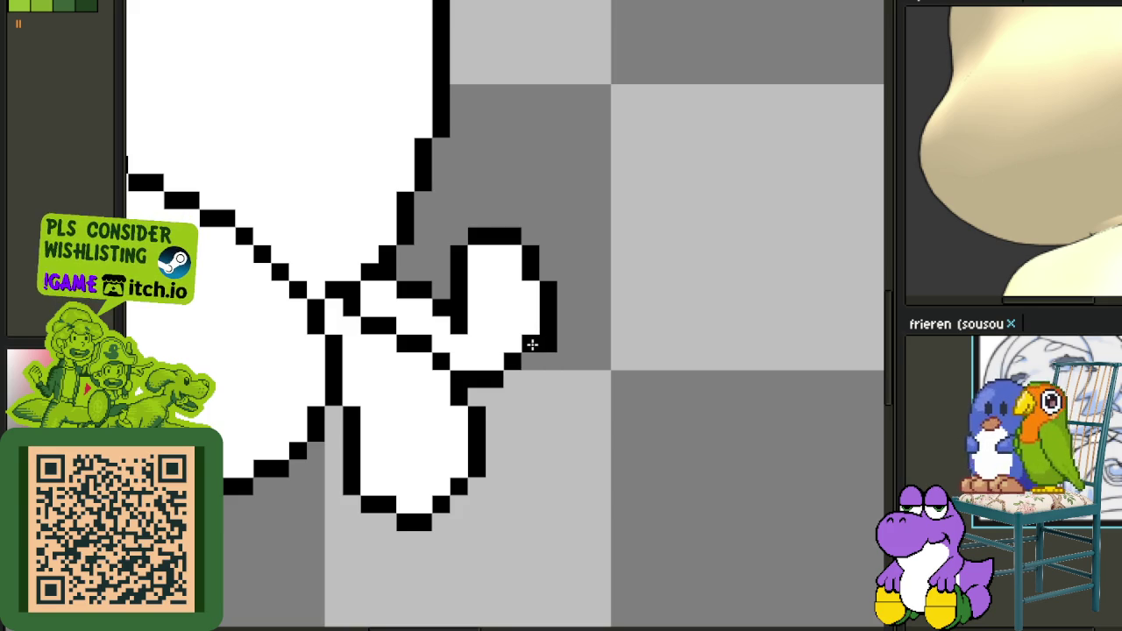
pyautogui.scroll(-4, 549, 342)
pyautogui.scroll(2, 574, 351)
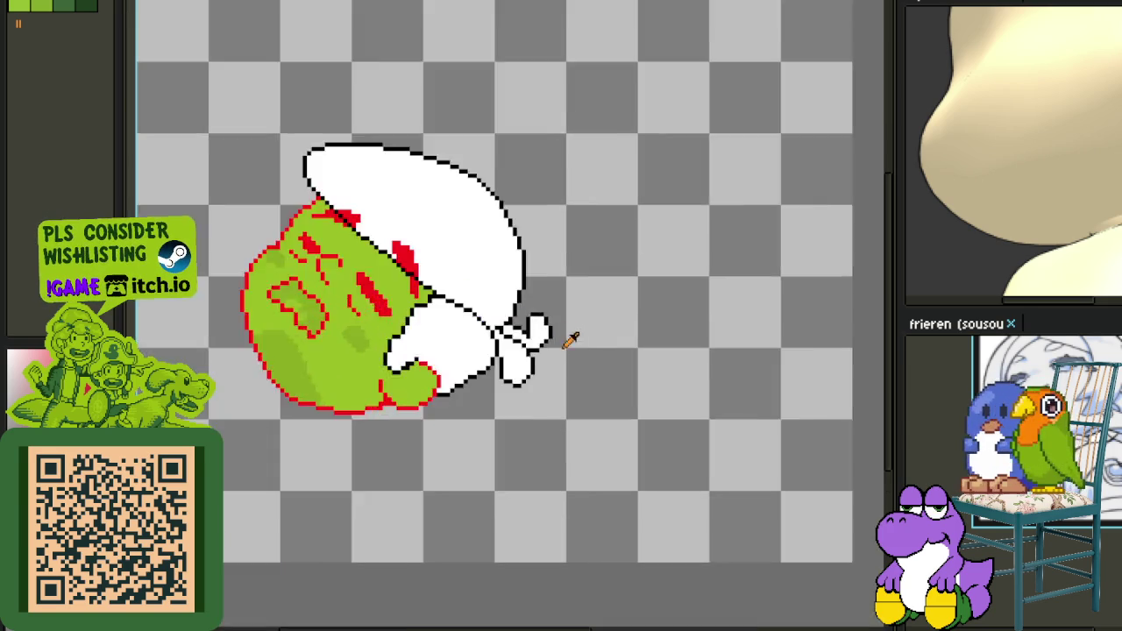
pyautogui.scroll(2, 561, 324)
pyautogui.scroll(1, 535, 289)
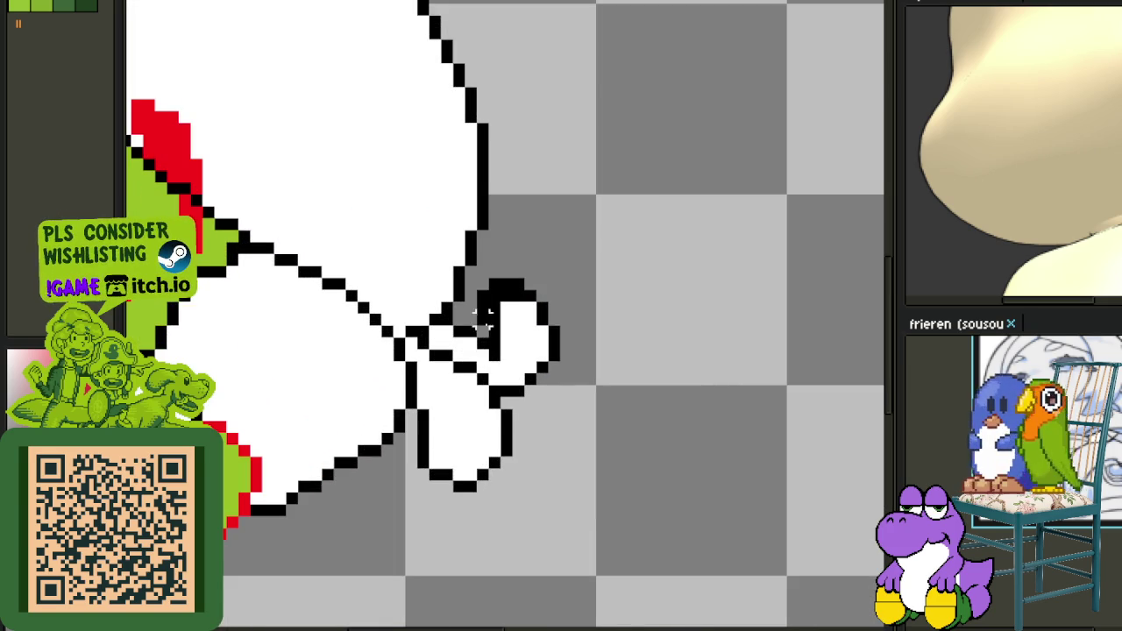
# Move the upper loop slightly lower and extend its outline by one pixel.
pyautogui.moveTo(601, 371); pyautogui.dragTo(468, 271)
pyautogui.moveTo(537, 313); pyautogui.dragTo(537, 342)
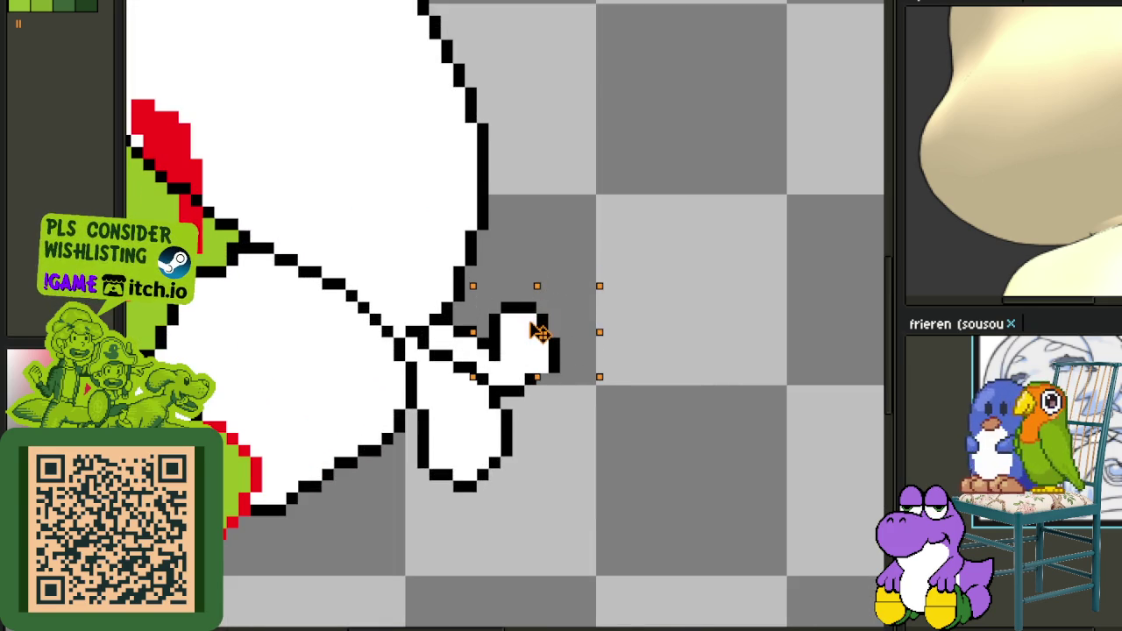
pyautogui.hotkey('ctrl', 'd')
pyautogui.scroll(1, 579, 377)
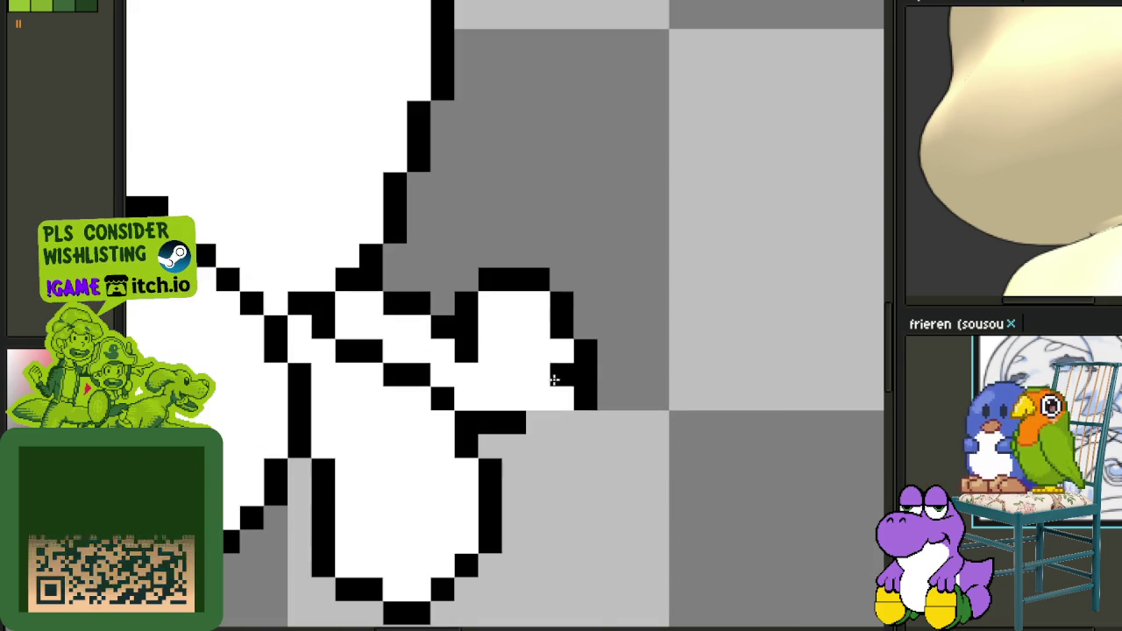
pyautogui.scroll(1, 583, 386)
pyautogui.click(540, 420)
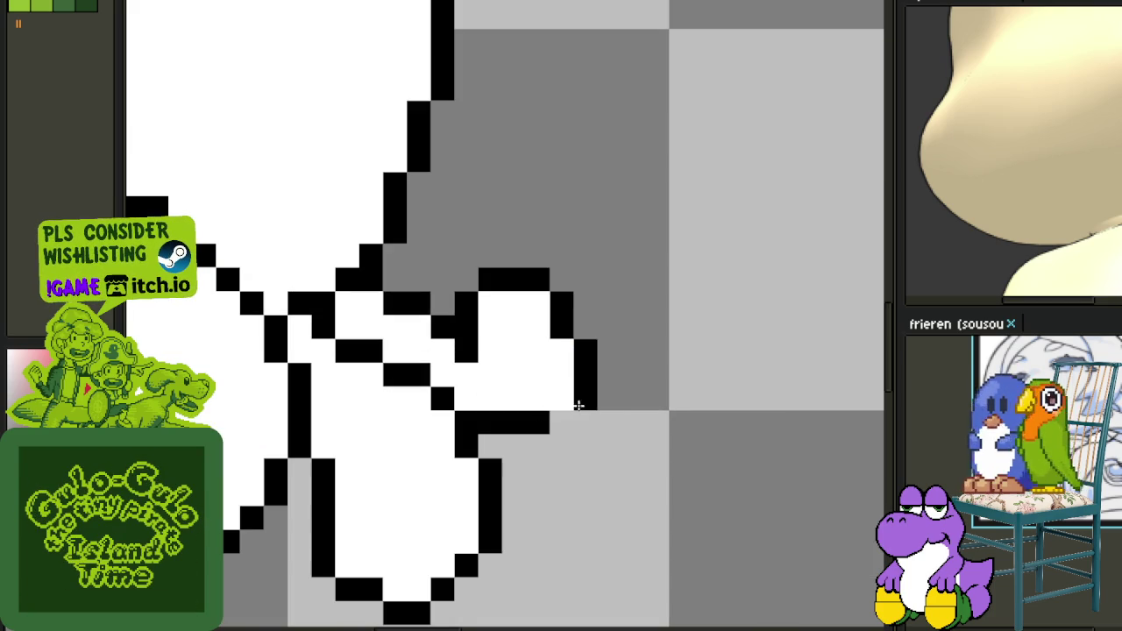
# Refine the upper loop's black outline and nudge it one pixel down-right.
pyautogui.scroll(-2, 566, 356)
pyautogui.scroll(-1, 571, 356)
pyautogui.scroll(-1, 574, 355)
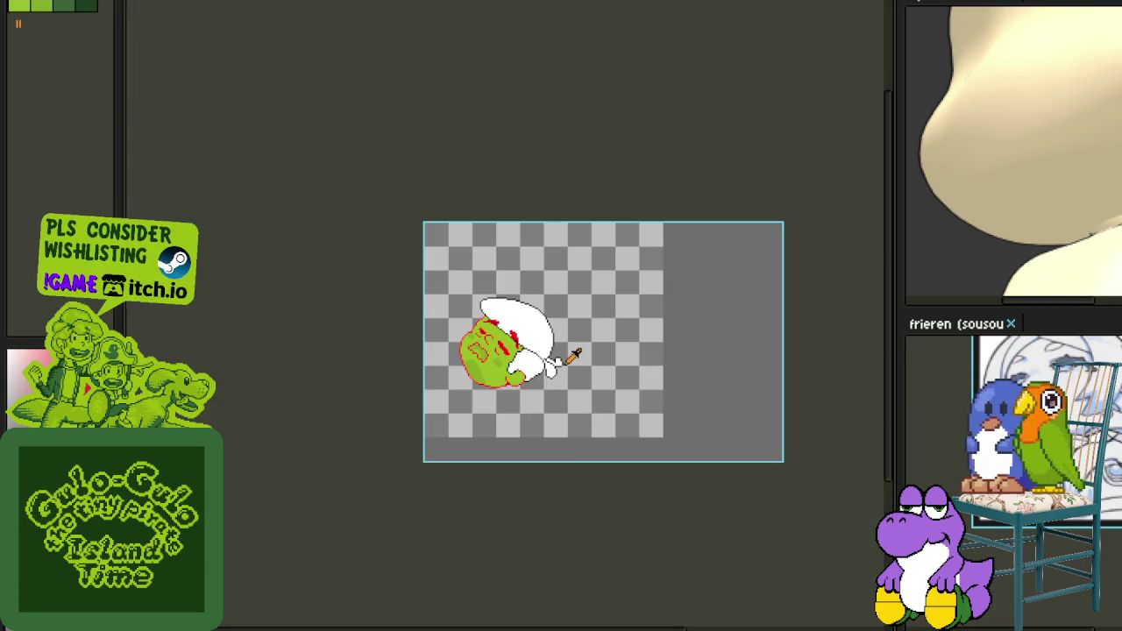
pyautogui.scroll(3, 561, 355)
pyautogui.scroll(2, 551, 350)
pyautogui.moveTo(450, 256); pyautogui.dragTo(563, 339)
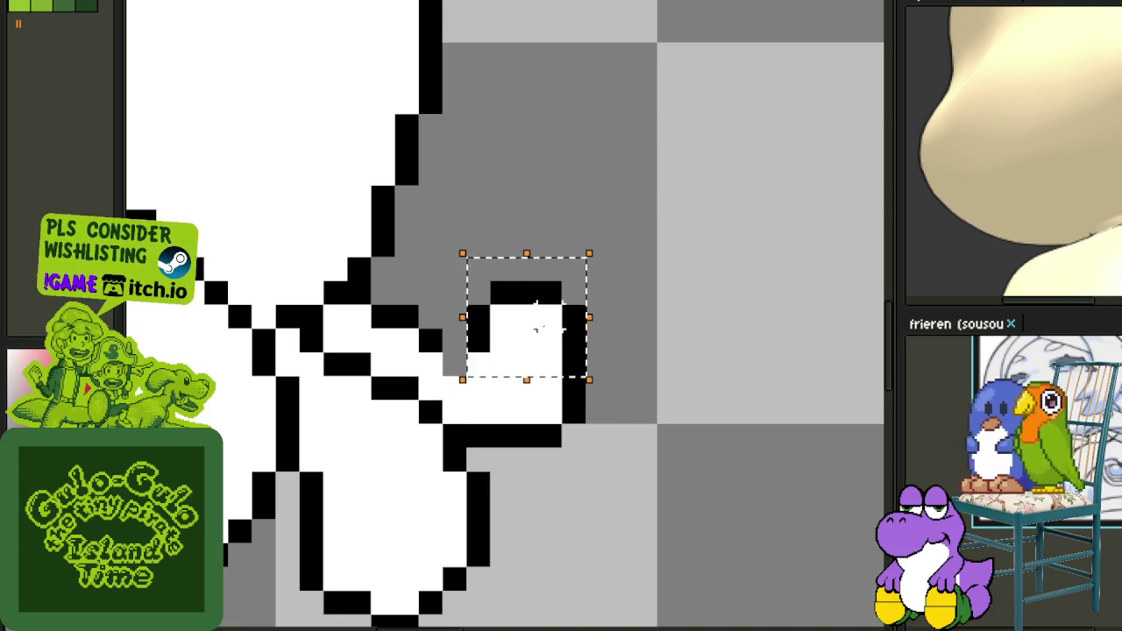
pyautogui.moveTo(568, 337); pyautogui.dragTo(592, 361)
pyautogui.hotkey('ctrl', 'd')
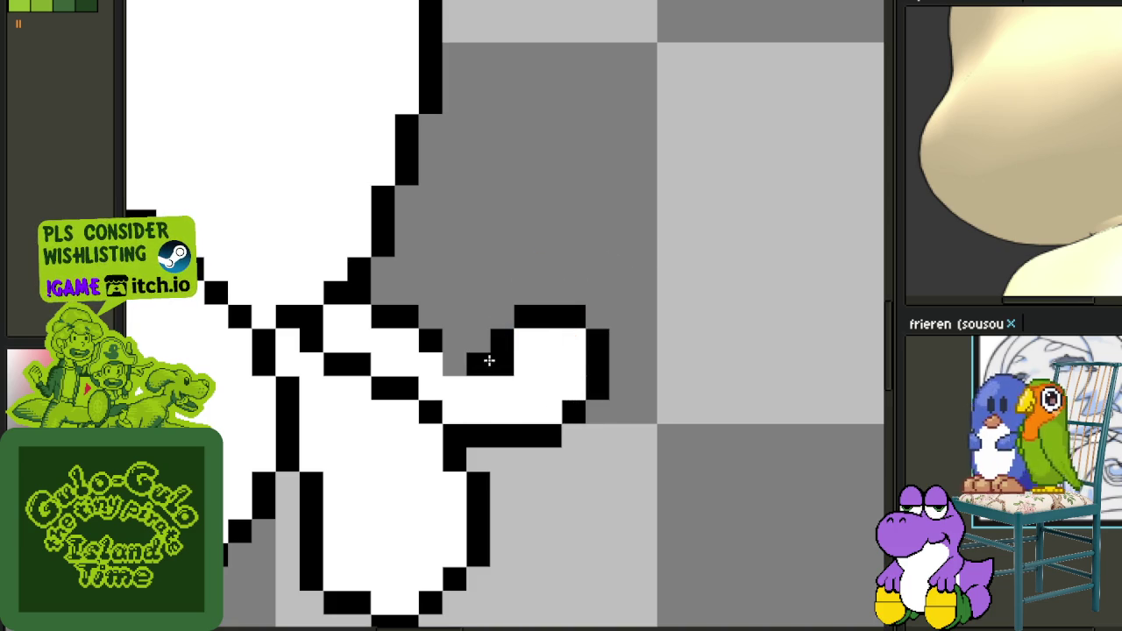
# Close the gaps in the knot's black outline and extend it along the top and right.
pyautogui.moveTo(485, 357); pyautogui.dragTo(483, 349)
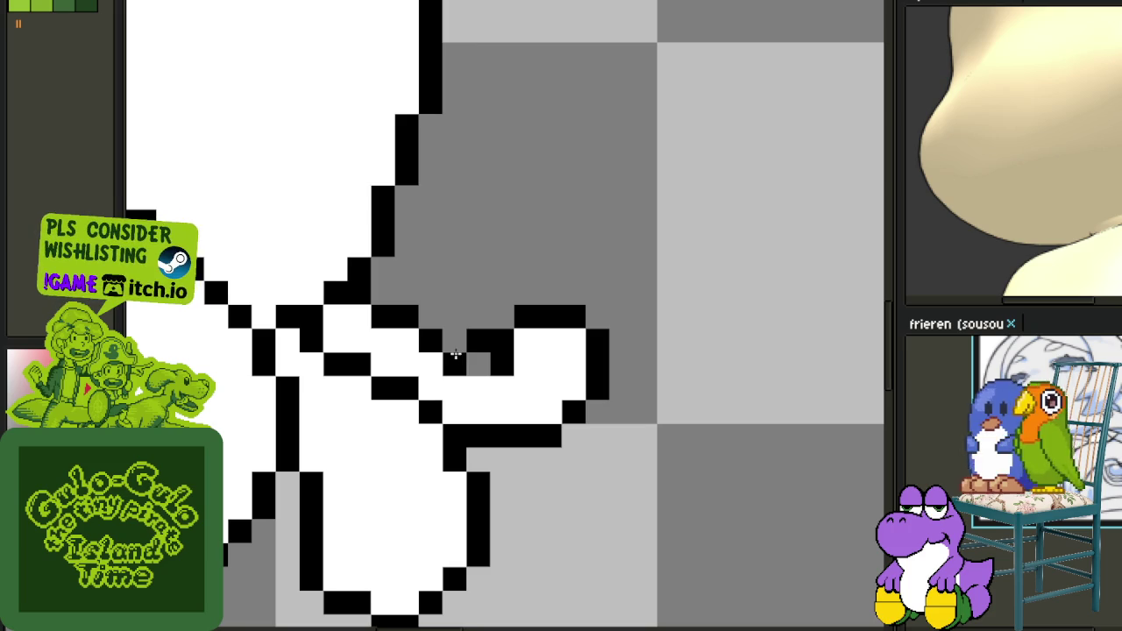
pyautogui.click(454, 342)
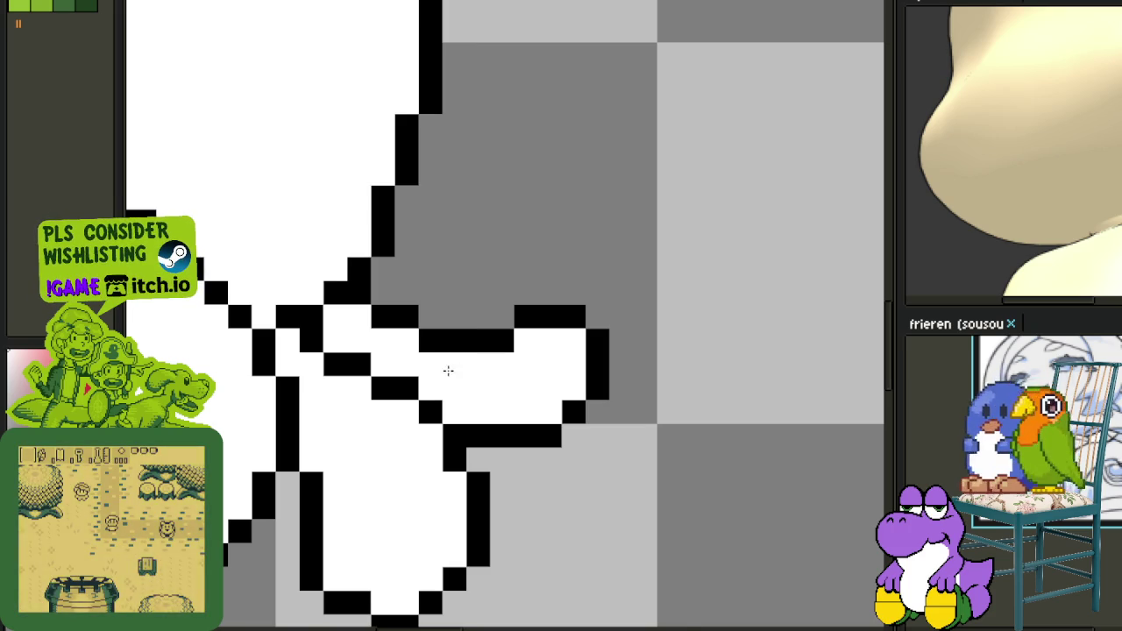
pyautogui.scroll(-3, 509, 365)
pyautogui.scroll(-1, 533, 371)
pyautogui.scroll(2, 497, 350)
pyautogui.scroll(1, 497, 351)
pyautogui.click(483, 320)
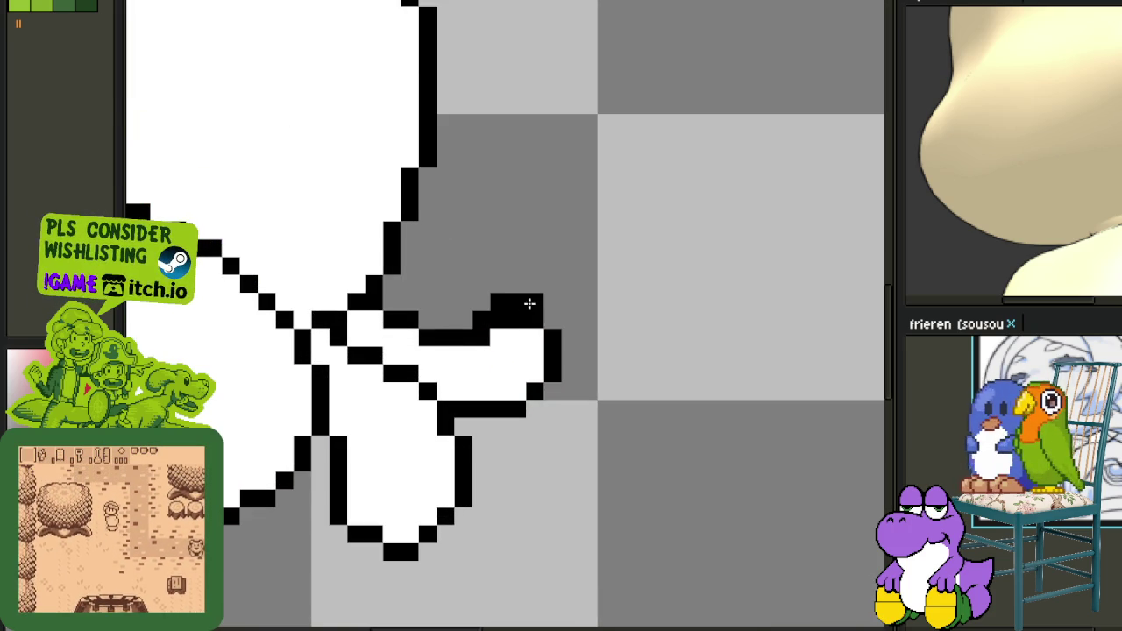
pyautogui.moveTo(531, 303); pyautogui.dragTo(548, 322)
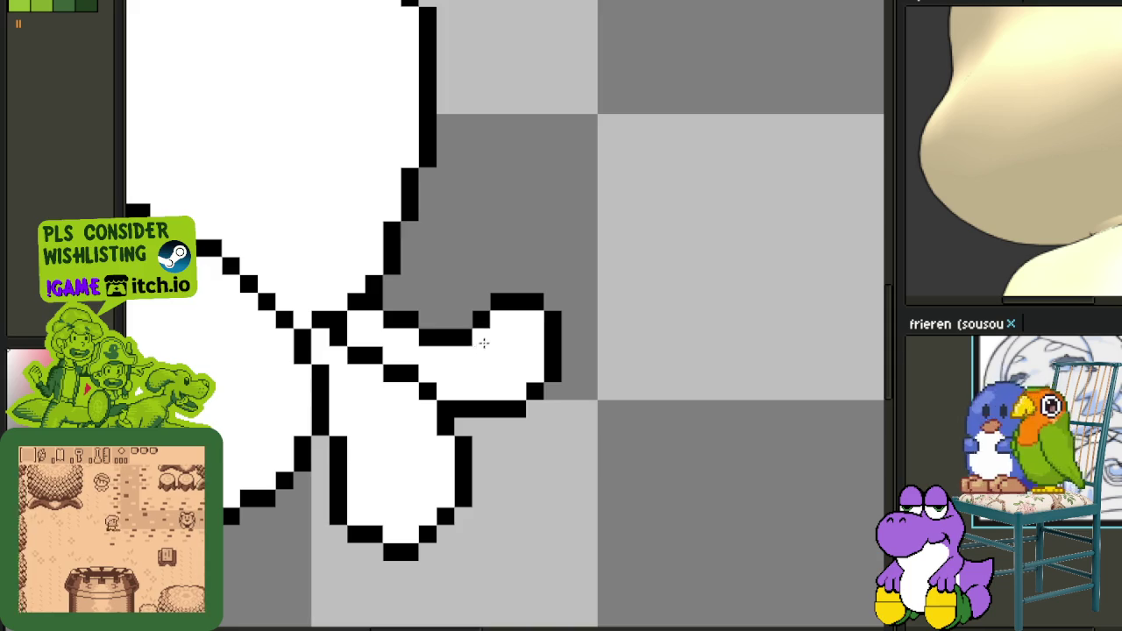
pyautogui.scroll(-3, 555, 387)
pyautogui.scroll(-1, 557, 387)
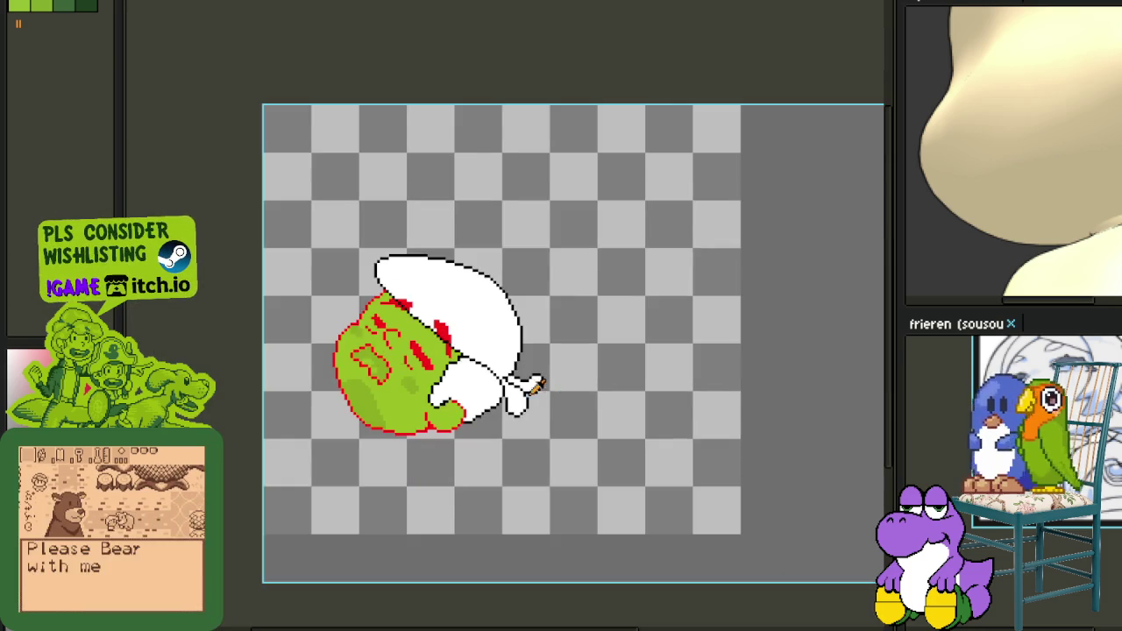
pyautogui.scroll(3, 557, 386)
# Lasso the knot, cut it, and paste it onto a new layer shifted up and left.
pyautogui.moveTo(611, 342); pyautogui.dragTo(605, 328)
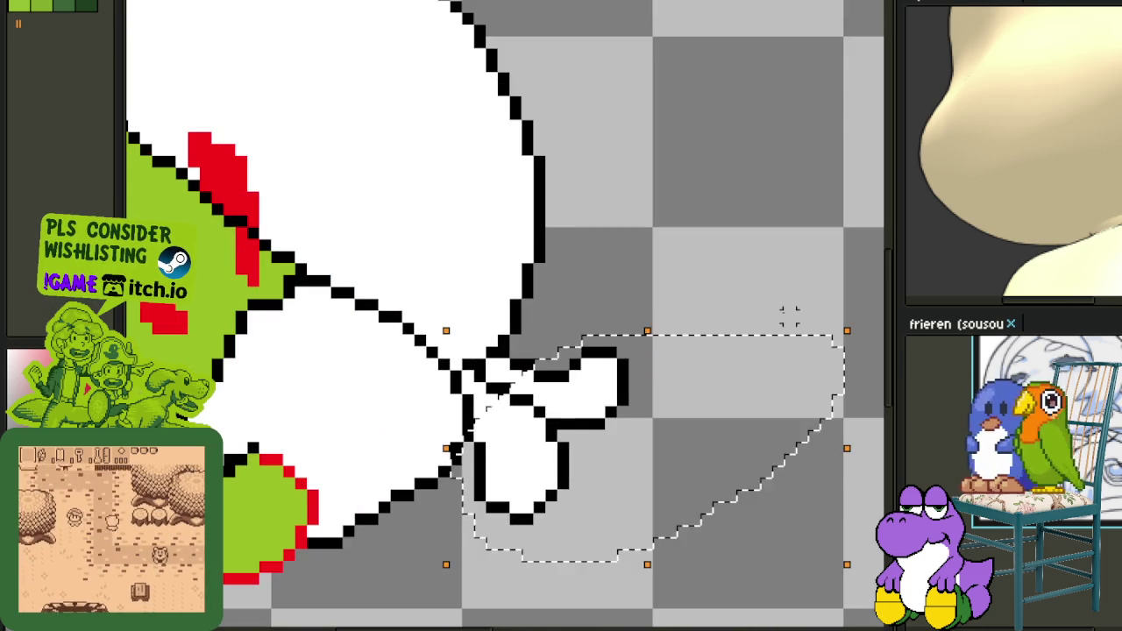
pyautogui.moveTo(581, 431); pyautogui.dragTo(569, 412)
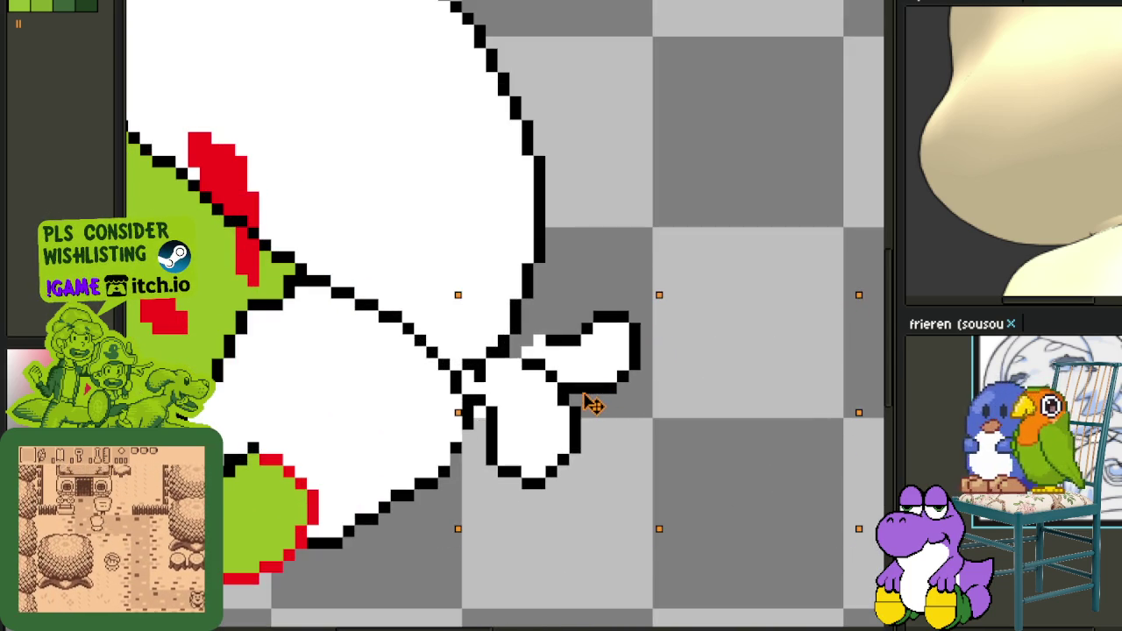
pyautogui.press('Delete')
pyautogui.press('Tab')
pyautogui.rightClick(257, 563)
pyautogui.moveTo(283, 545)
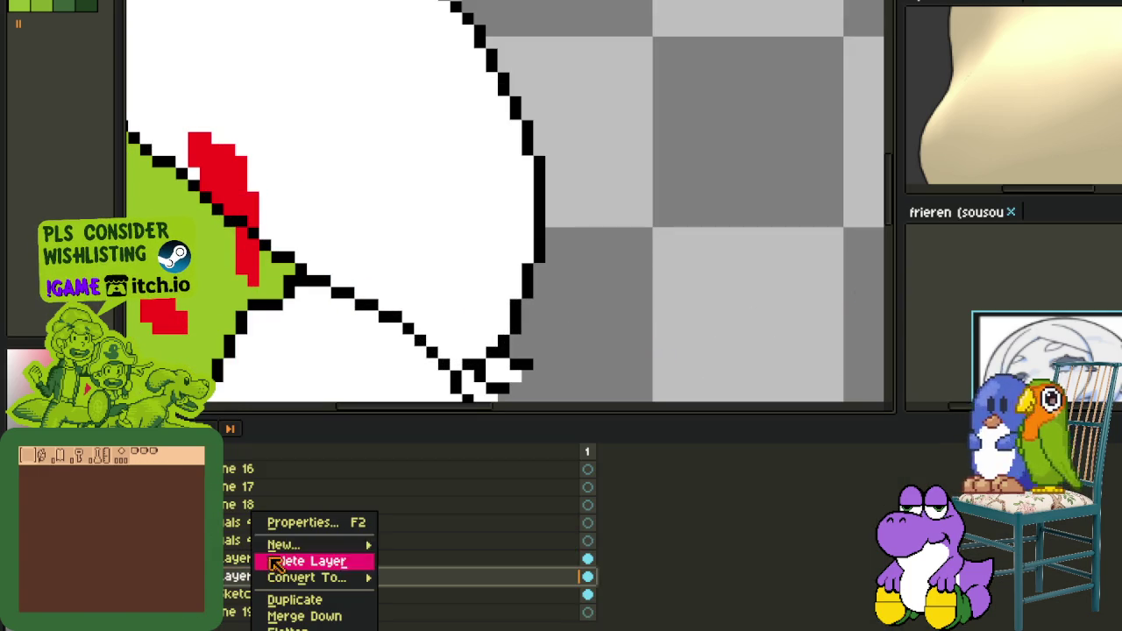
pyautogui.click(434, 541)
pyautogui.hotkey('ctrl', 'v')
pyautogui.moveTo(570, 430); pyautogui.dragTo(545, 438)
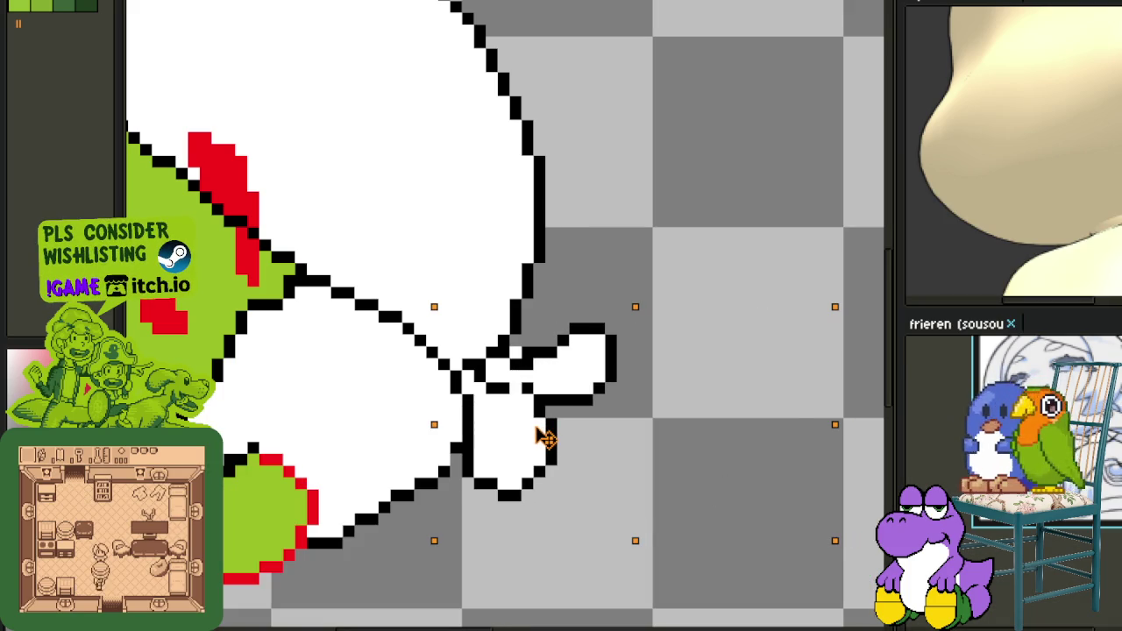
pyautogui.hotkey('ctrl', 'd')
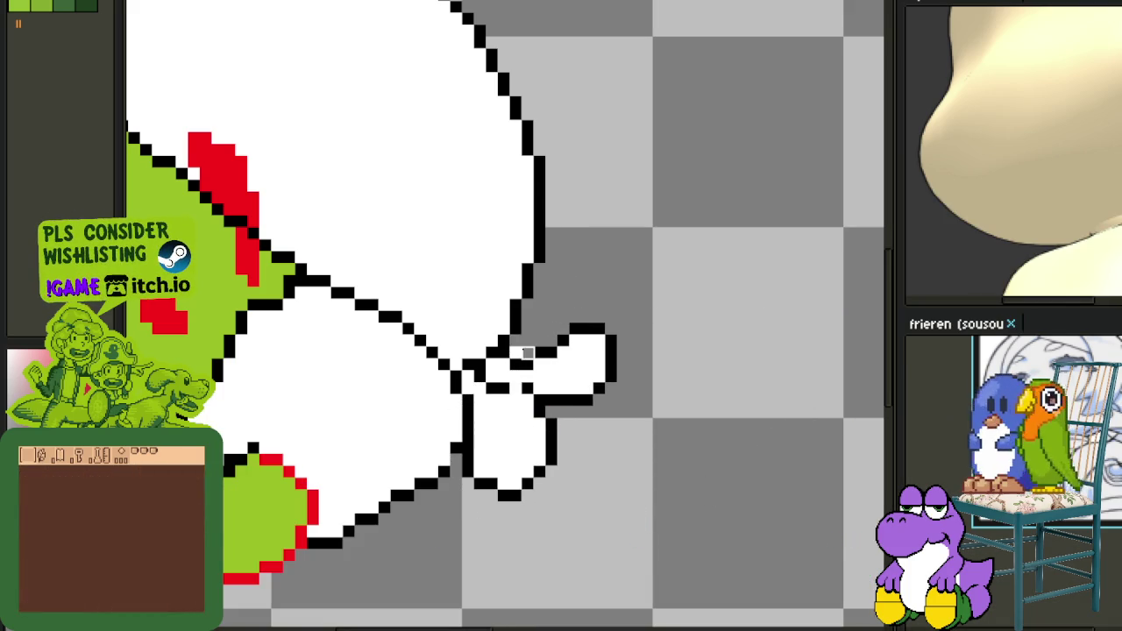
pyautogui.scroll(-5, 587, 405)
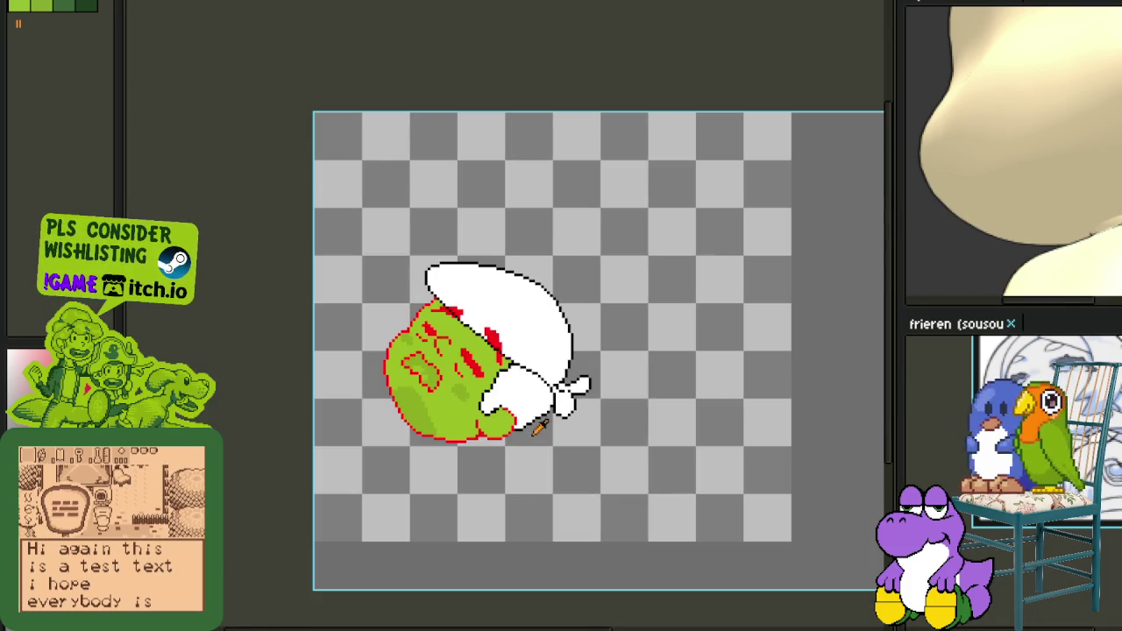
pyautogui.press('Tab')
pyautogui.rightClick(267, 558)
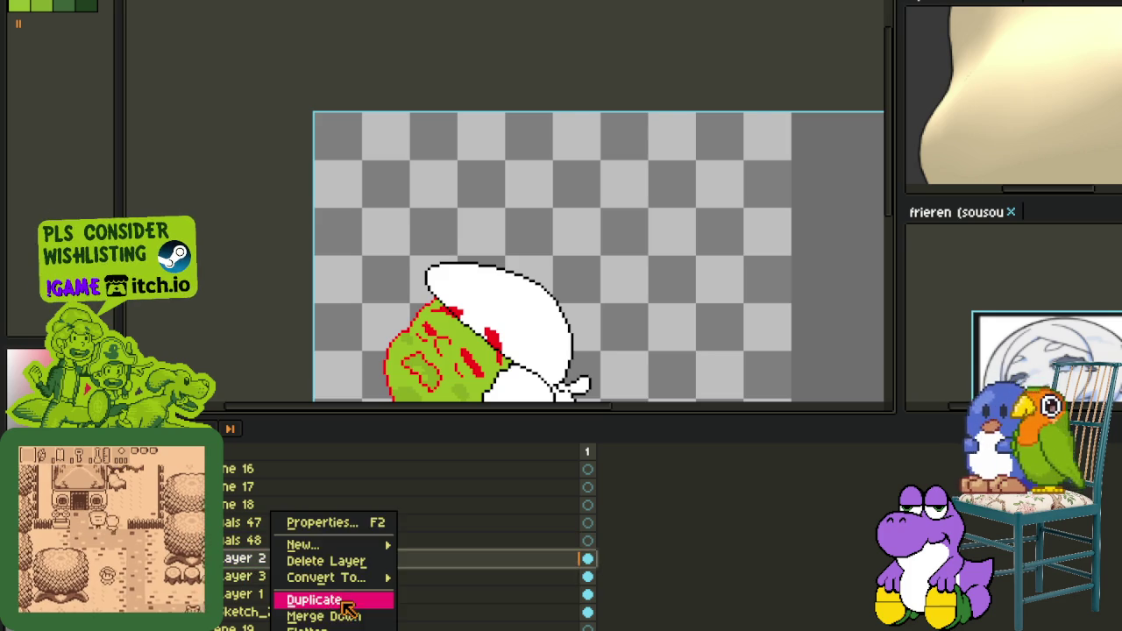
# Merge the knot layer down into the layer below and save.
pyautogui.click(325, 616)
pyautogui.press('Tab')
pyautogui.hotkey('ctrl', 's')
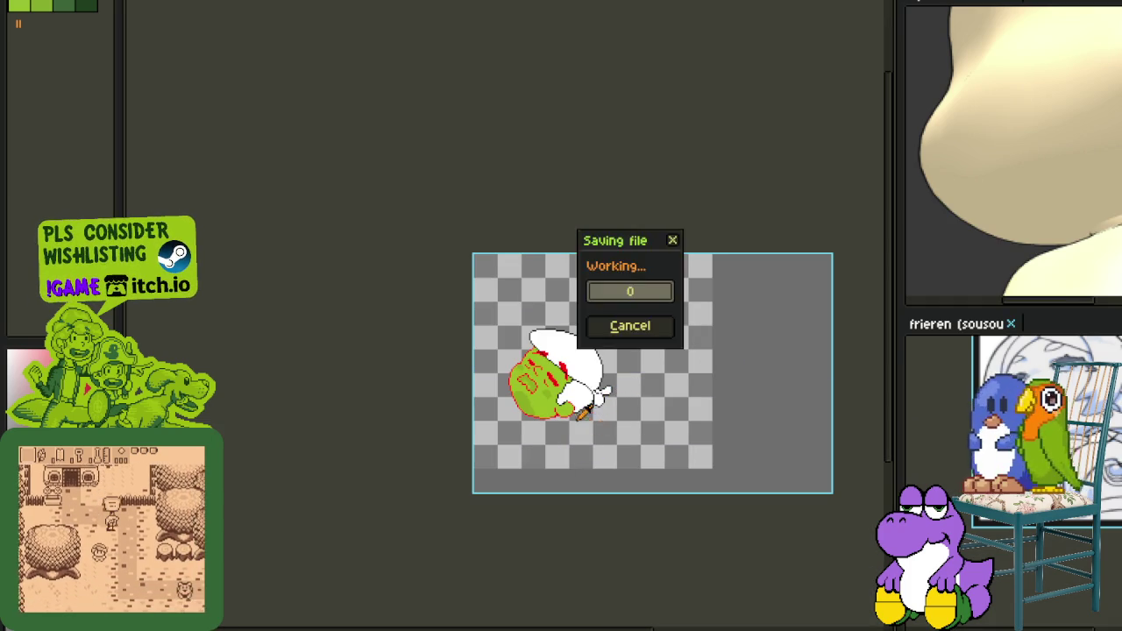
pyautogui.scroll(4, 579, 396)
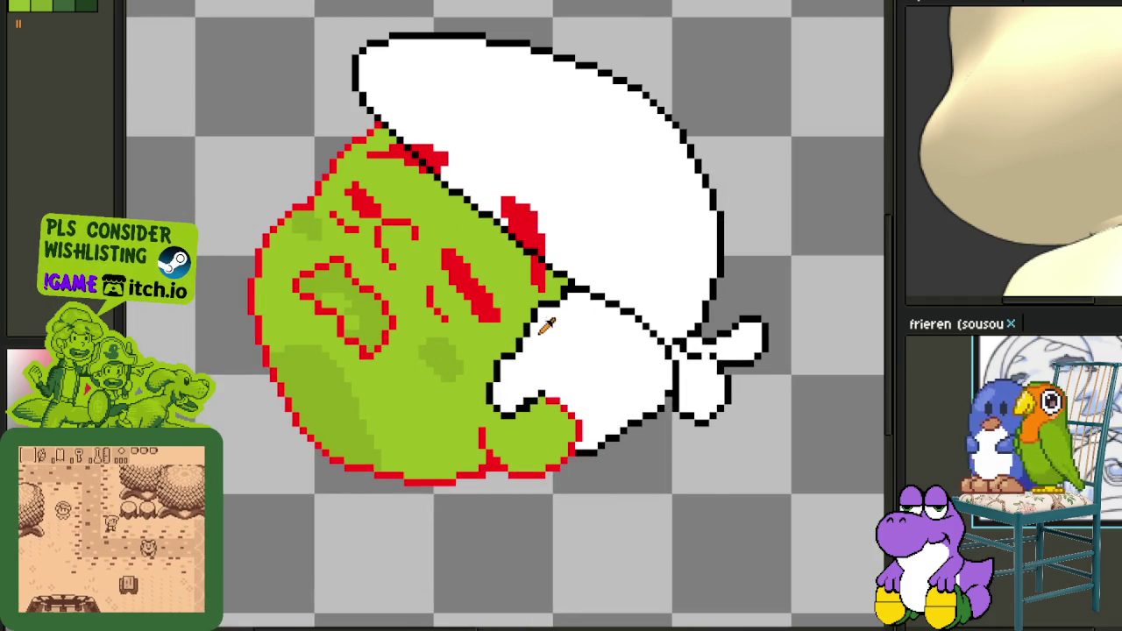
pyautogui.press('Tab')
pyautogui.press('Tab')
# Tidy the outline where the cap meets the body, joining black pixels and whitening stray ones.
pyautogui.scroll(3, 525, 333)
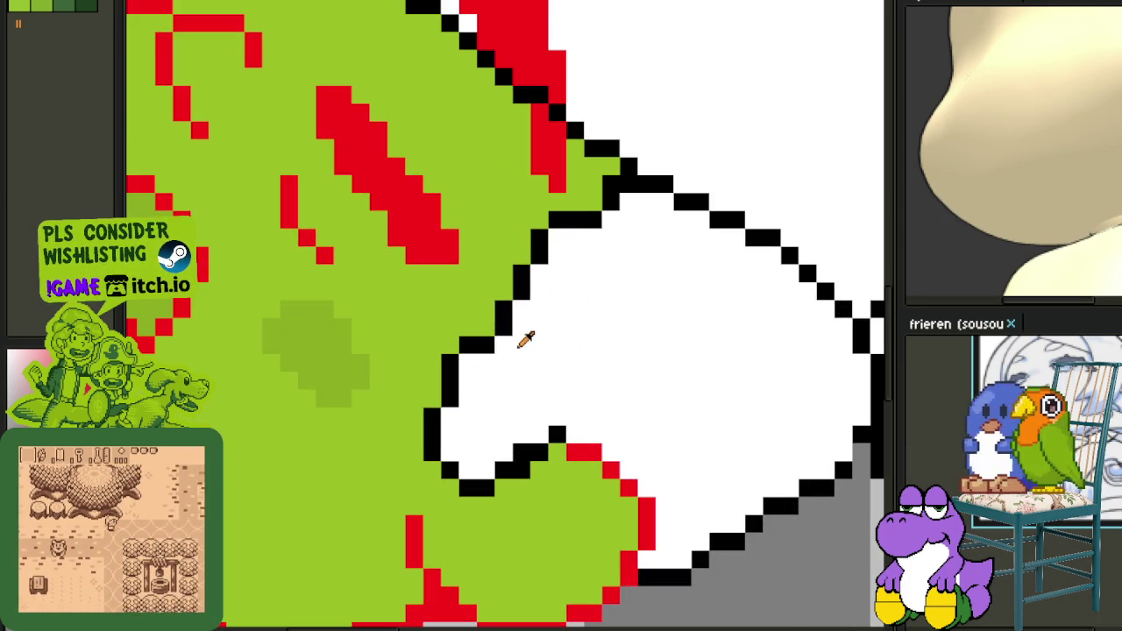
pyautogui.click(485, 327)
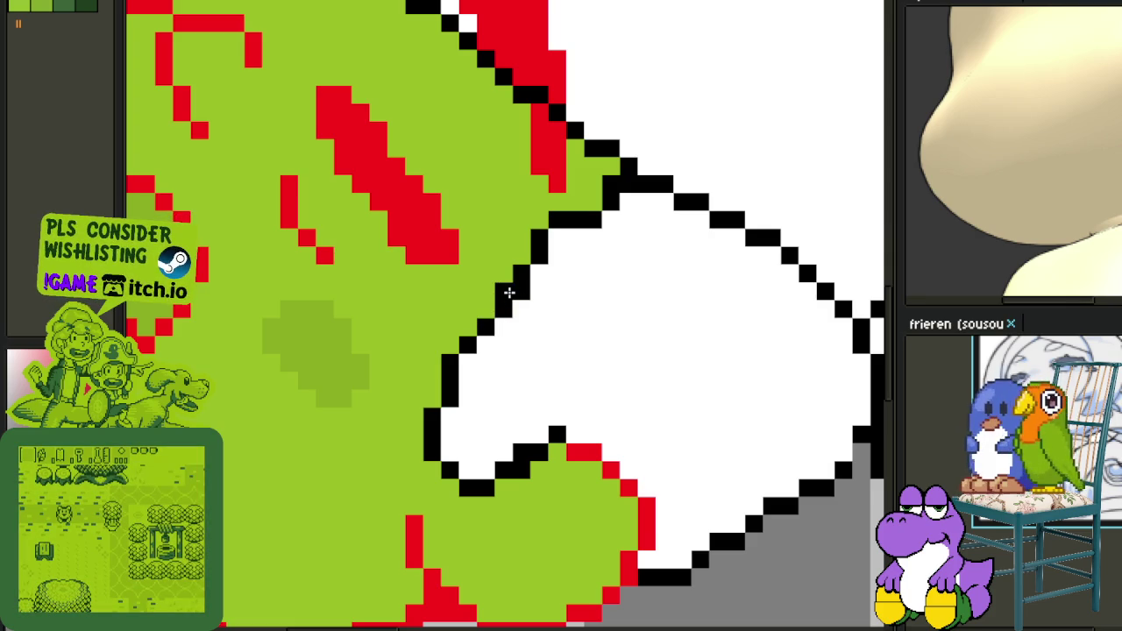
pyautogui.moveTo(541, 283); pyautogui.dragTo(521, 292)
pyautogui.click(595, 203)
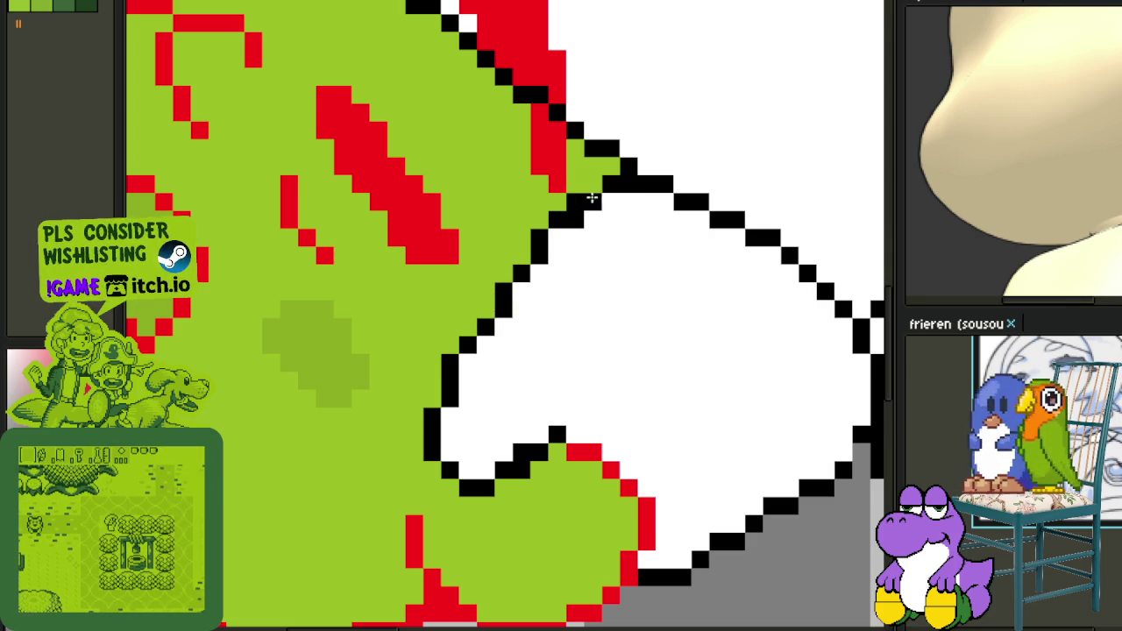
pyautogui.scroll(-1, 597, 208)
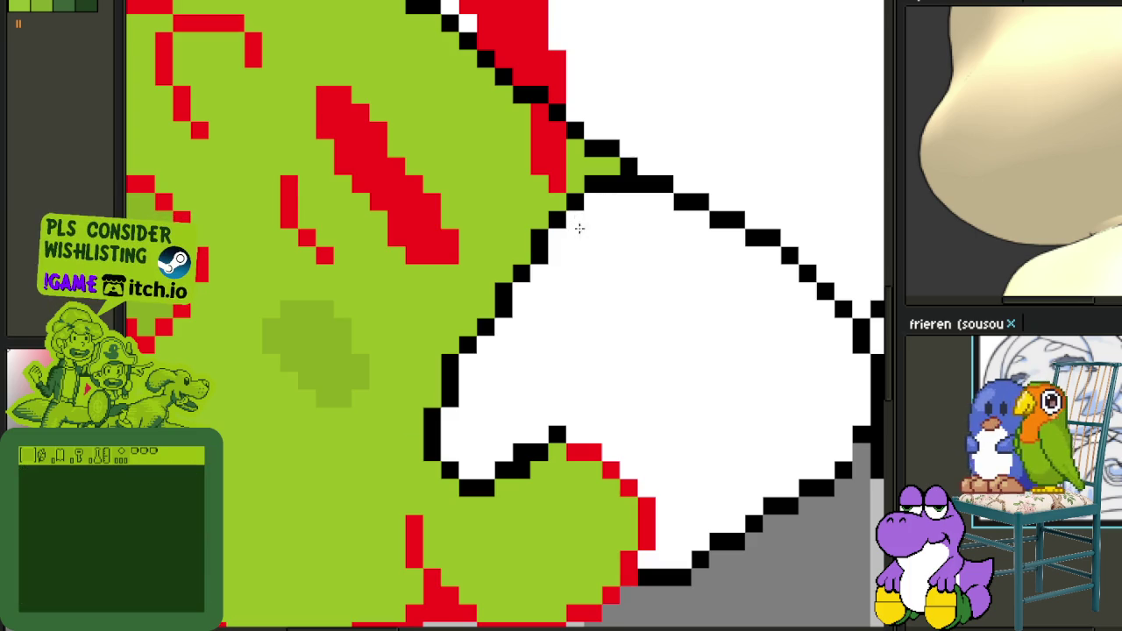
pyautogui.scroll(-3, 578, 226)
pyautogui.scroll(-1, 689, 375)
pyautogui.scroll(1, 682, 334)
# Save the sprite and view the whole capped character.
pyautogui.hotkey('ctrl', 's')
pyautogui.press('Tab')
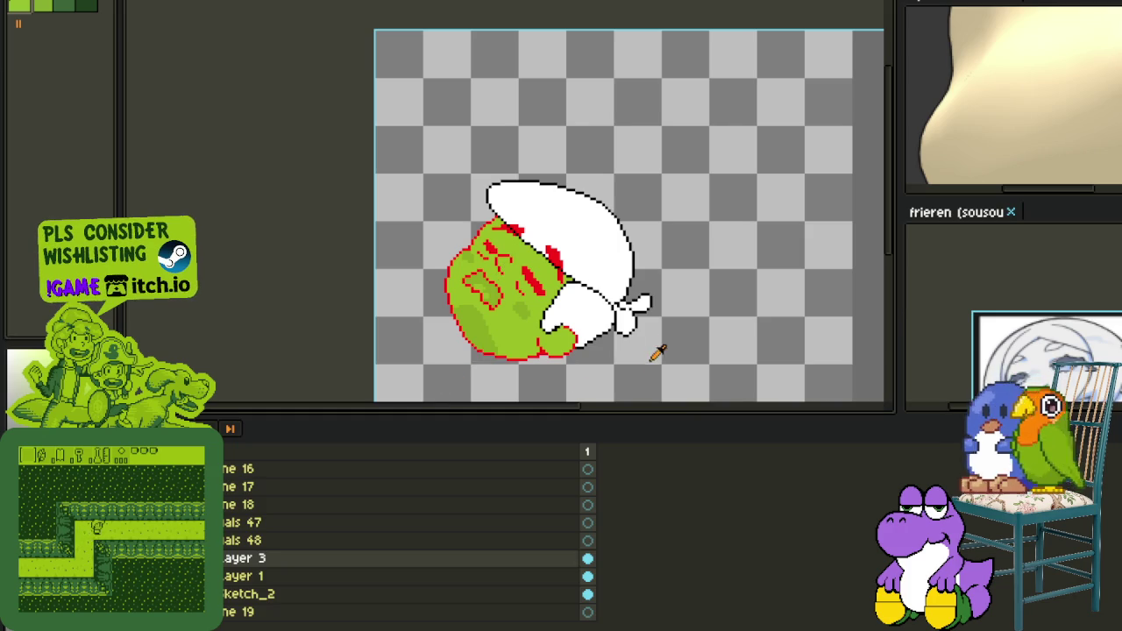
pyautogui.press('Tab')
pyautogui.scroll(1, 613, 228)
pyautogui.scroll(1, 645, 205)
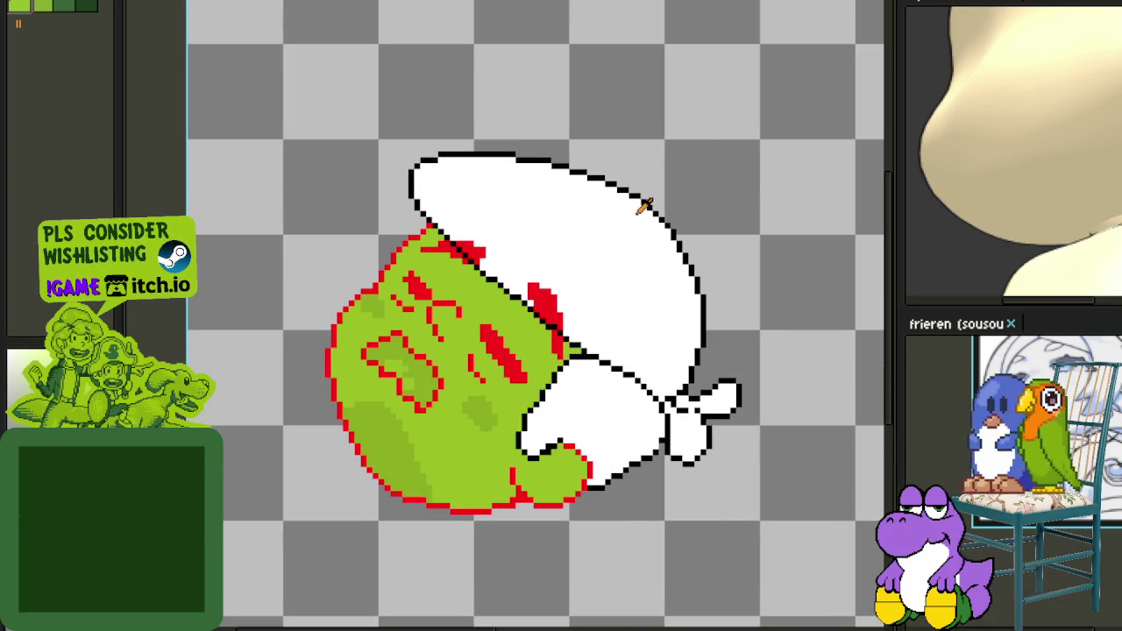
pyautogui.scroll(1, 666, 361)
pyautogui.scroll(1, 614, 483)
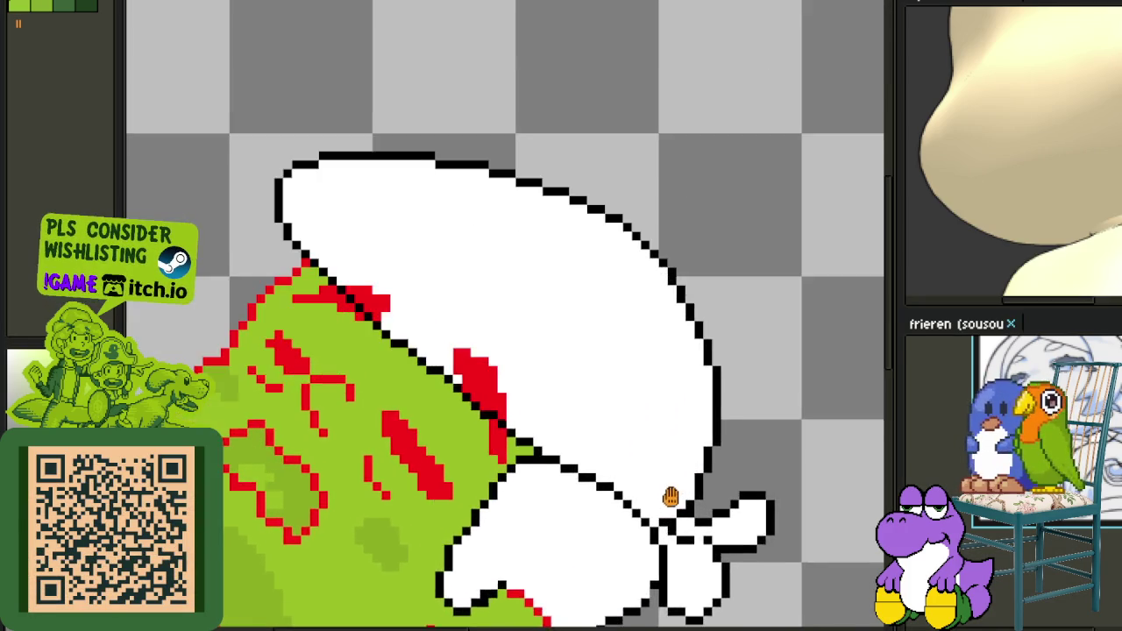
pyautogui.scroll(1, 672, 475)
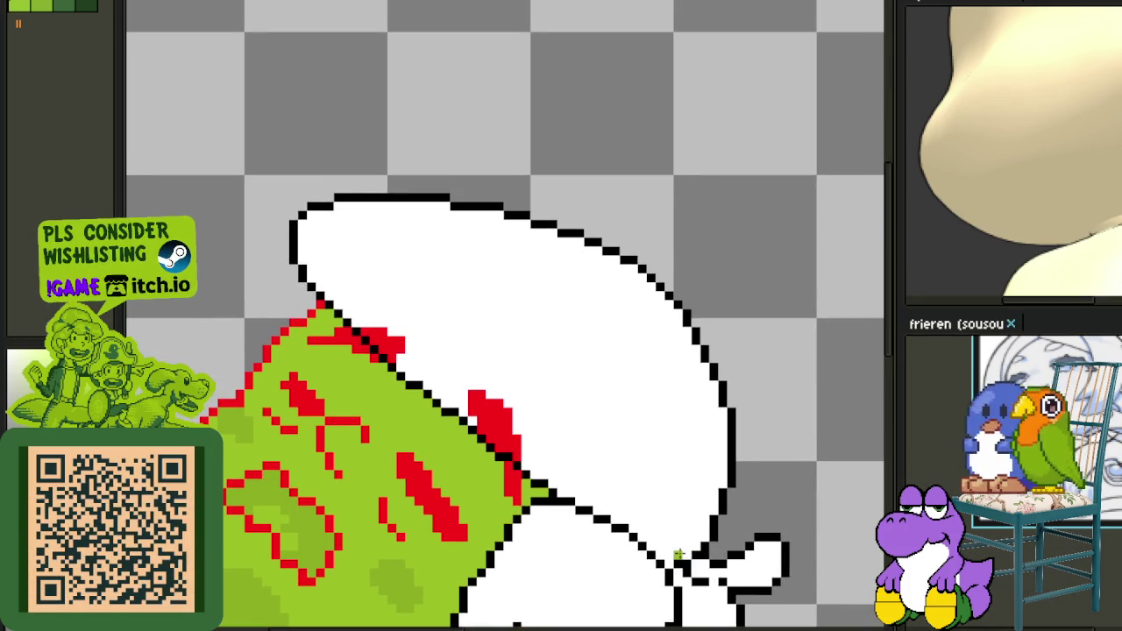
pyautogui.moveTo(683, 554)
pyautogui.mouseDown()
pyautogui.moveTo(323, 287)
pyautogui.moveTo(403, 164)
pyautogui.moveTo(630, 186)
pyautogui.mouseUp()
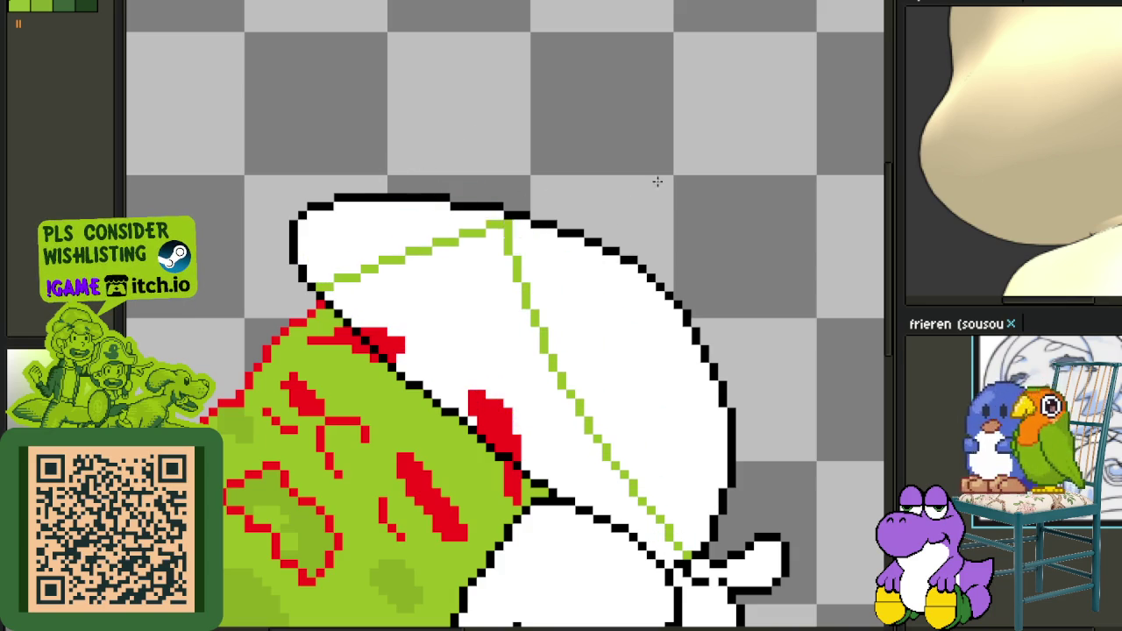
pyautogui.press('Escape')
pyautogui.scroll(1, 368, 279)
pyautogui.moveTo(298, 289); pyautogui.dragTo(653, 329)
pyautogui.scroll(-1, 476, 258)
pyautogui.scroll(-1, 548, 368)
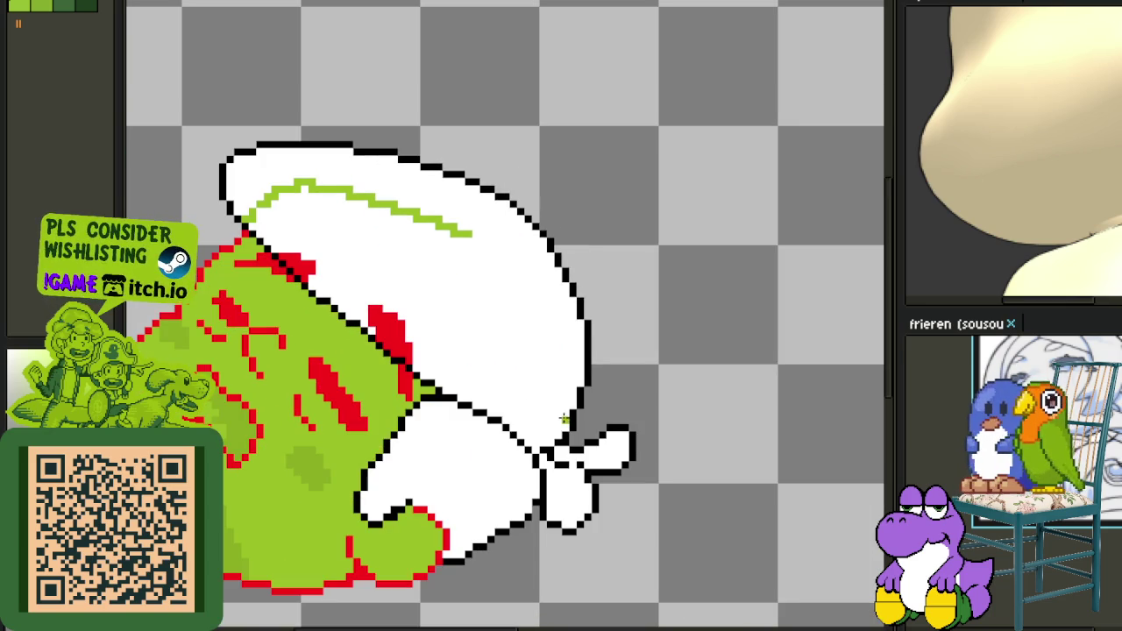
pyautogui.moveTo(566, 422); pyautogui.dragTo(390, 202)
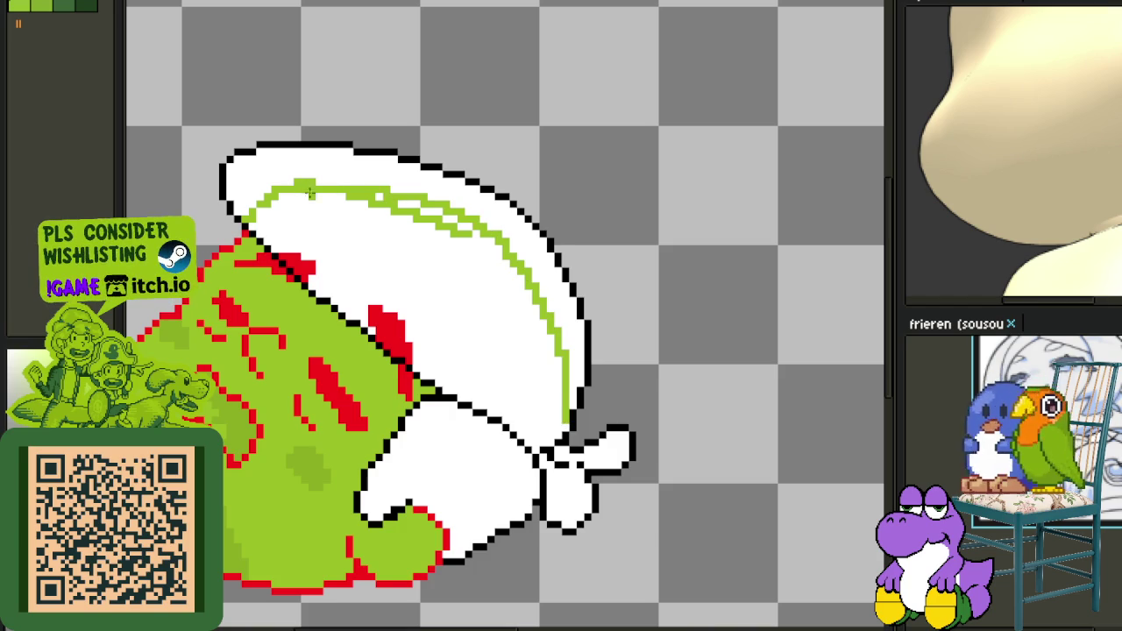
pyautogui.scroll(1, 411, 248)
pyautogui.scroll(2, 411, 247)
pyautogui.hotkey('ctrl', 'z')
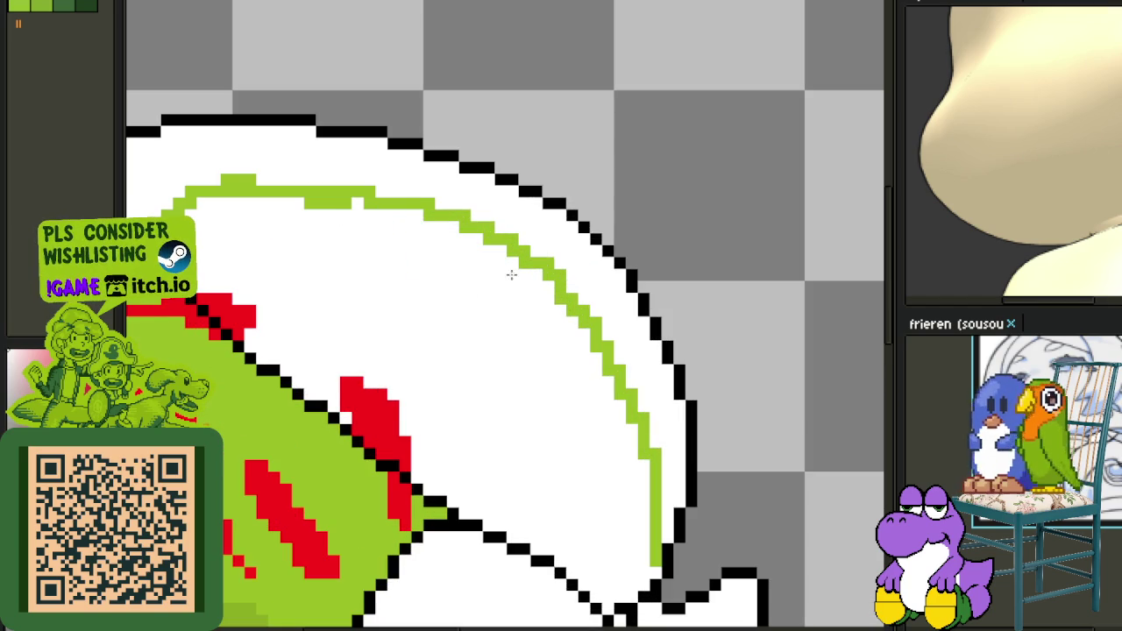
pyautogui.hotkey('ctrl', 'z')
pyautogui.scroll(2, 359, 225)
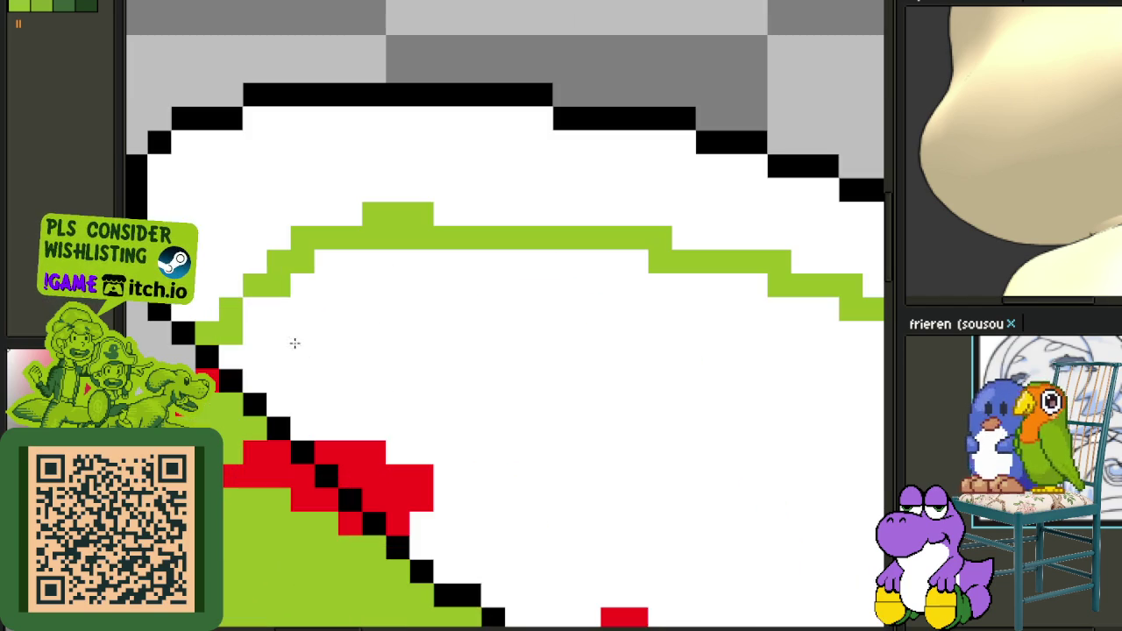
pyautogui.scroll(-4, 257, 225)
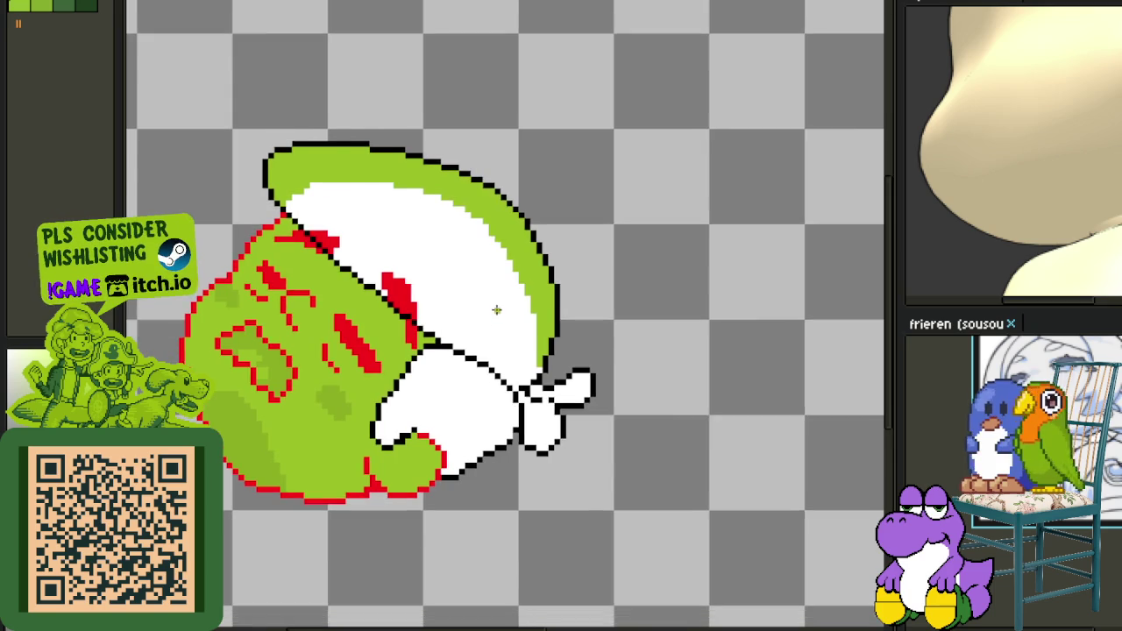
pyautogui.scroll(2, 504, 325)
pyautogui.click(514, 346)
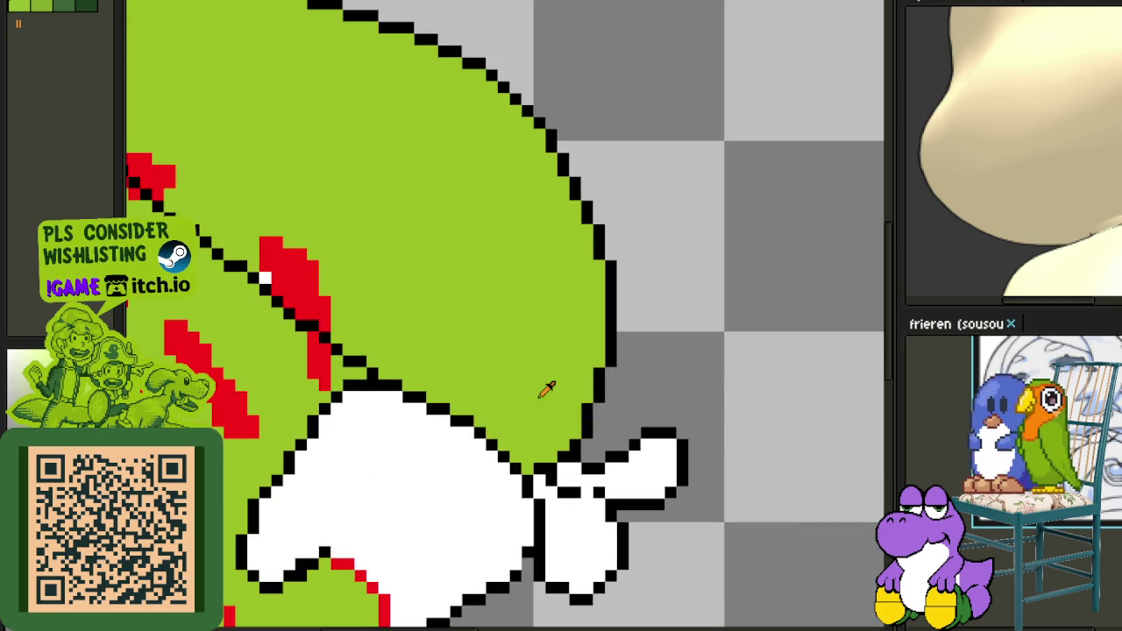
pyautogui.hotkey('ctrl', 'z')
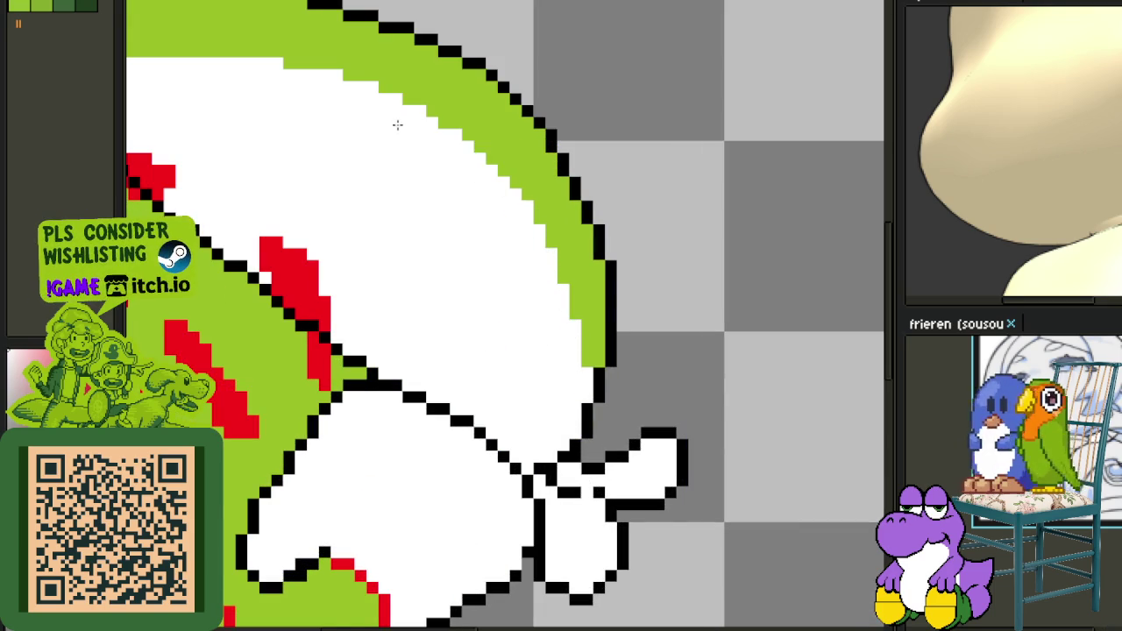
pyautogui.scroll(-2, 394, 196)
pyautogui.scroll(-1, 394, 196)
pyautogui.scroll(4, 426, 225)
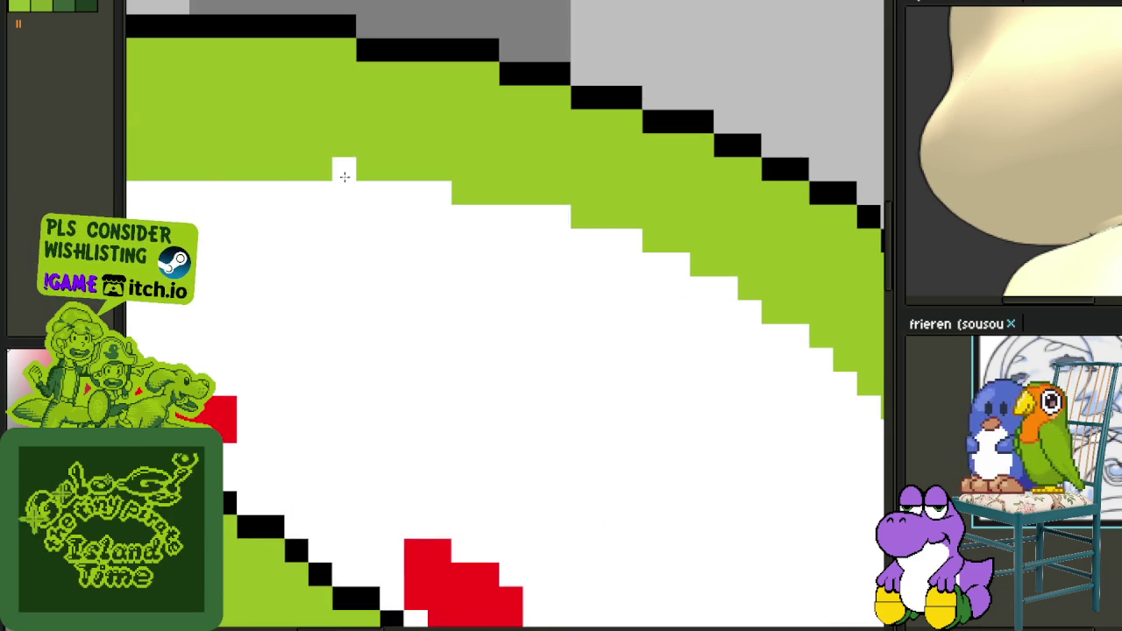
pyautogui.scroll(-3, 188, 167)
pyautogui.scroll(1, 504, 206)
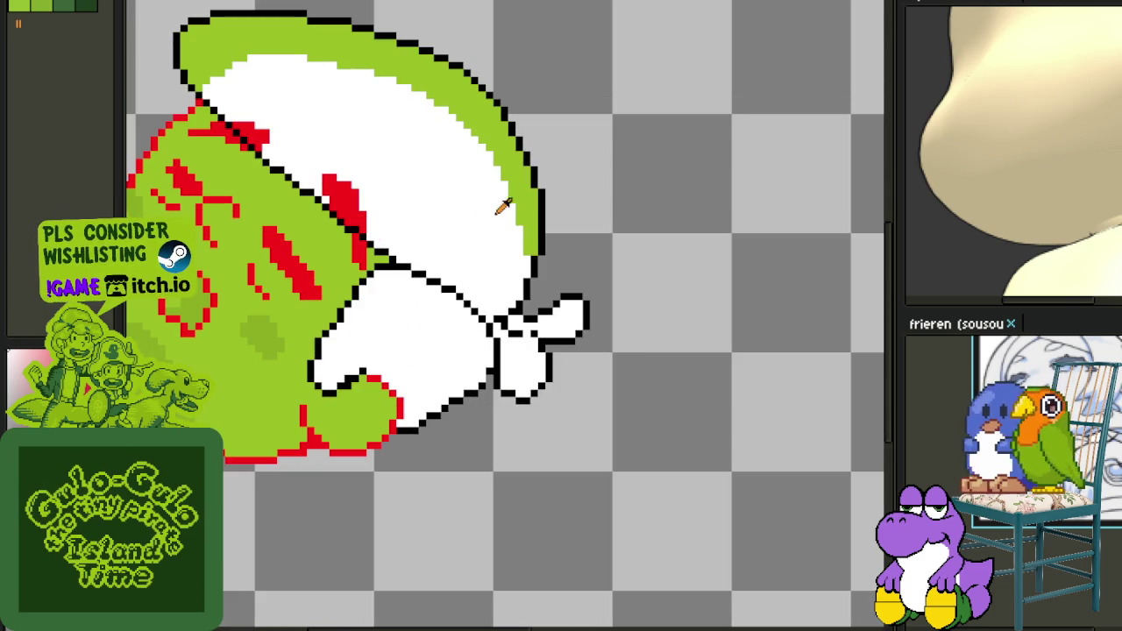
pyautogui.scroll(1, 346, 350)
pyautogui.scroll(1, 344, 348)
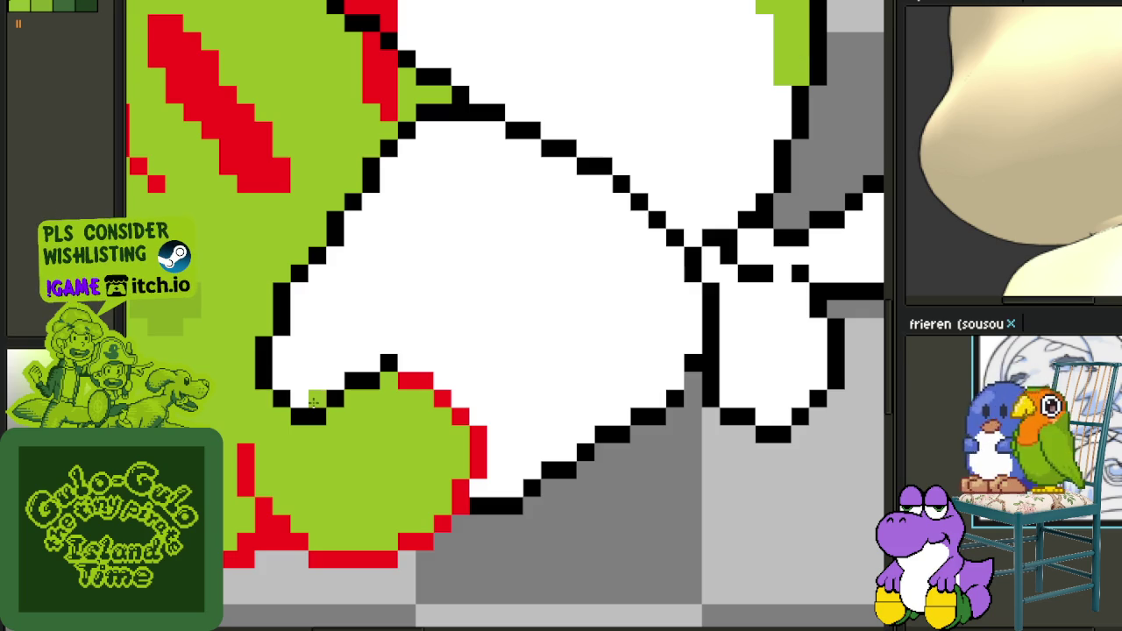
# Draw a green curve across the white flap with a diagonal tail toward the knot.
pyautogui.moveTo(318, 385)
pyautogui.mouseDown()
pyautogui.moveTo(456, 254)
pyautogui.moveTo(576, 239)
pyautogui.mouseUp()
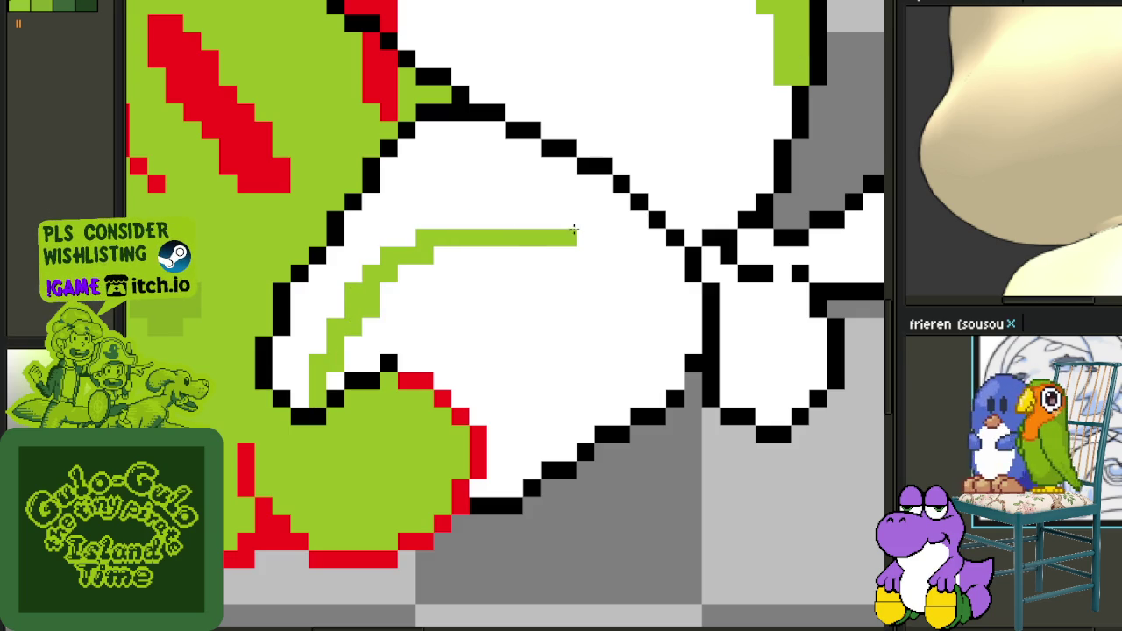
pyautogui.moveTo(473, 221)
pyautogui.mouseDown()
pyautogui.moveTo(523, 221)
pyautogui.moveTo(631, 263)
pyautogui.moveTo(675, 308)
pyautogui.moveTo(643, 304)
pyautogui.mouseUp()
pyautogui.hotkey('ctrl', 'z')
pyautogui.hotkey('ctrl', 'z')
pyautogui.hotkey('ctrl', 'z')
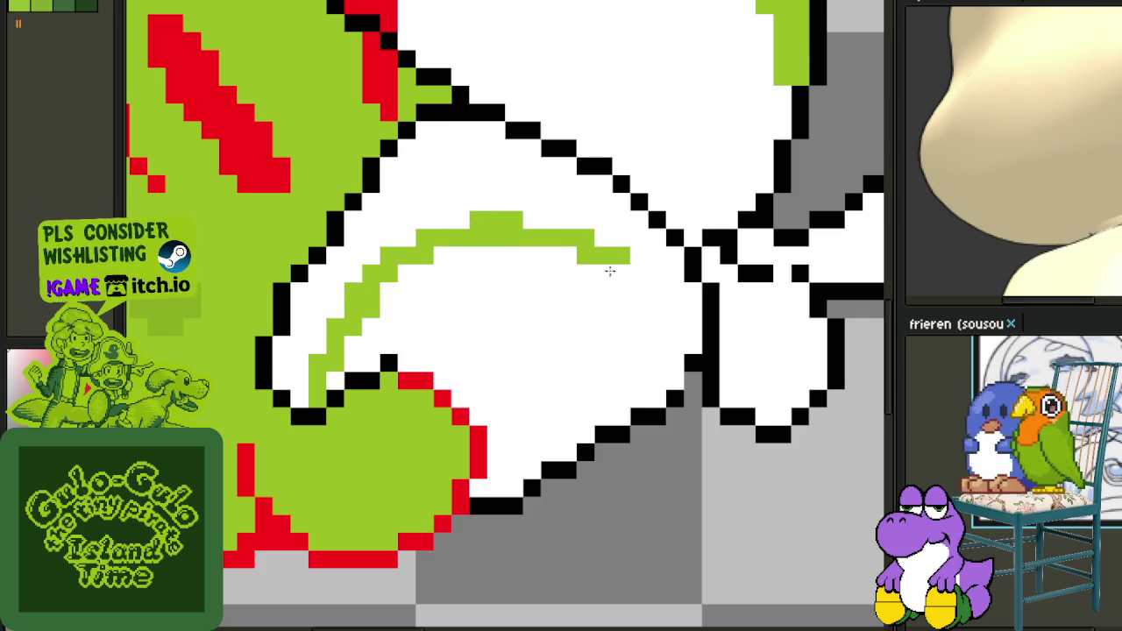
pyautogui.hotkey('ctrl', 'z')
pyautogui.hotkey('ctrl', 'z')
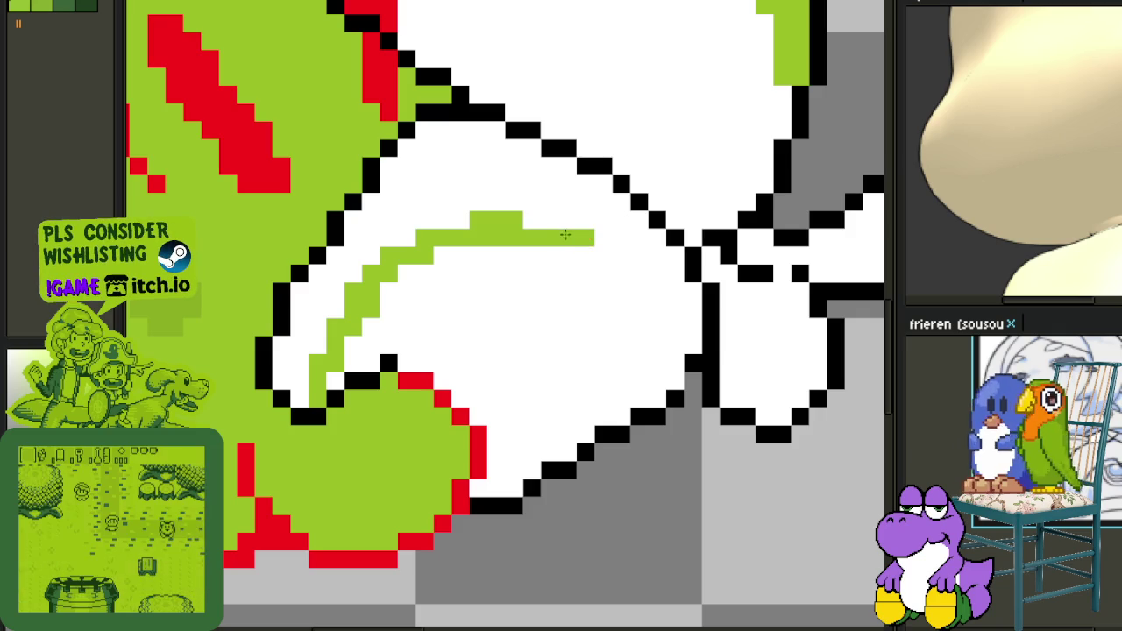
pyautogui.moveTo(578, 247); pyautogui.dragTo(671, 305)
pyautogui.hotkey('ctrl', 'z')
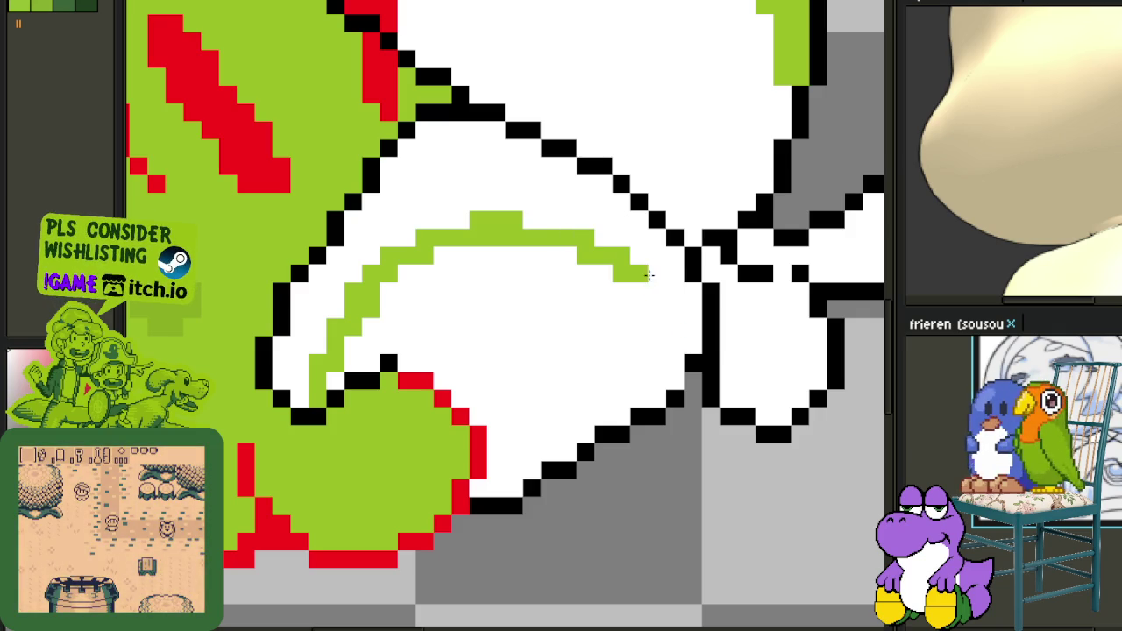
pyautogui.hotkey('ctrl', 'z')
pyautogui.hotkey('ctrl', 'z')
pyautogui.moveTo(596, 254); pyautogui.dragTo(692, 289)
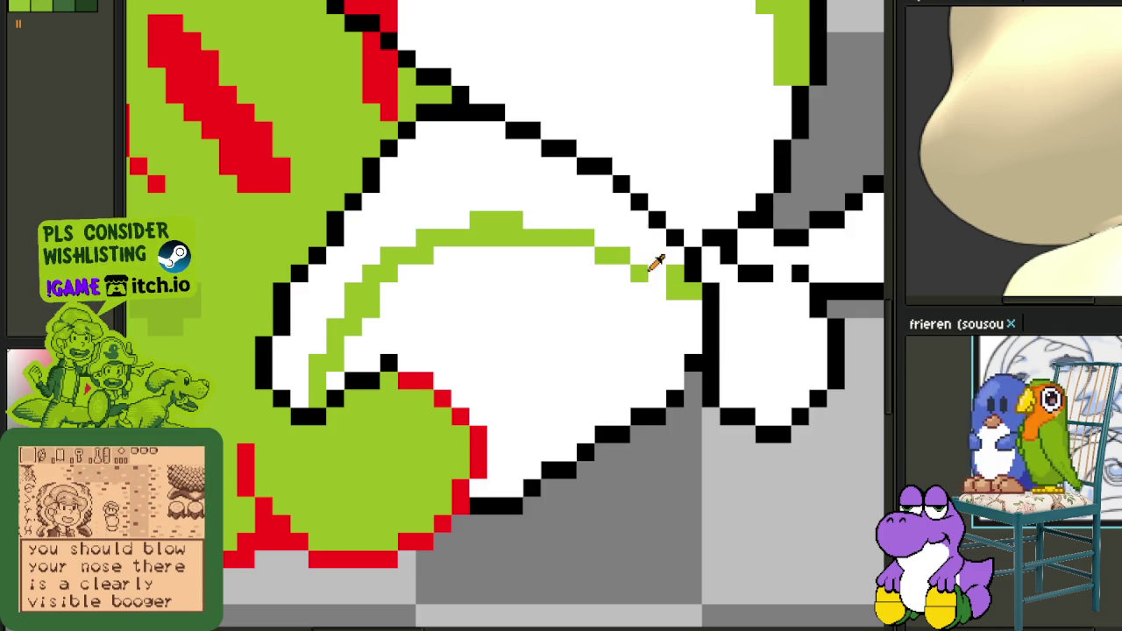
# Bucket-fill the band above the curve green and widen the white patch with white pencil.
pyautogui.press('g')
pyautogui.click(526, 175)
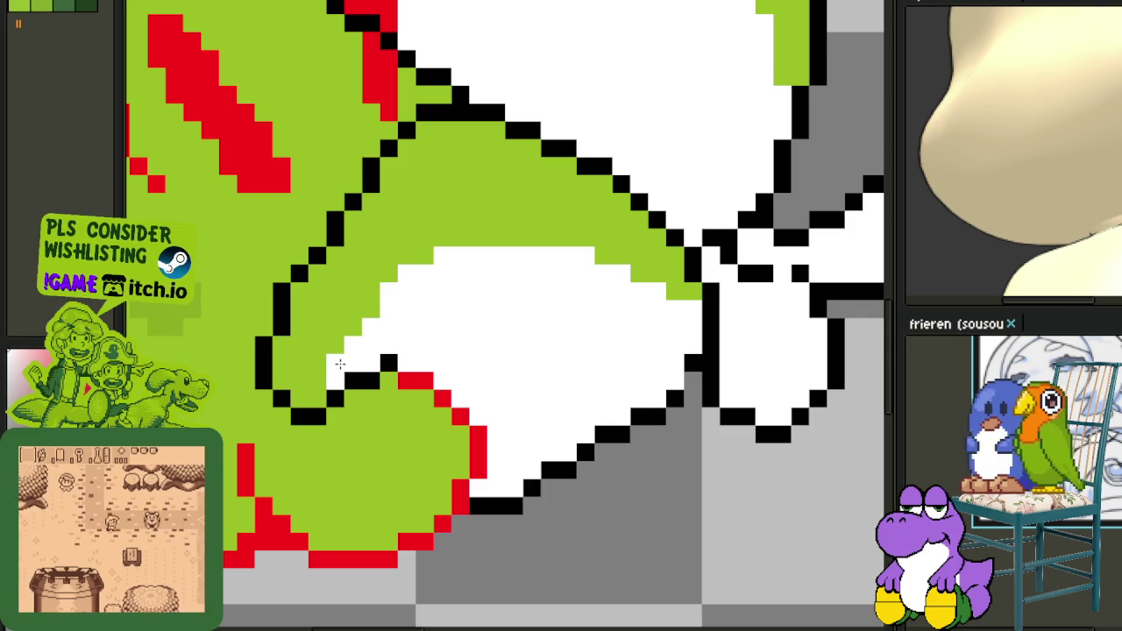
pyautogui.moveTo(339, 364); pyautogui.dragTo(481, 241)
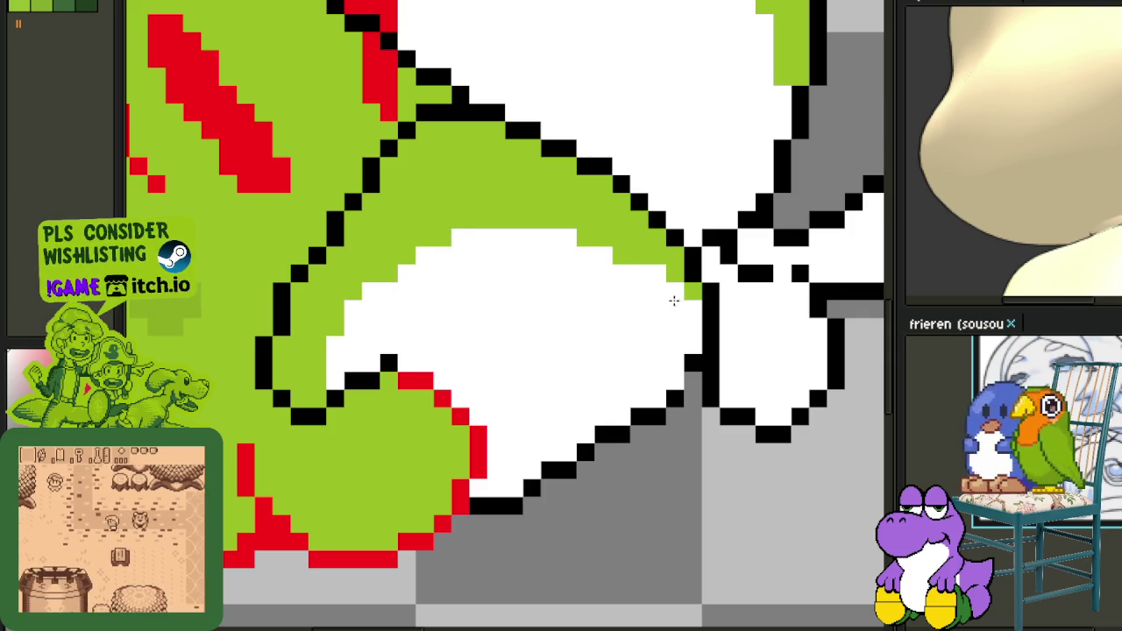
pyautogui.scroll(-5, 499, 292)
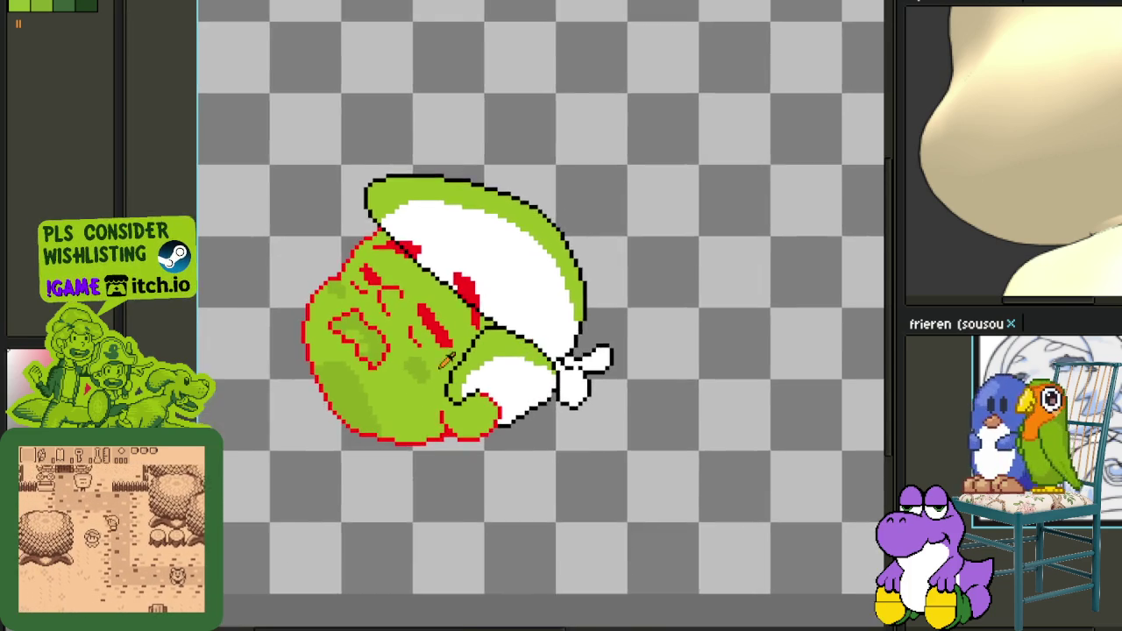
pyautogui.scroll(2, 421, 368)
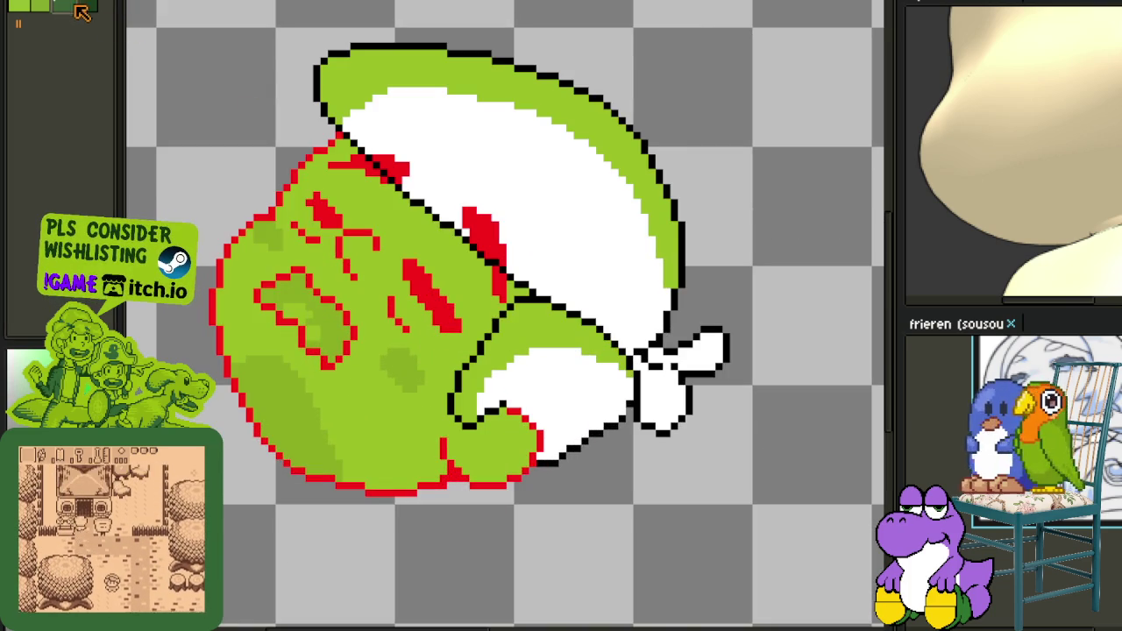
# Fill the white cap dark green and replace all remaining white with dark green.
pyautogui.click(553, 216)
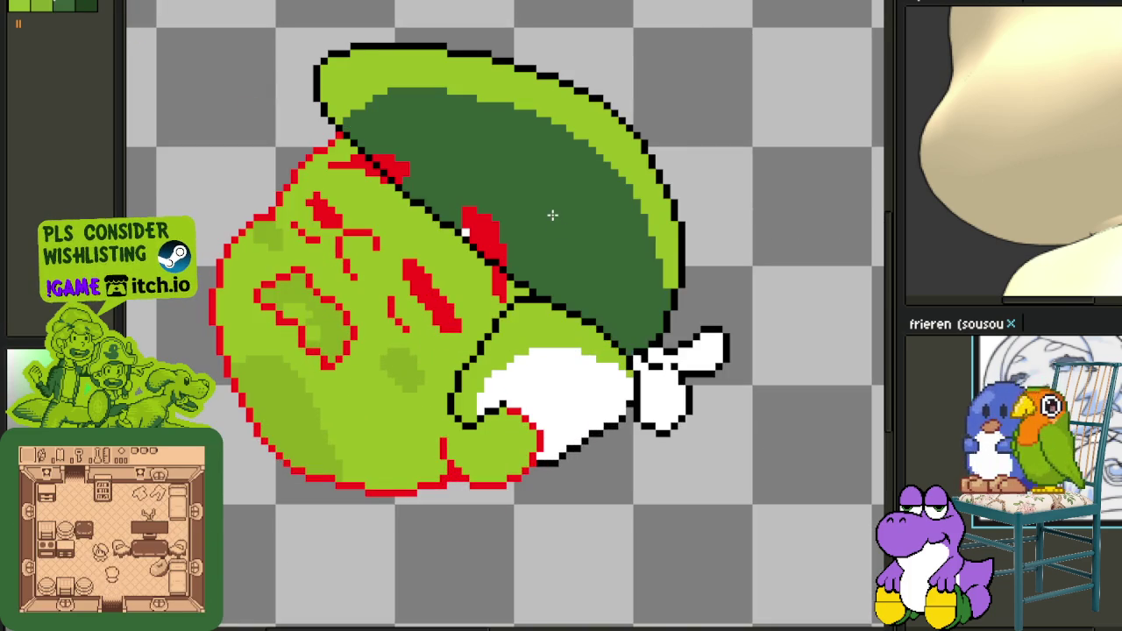
pyautogui.hotkey('shift', 'r')
pyautogui.click(502, 489)
pyautogui.scroll(3, 672, 403)
pyautogui.scroll(1, 656, 415)
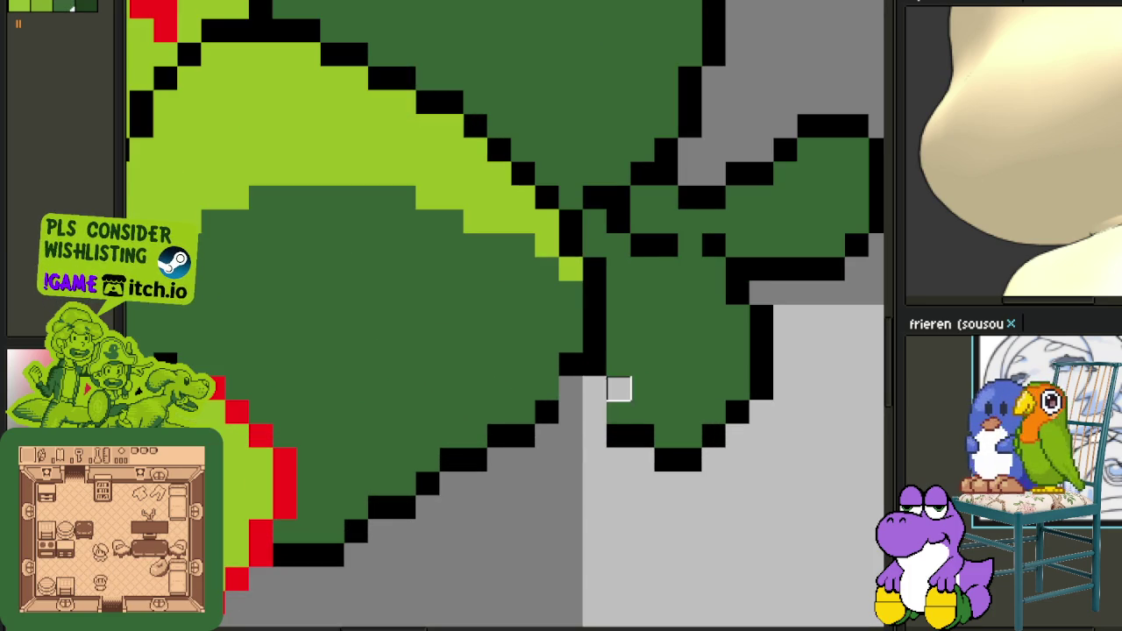
# Redraw the black outline along the knot's tail and touch up pixels at its tip.
pyautogui.moveTo(619, 341)
pyautogui.mouseDown()
pyautogui.moveTo(594, 269)
pyautogui.moveTo(594, 222)
pyautogui.mouseUp()
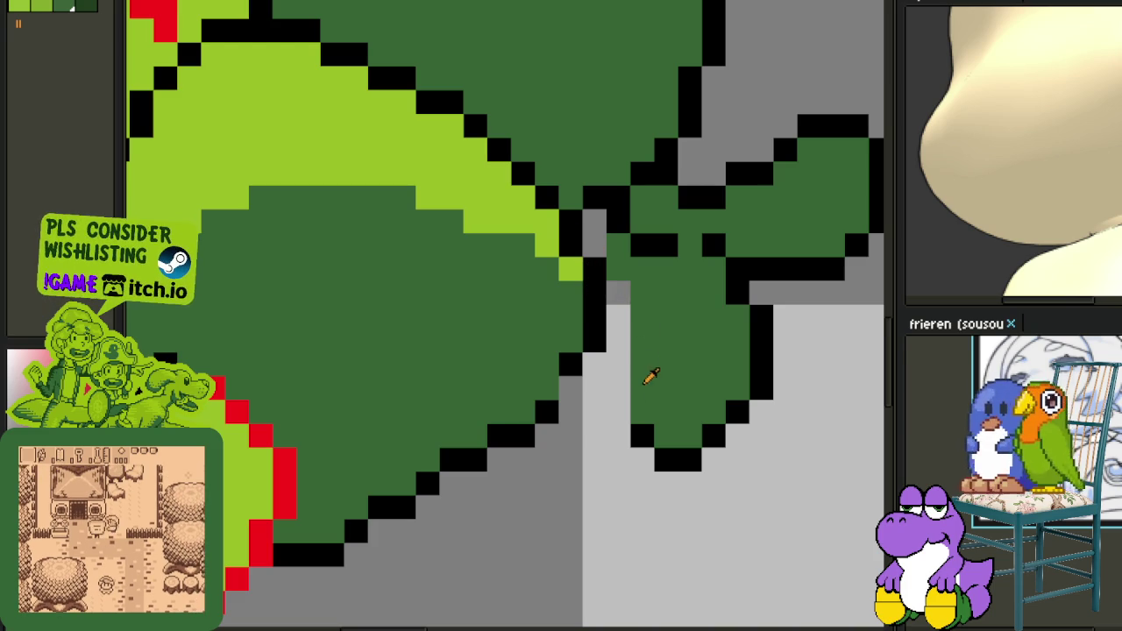
pyautogui.moveTo(664, 373)
pyautogui.mouseDown()
pyautogui.moveTo(654, 301)
pyautogui.moveTo(617, 270)
pyautogui.mouseUp()
pyautogui.click(618, 245)
pyautogui.rightClick(642, 268)
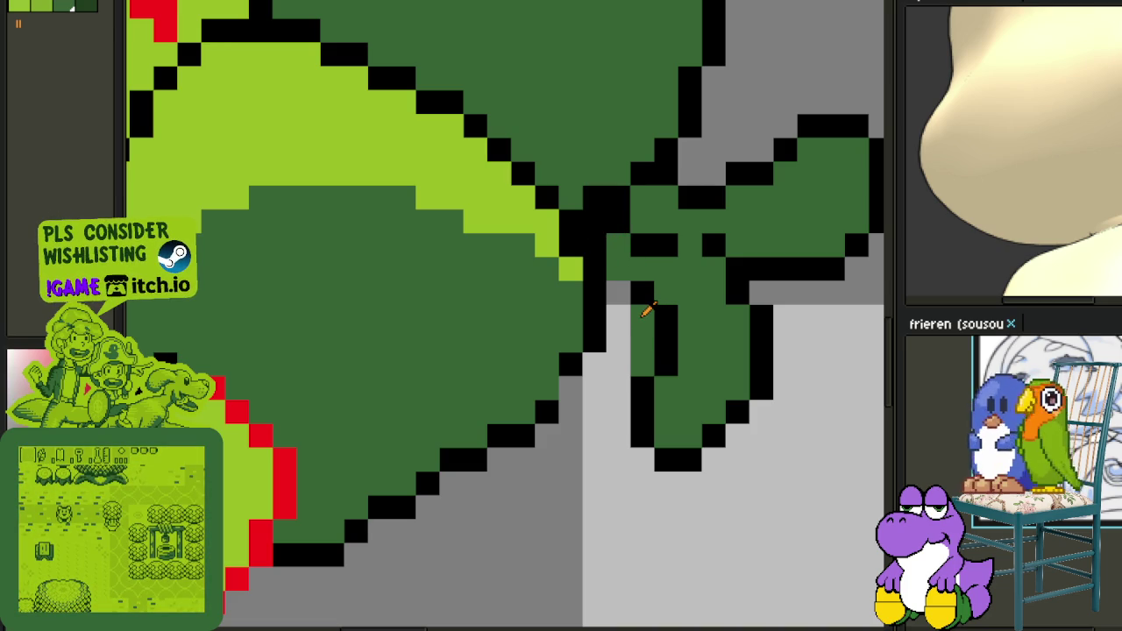
pyautogui.moveTo(644, 317); pyautogui.dragTo(641, 368)
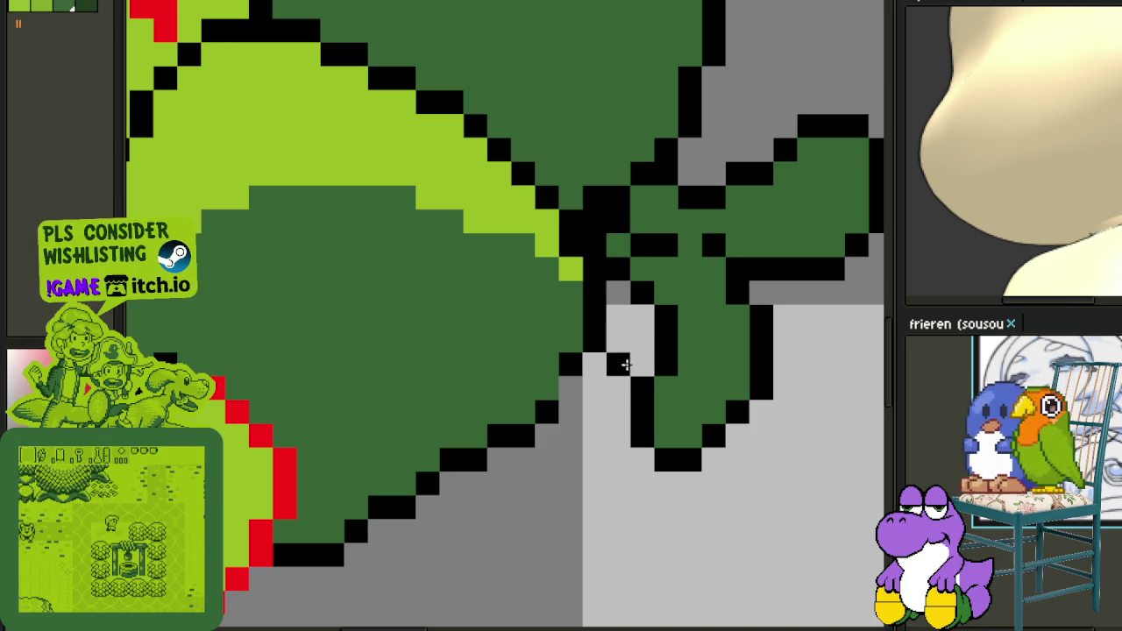
pyautogui.click(737, 435)
pyautogui.click(713, 459)
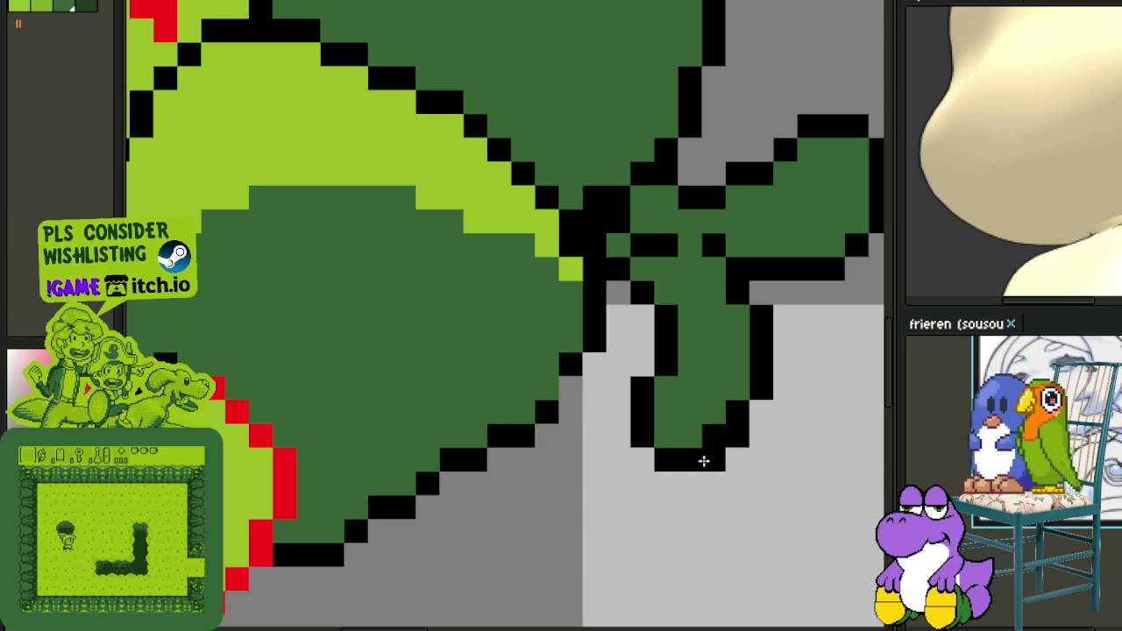
pyautogui.click(713, 429)
pyautogui.scroll(-3, 737, 407)
pyautogui.scroll(-1, 759, 405)
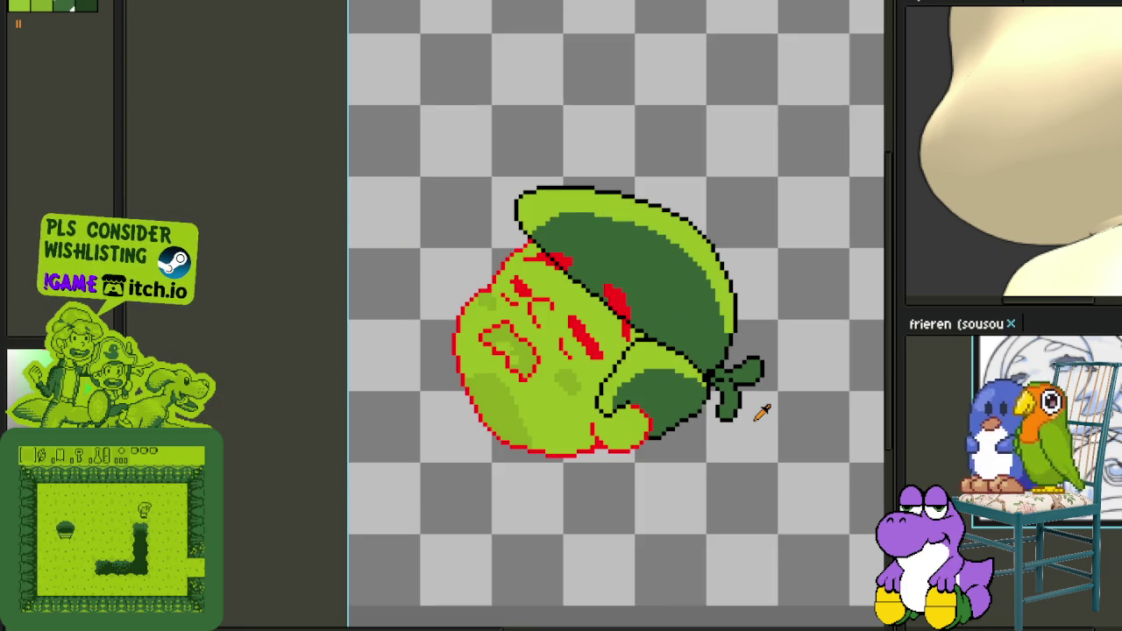
pyautogui.scroll(3, 756, 409)
pyautogui.scroll(2, 734, 396)
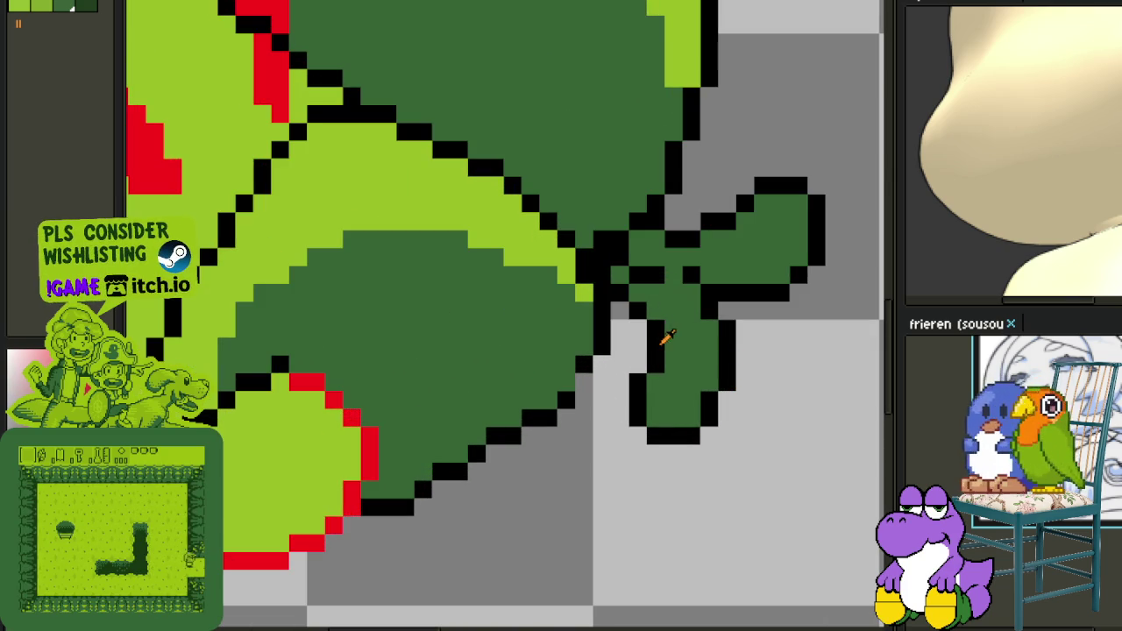
# Finish the outline along the tail's left side and save the sprite.
pyautogui.click(619, 293)
pyautogui.moveTo(631, 311); pyautogui.dragTo(663, 347)
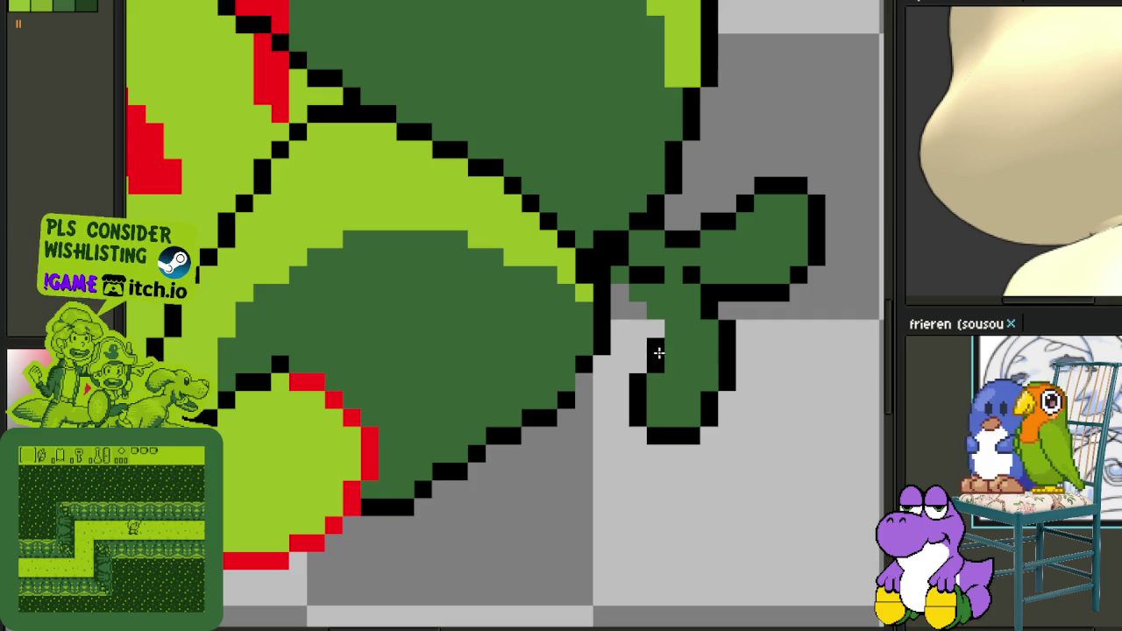
pyautogui.moveTo(620, 419)
pyautogui.mouseDown()
pyautogui.moveTo(619, 384)
pyautogui.moveTo(660, 347)
pyautogui.mouseUp()
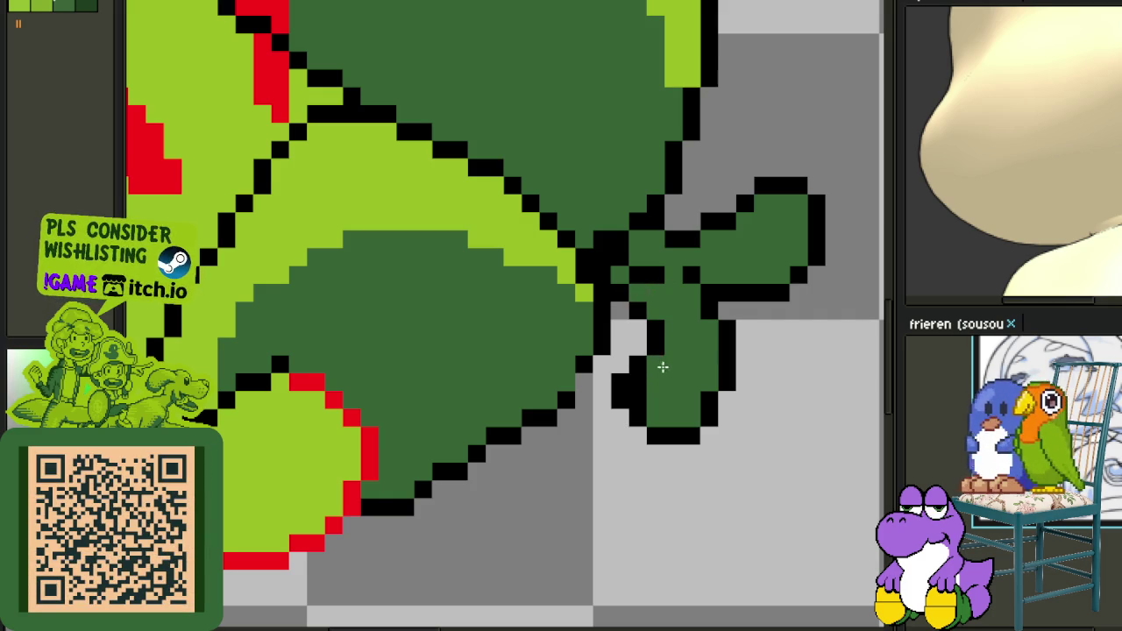
pyautogui.scroll(-3, 682, 396)
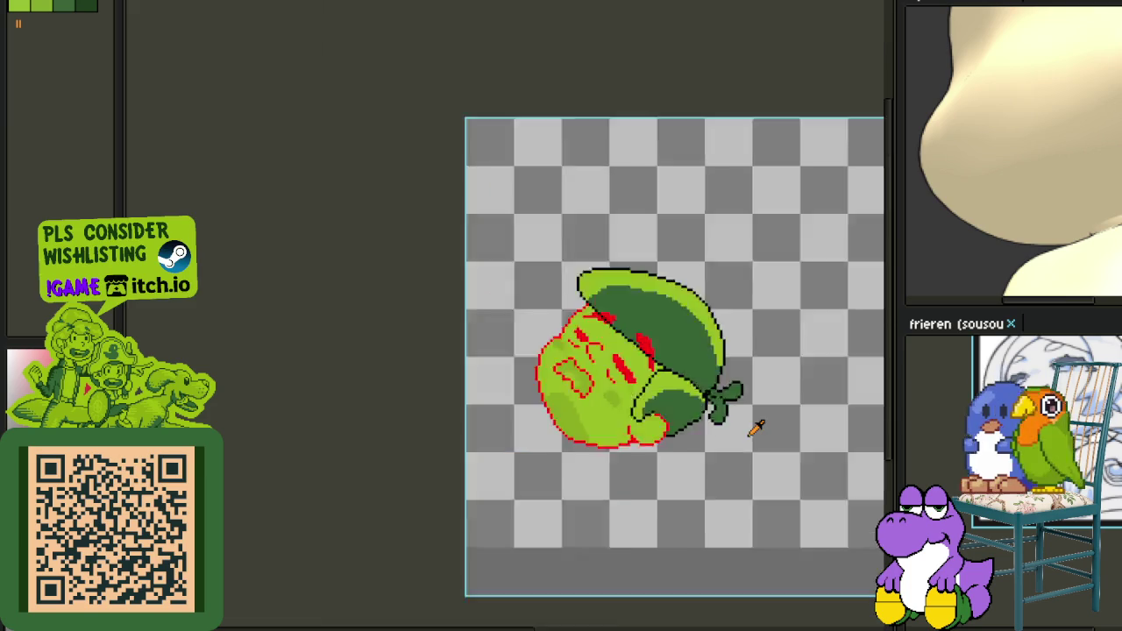
pyautogui.scroll(-1, 751, 425)
pyautogui.hotkey('ctrl', 's')
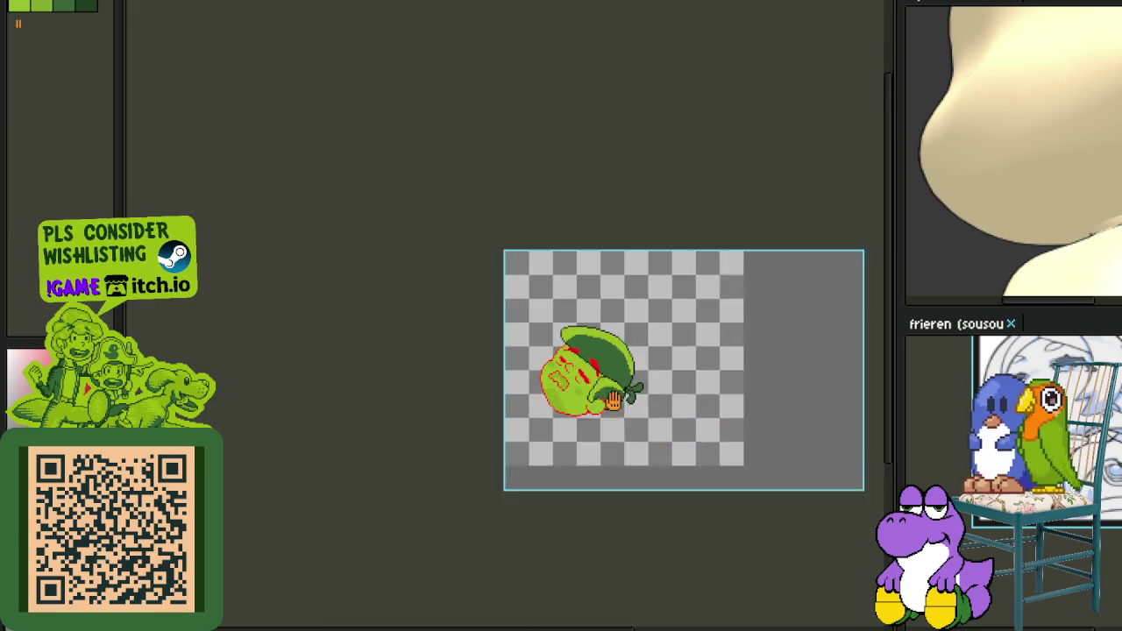
pyautogui.press('Tab')
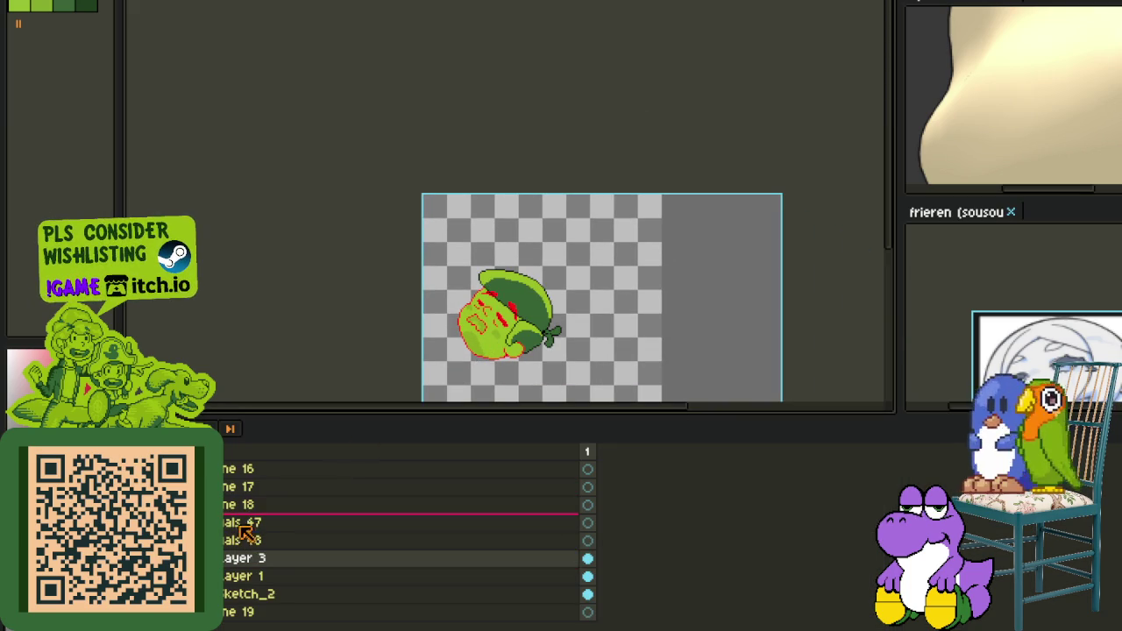
# Widen the hat's light-green highlight band and fill the dark patch on top with light green.
pyautogui.press('Tab')
pyautogui.scroll(4, 537, 260)
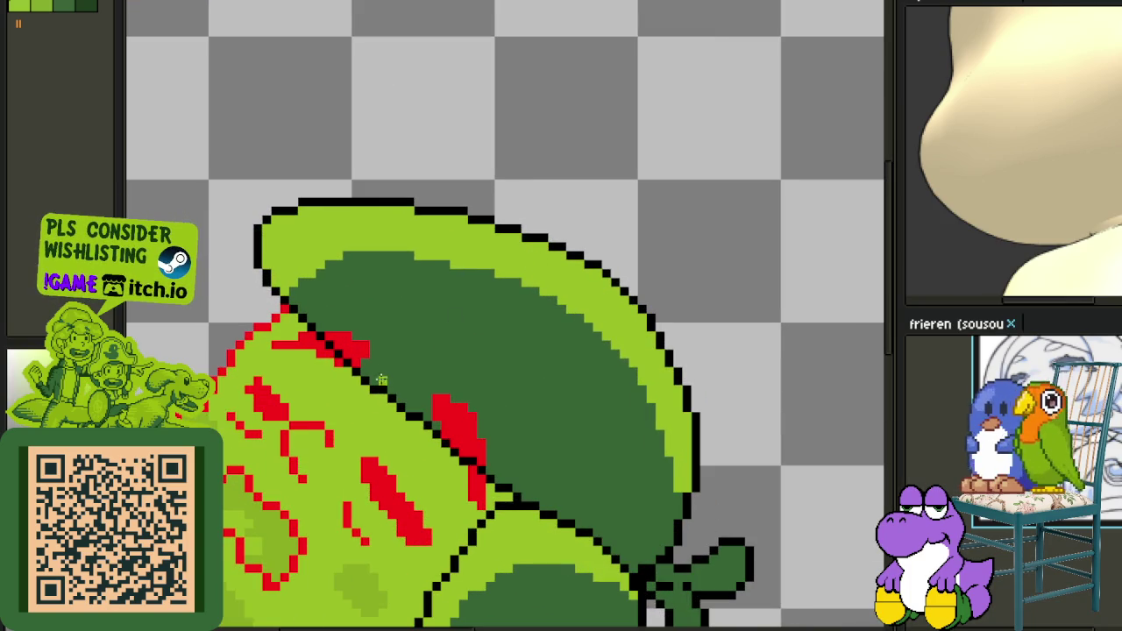
pyautogui.scroll(1, 381, 379)
pyautogui.moveTo(397, 323); pyautogui.dragTo(465, 224)
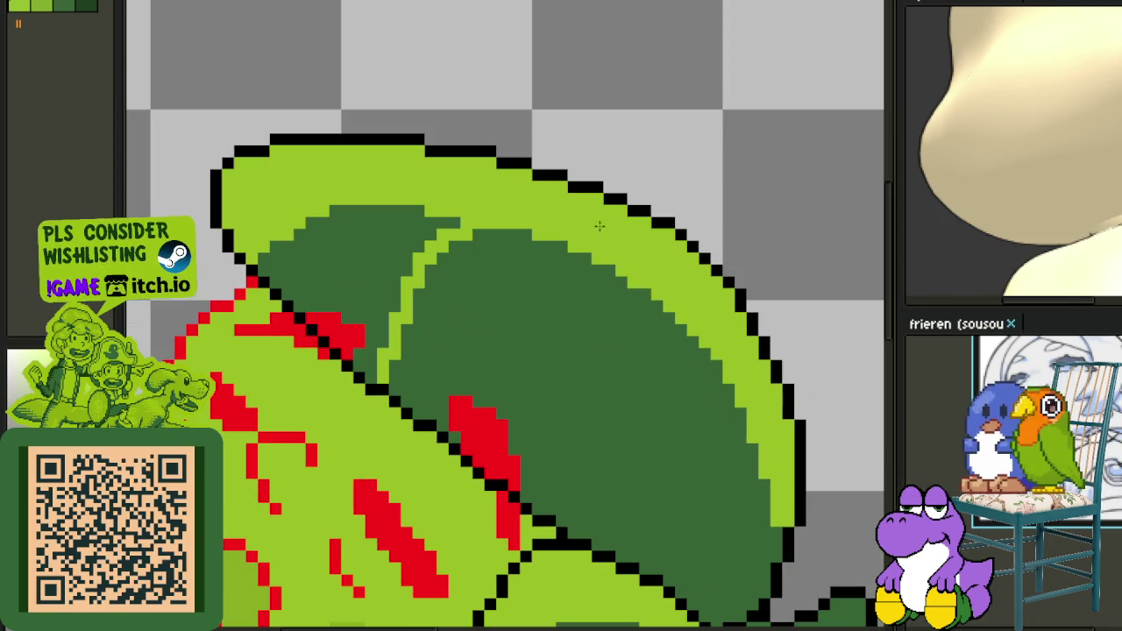
pyautogui.moveTo(399, 322); pyautogui.dragTo(532, 238)
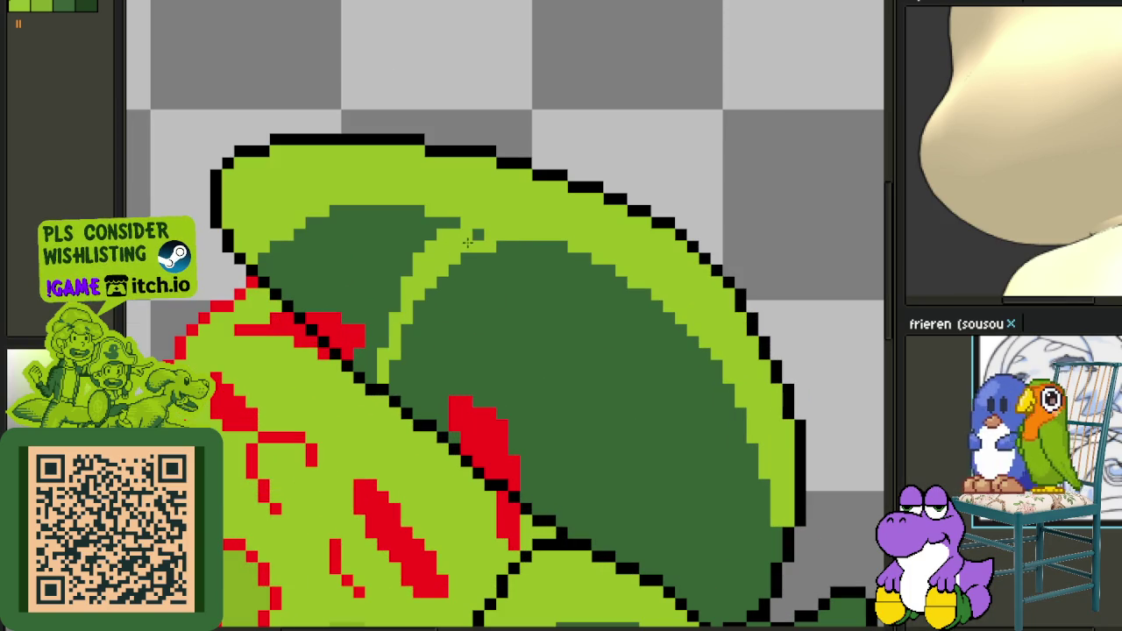
pyautogui.click(386, 280)
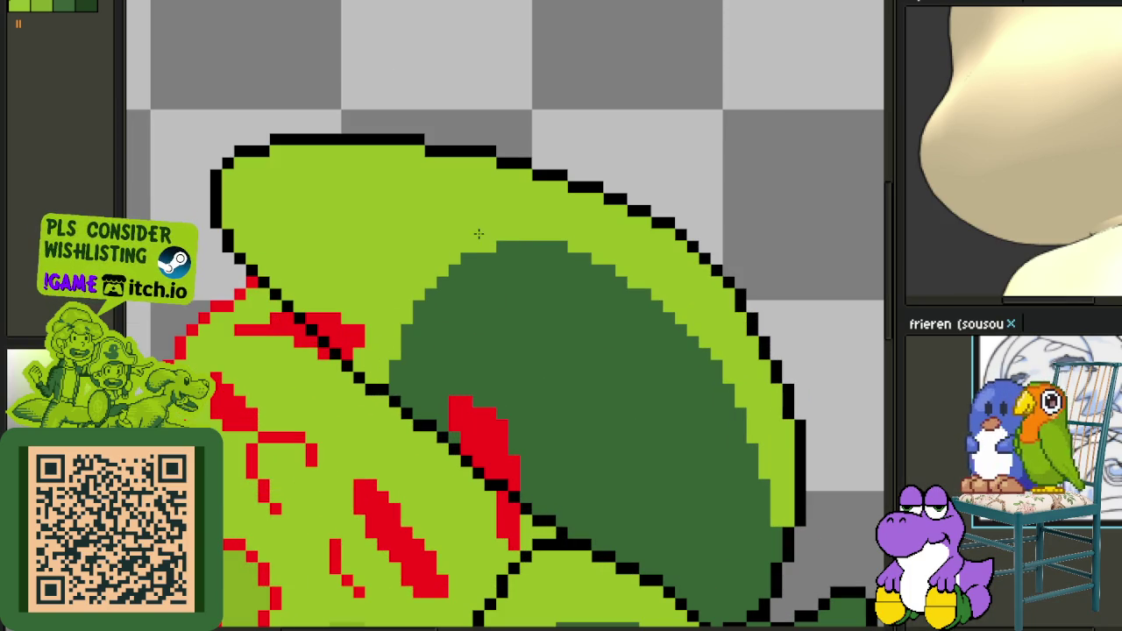
# Add a dark-green line along the brim's inner edge and top.
pyautogui.scroll(-2, 478, 233)
pyautogui.scroll(2, 397, 214)
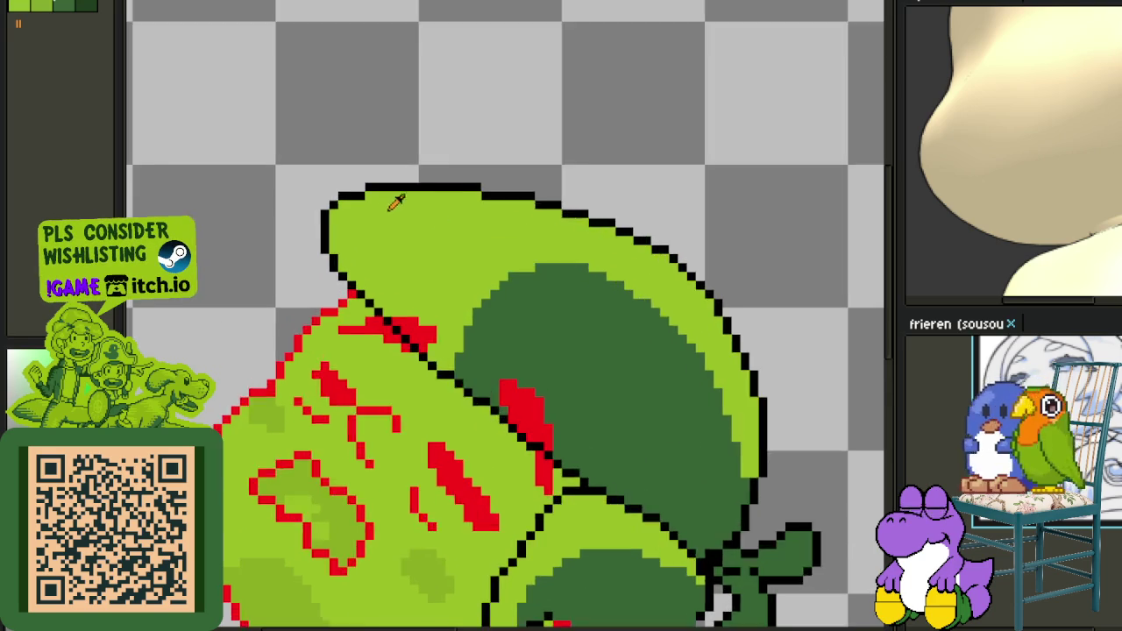
pyautogui.moveTo(314, 235); pyautogui.dragTo(426, 191)
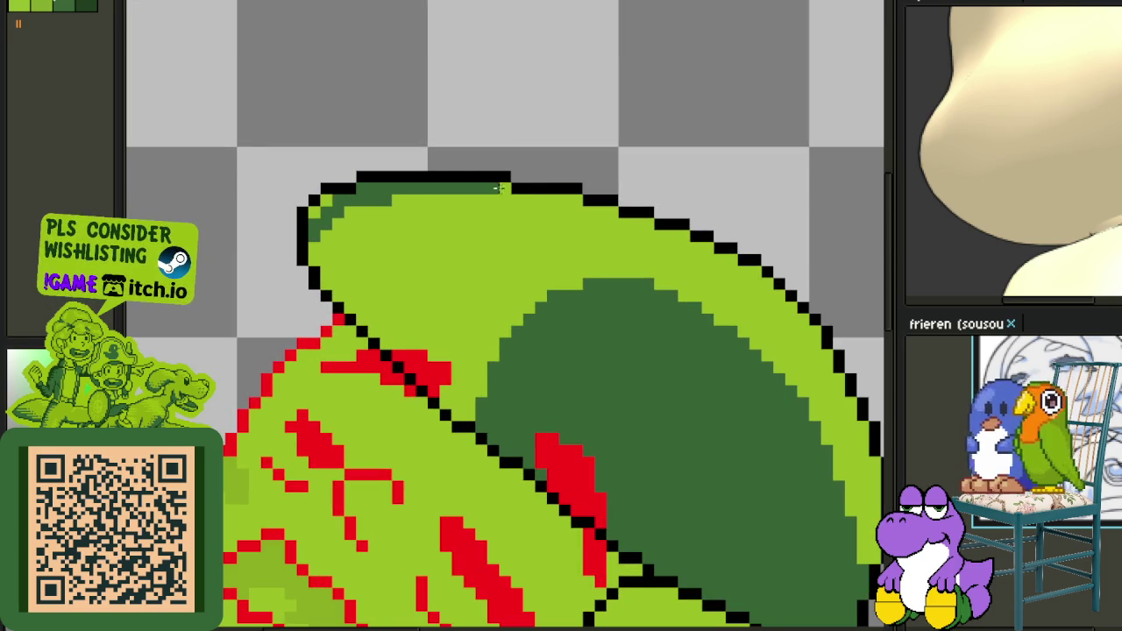
pyautogui.moveTo(308, 258)
pyautogui.mouseDown()
pyautogui.moveTo(376, 203)
pyautogui.moveTo(556, 201)
pyautogui.mouseUp()
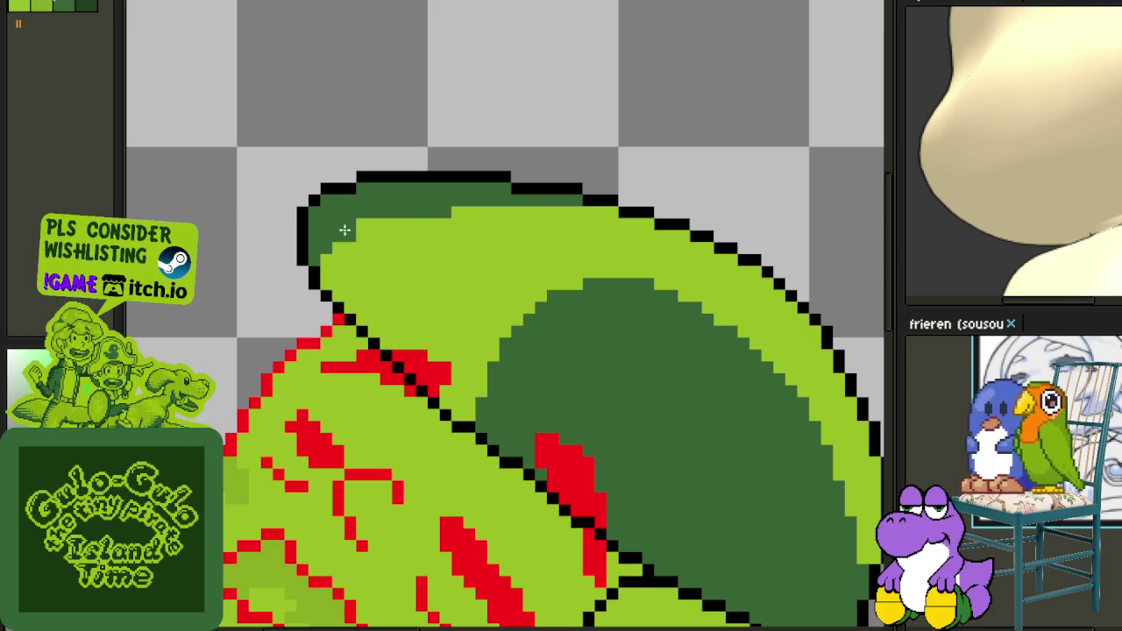
# Draw a black diagonal outline separating the light-green band from the knot, then save the sprite.
pyautogui.scroll(-2, 320, 255)
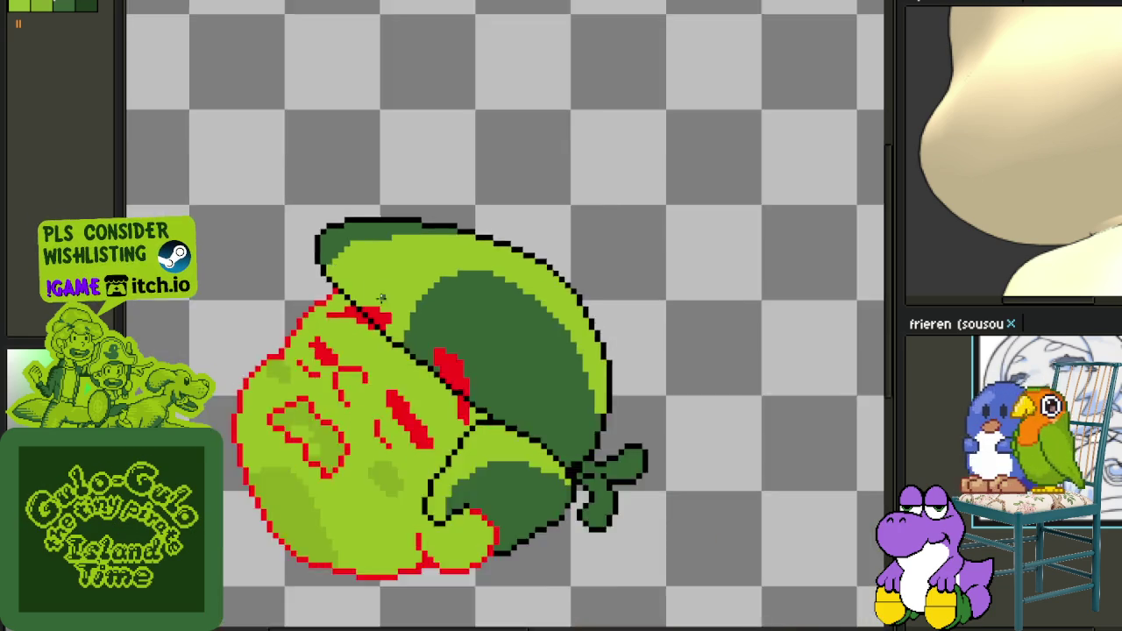
pyautogui.scroll(-1, 438, 315)
pyautogui.scroll(-1, 465, 324)
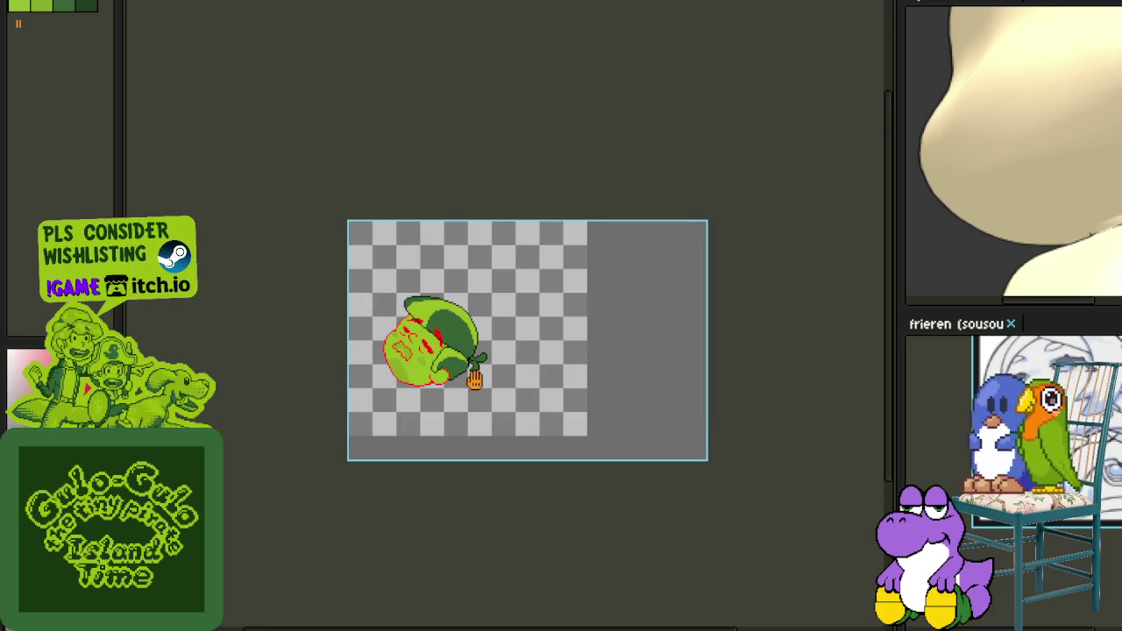
pyautogui.moveTo(474, 379); pyautogui.dragTo(500, 361)
pyautogui.scroll(1, 487, 350)
pyautogui.scroll(1, 486, 349)
pyautogui.scroll(1, 485, 347)
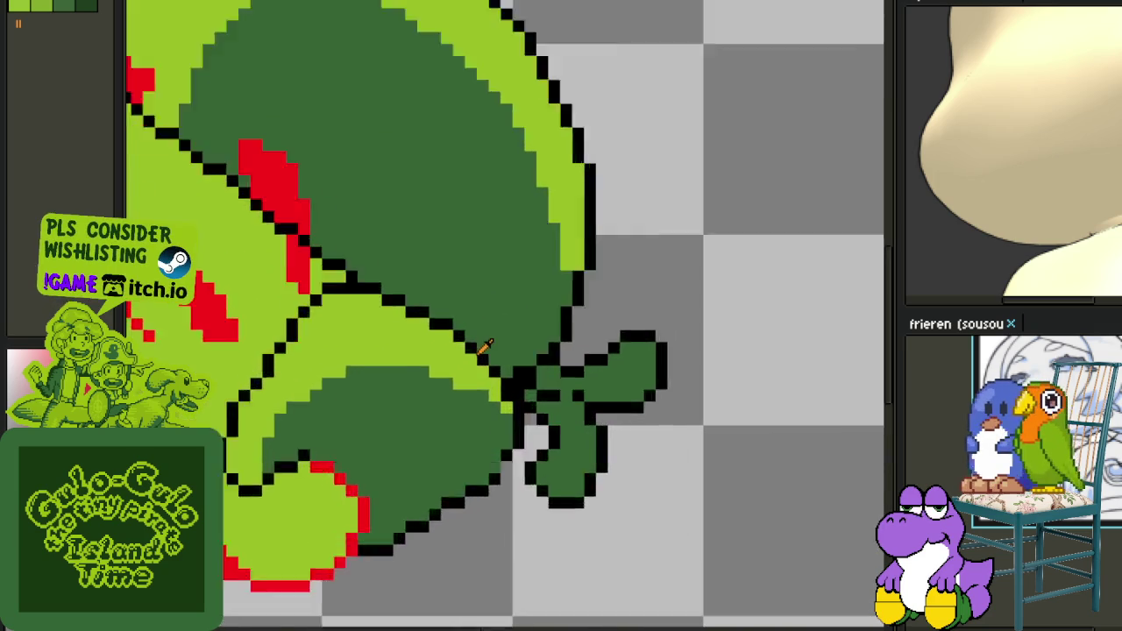
pyautogui.scroll(1, 487, 347)
pyautogui.scroll(-1, 499, 388)
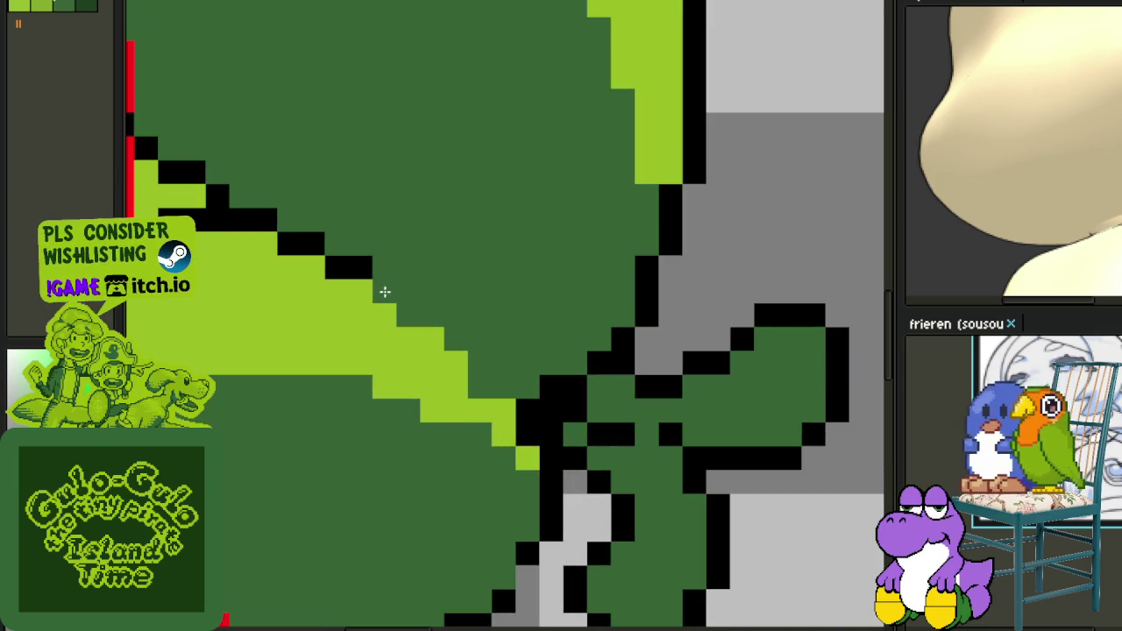
pyautogui.scroll(-2, 438, 311)
pyautogui.scroll(3, 481, 341)
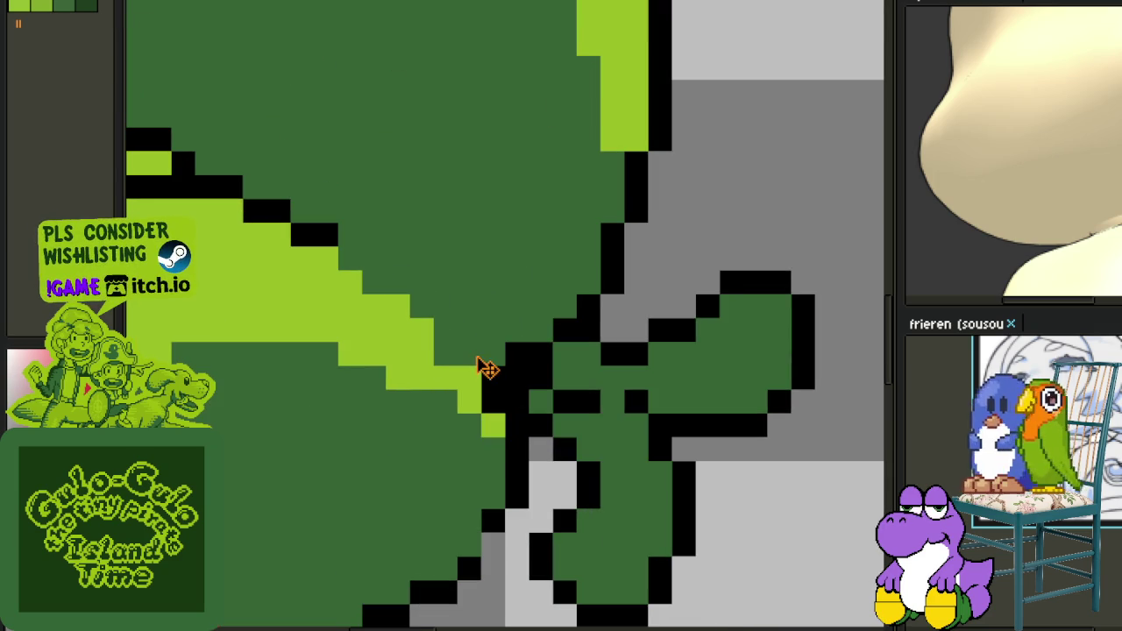
pyautogui.moveTo(480, 367); pyautogui.dragTo(363, 258)
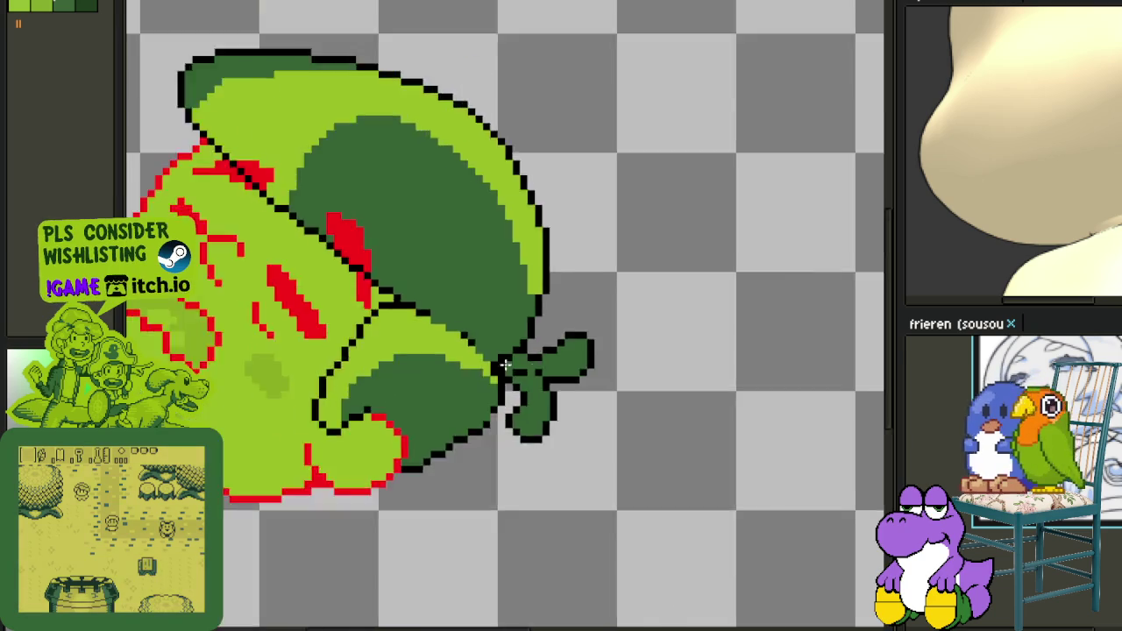
pyautogui.scroll(-3, 508, 359)
pyautogui.scroll(-3, 614, 395)
pyautogui.hotkey('ctrl', 's')
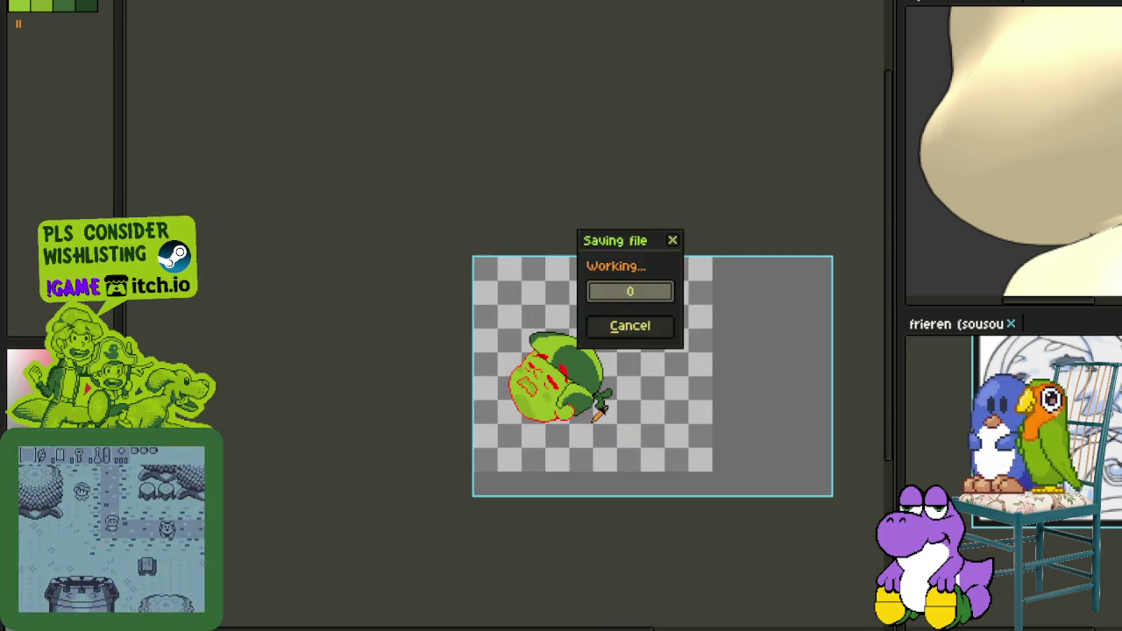
# Rename the two character layers to Char_1_head and Char_1_hair.
pyautogui.moveTo(611, 428); pyautogui.dragTo(581, 345)
pyautogui.press('Tab')
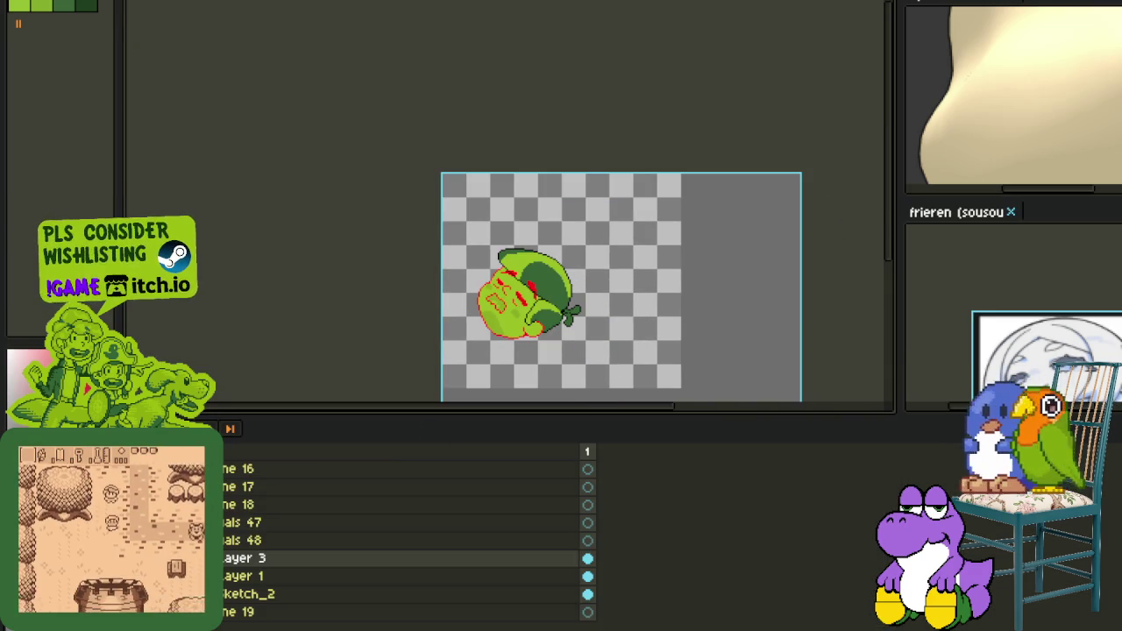
pyautogui.doubleClick(229, 577)
pyautogui.write('Char')
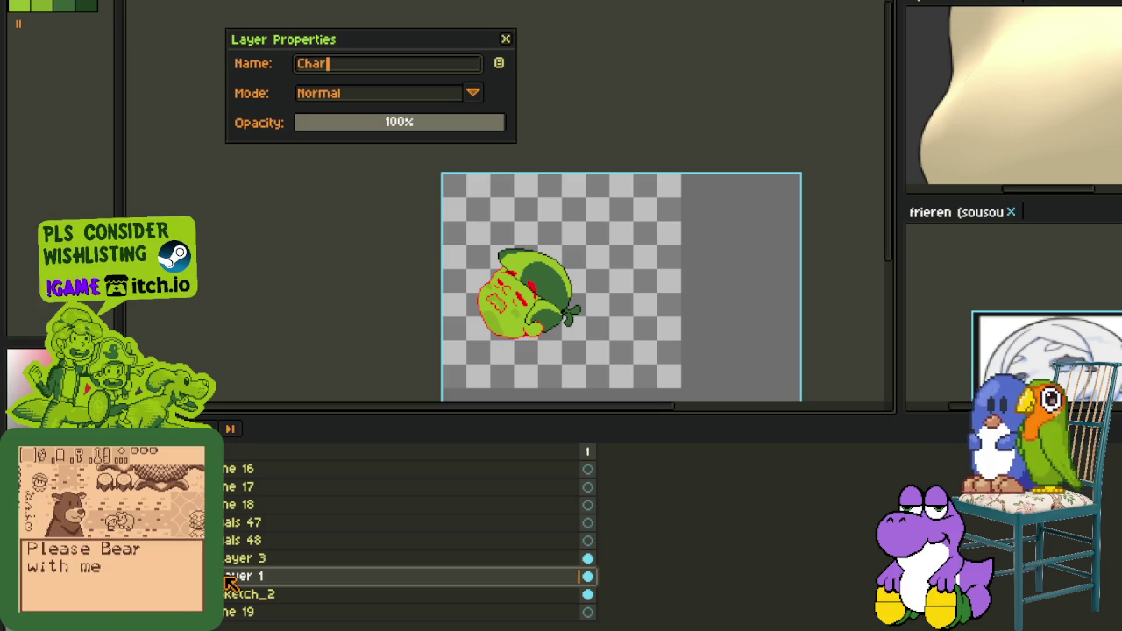
pyautogui.write('_1_head')
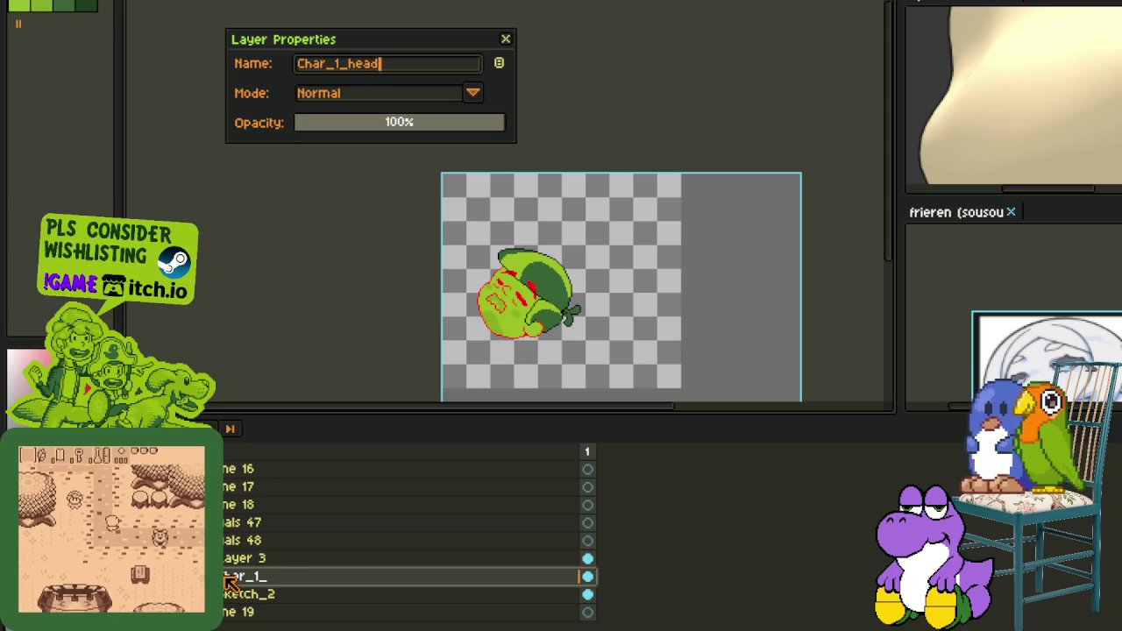
pyautogui.press('Return')
pyautogui.doubleClick(261, 561)
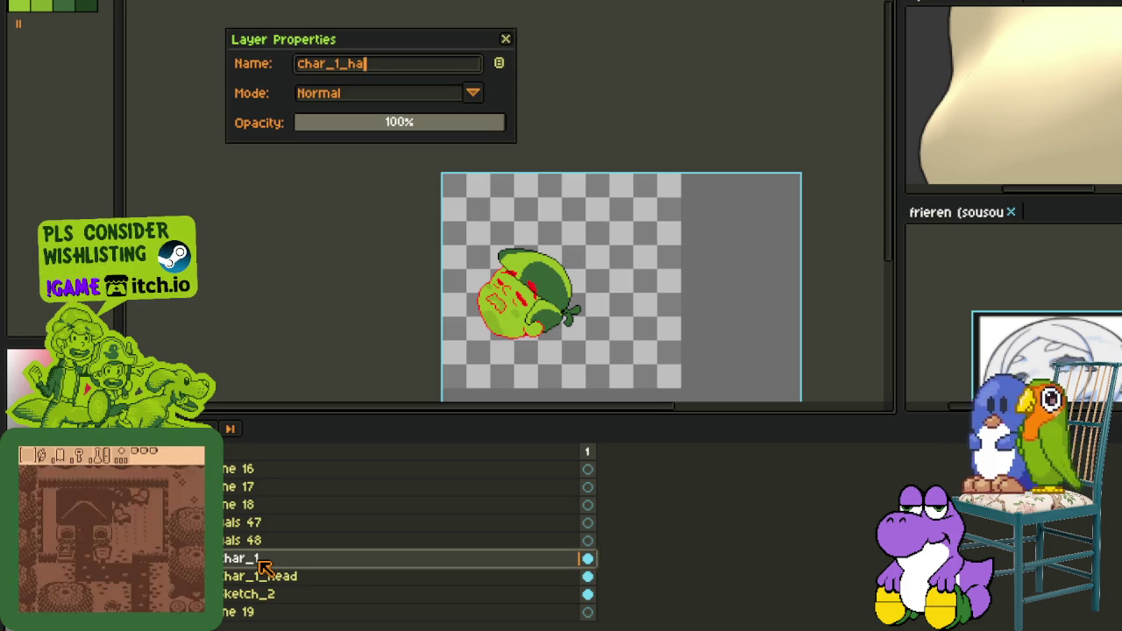
pyautogui.write('ir')
pyautogui.press('Return')
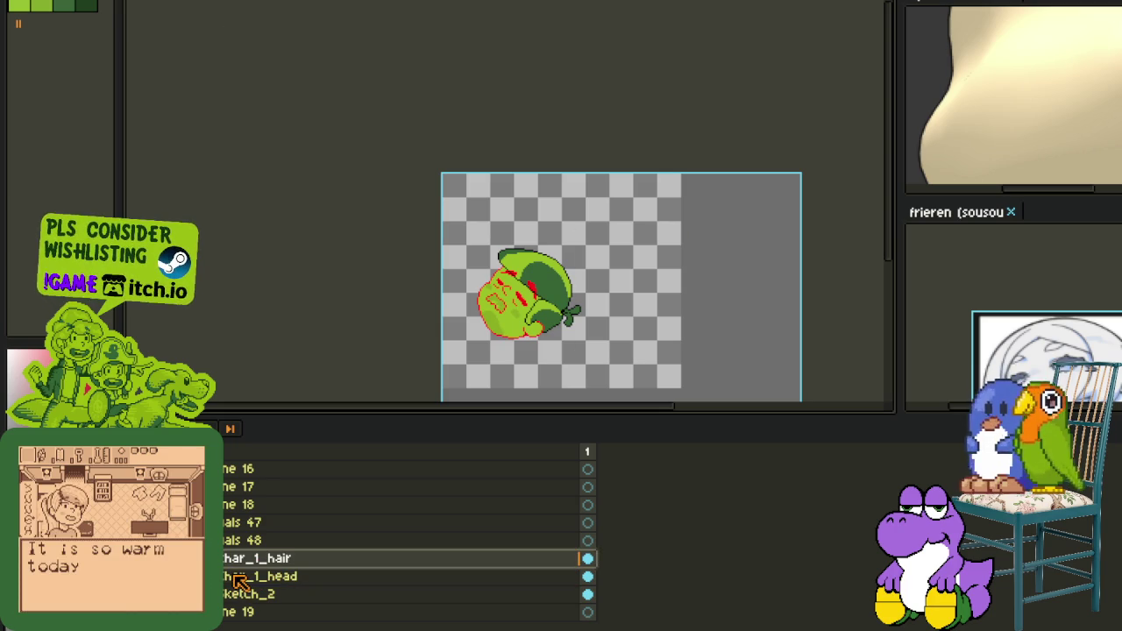
# Group Char_1_head and Char_1_hair into a new group named Char_1.
pyautogui.rightClick(248, 586)
pyautogui.moveTo(302, 544)
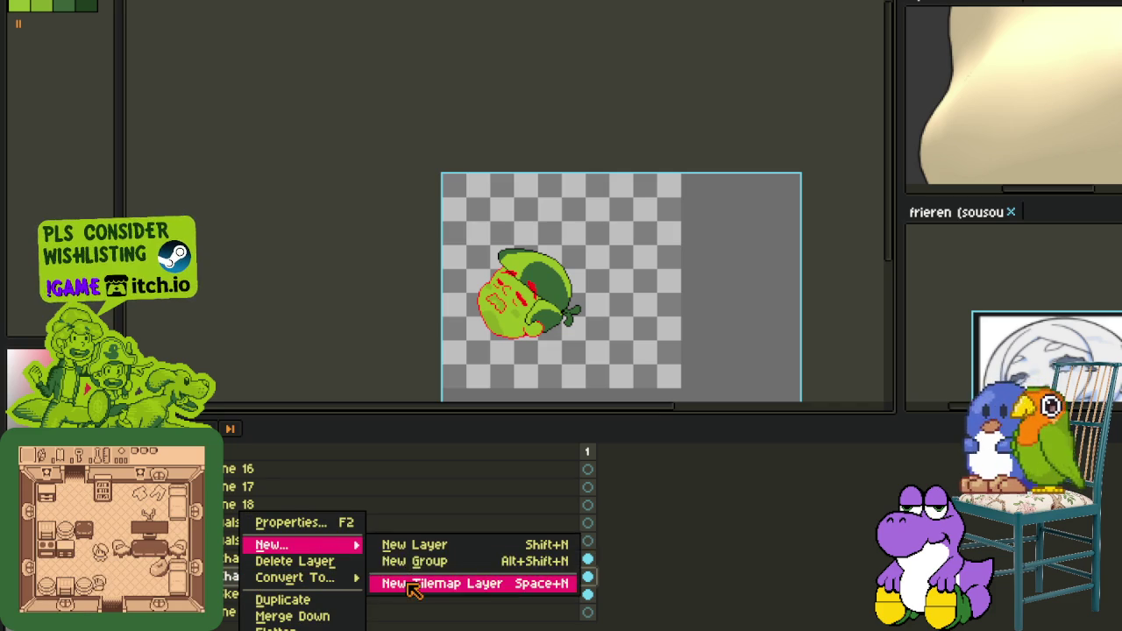
pyautogui.click(420, 563)
pyautogui.click(263, 559)
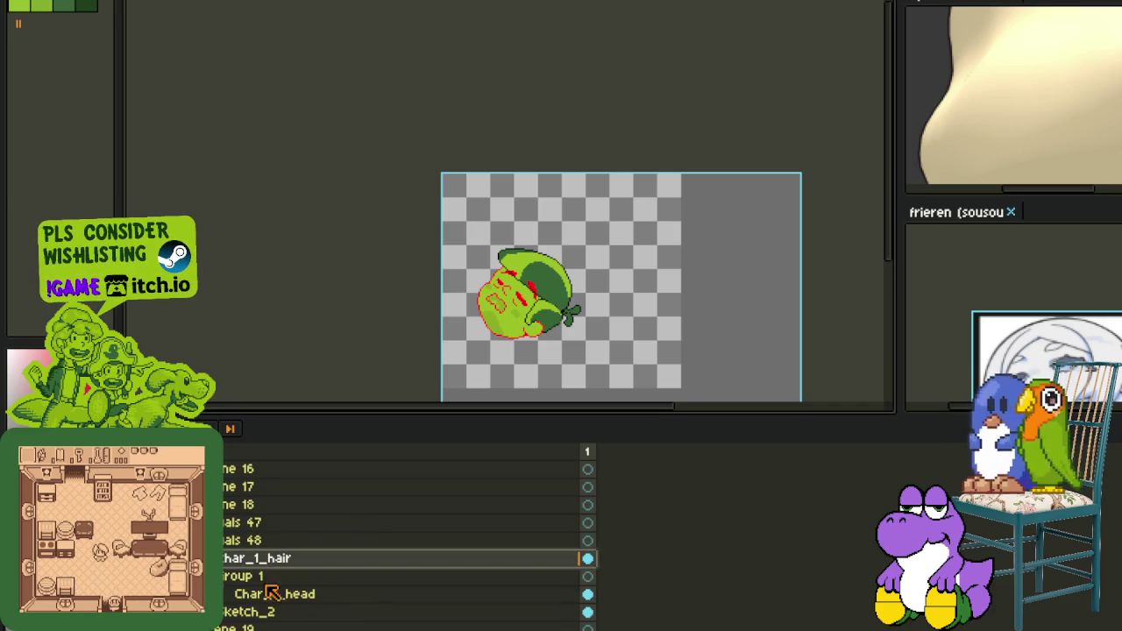
pyautogui.moveTo(274, 576); pyautogui.dragTo(277, 571)
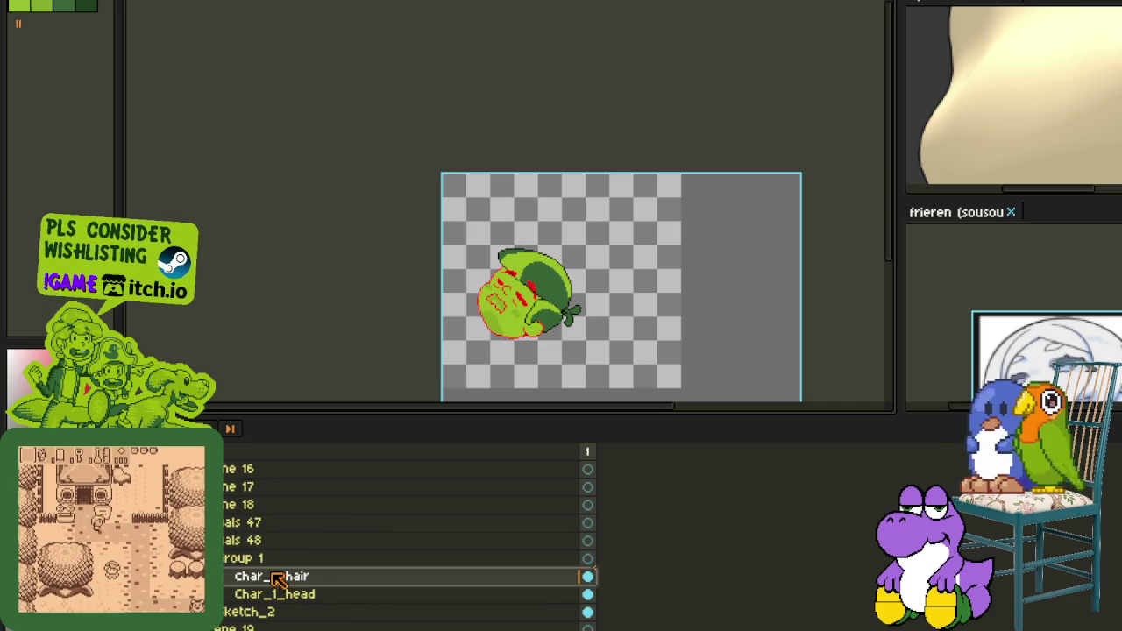
pyautogui.doubleClick(273, 563)
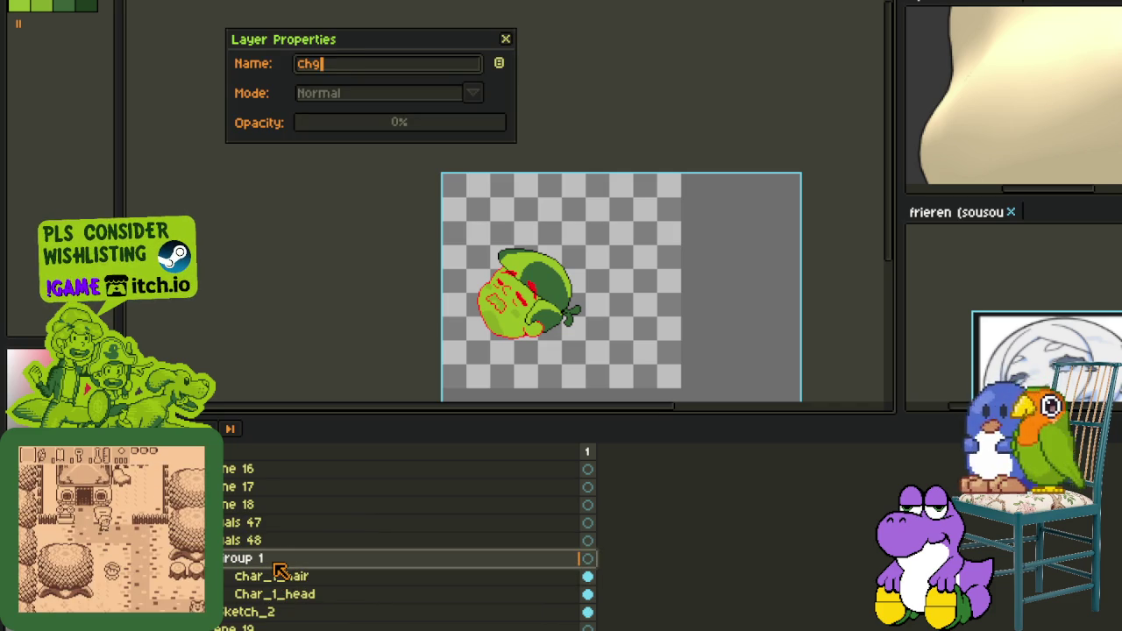
pyautogui.press('Return')
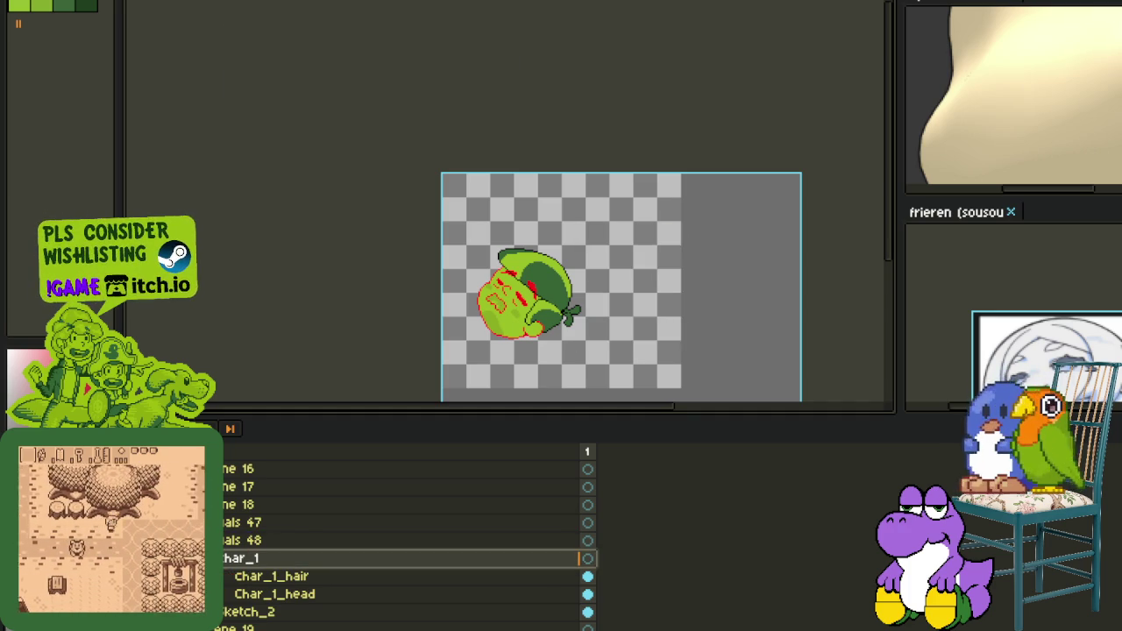
# Collapse the Char_1 group and add a new empty layer above it.
pyautogui.hotkey('ctrl', 'z')
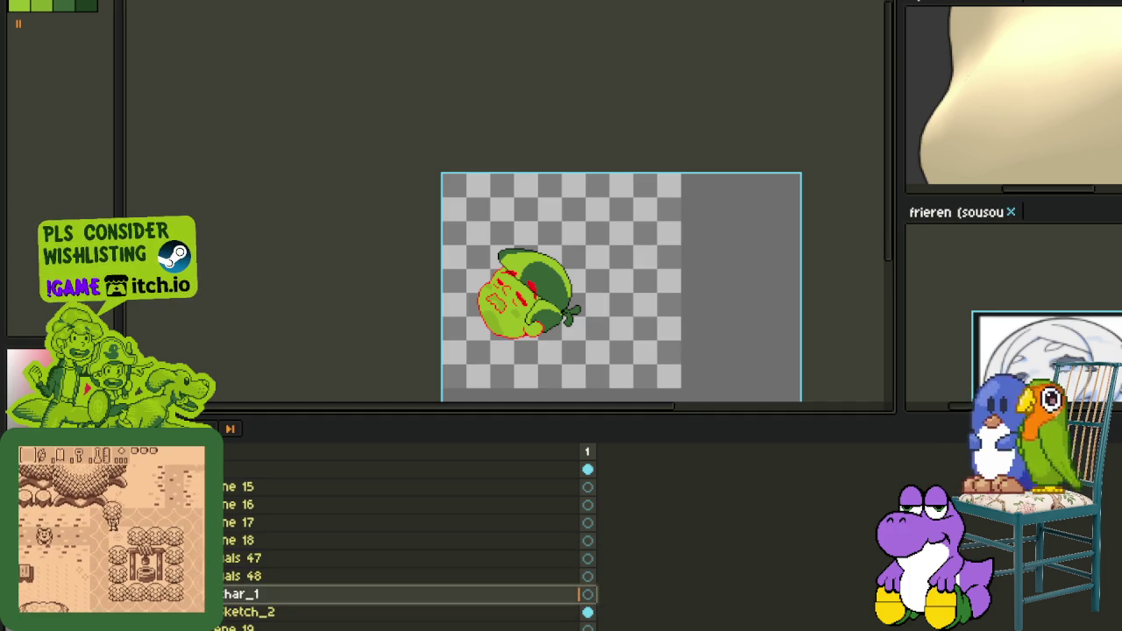
pyautogui.rightClick(226, 595)
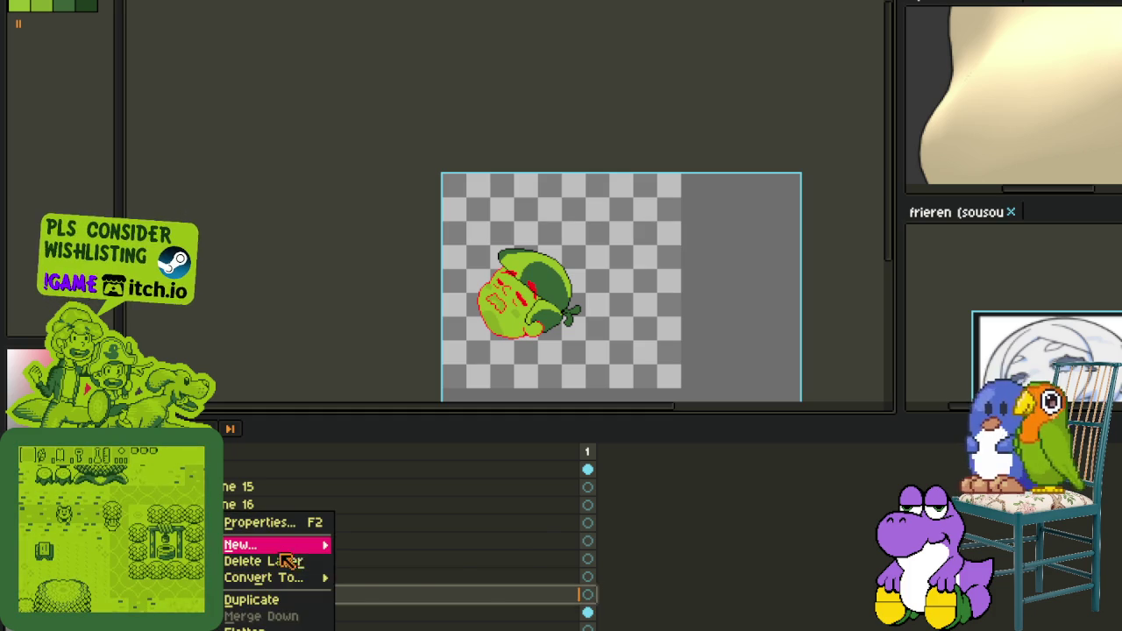
pyautogui.click(389, 541)
pyautogui.press('Tab')
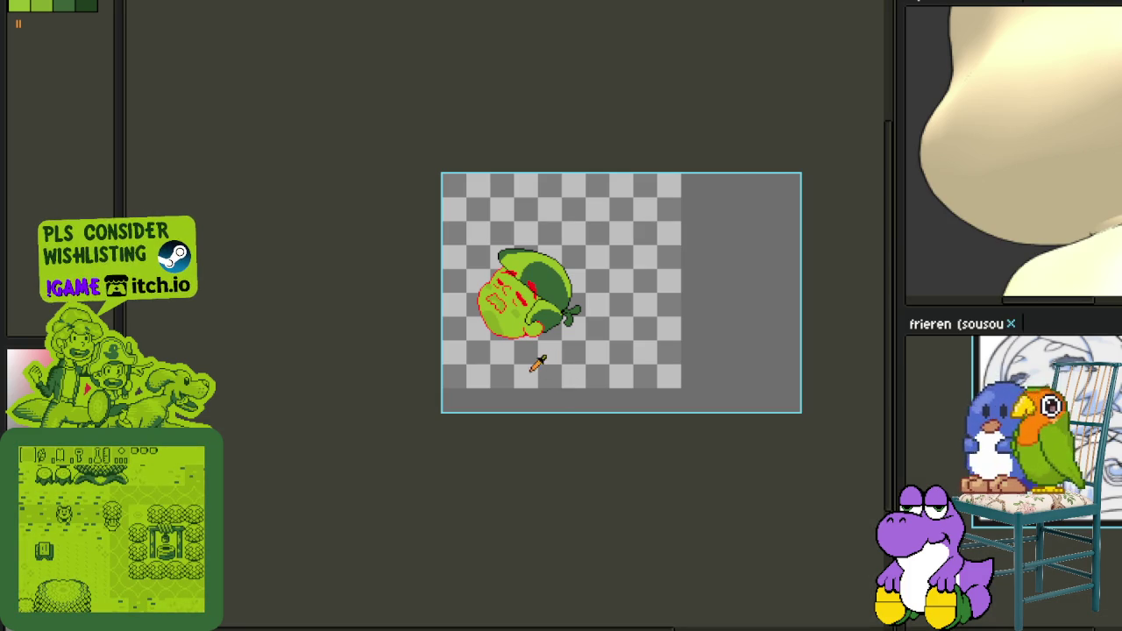
# Draw two red oval legs below the body and shift the left one down and left.
pyautogui.scroll(2, 471, 370)
pyautogui.scroll(-2, 498, 393)
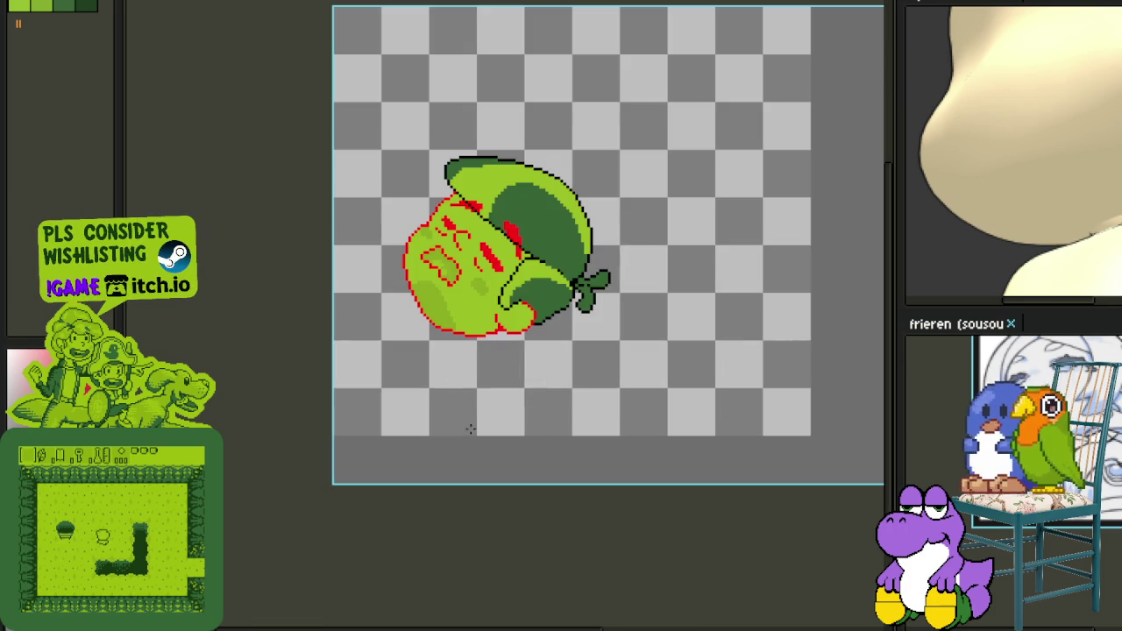
pyautogui.scroll(1, 464, 389)
pyautogui.scroll(1, 478, 374)
pyautogui.moveTo(452, 329)
pyautogui.mouseDown()
pyautogui.moveTo(516, 470)
pyautogui.moveTo(453, 325)
pyautogui.moveTo(485, 410)
pyautogui.moveTo(519, 459)
pyautogui.moveTo(518, 438)
pyautogui.moveTo(521, 481)
pyautogui.moveTo(488, 494)
pyautogui.moveTo(573, 473)
pyautogui.mouseUp()
pyautogui.moveTo(365, 256)
pyautogui.mouseDown()
pyautogui.moveTo(381, 405)
pyautogui.moveTo(416, 403)
pyautogui.moveTo(371, 325)
pyautogui.moveTo(366, 268)
pyautogui.moveTo(407, 410)
pyautogui.moveTo(435, 398)
pyautogui.mouseUp()
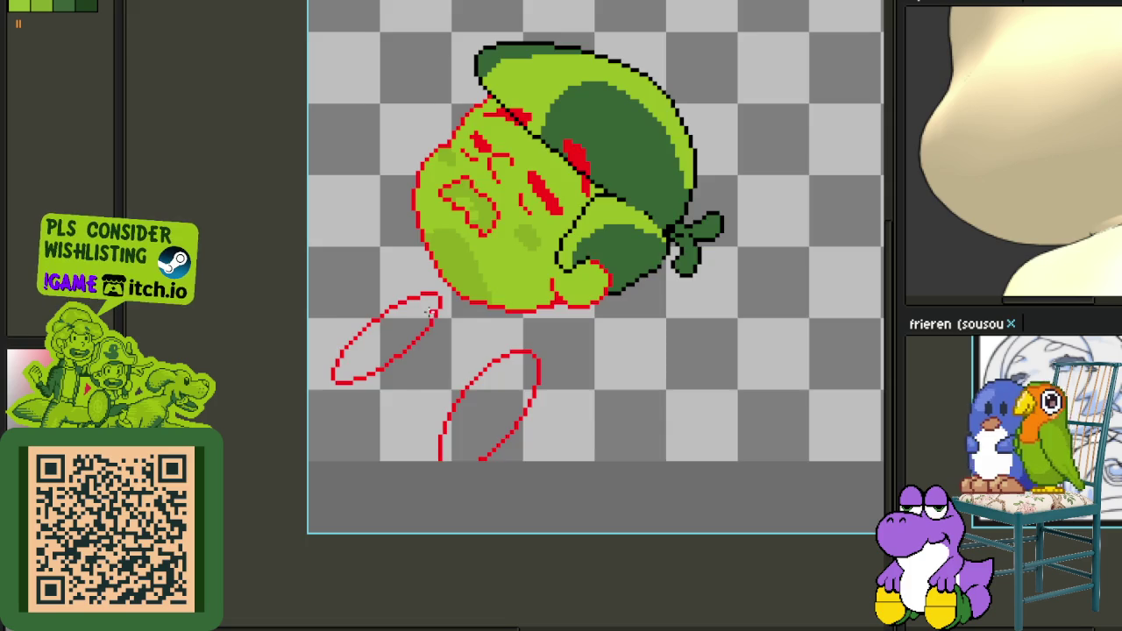
pyautogui.scroll(1, 432, 312)
pyautogui.scroll(1, 460, 302)
pyautogui.moveTo(456, 292)
pyautogui.mouseDown()
pyautogui.moveTo(238, 439)
pyautogui.moveTo(439, 325)
pyautogui.moveTo(399, 342)
pyautogui.mouseUp()
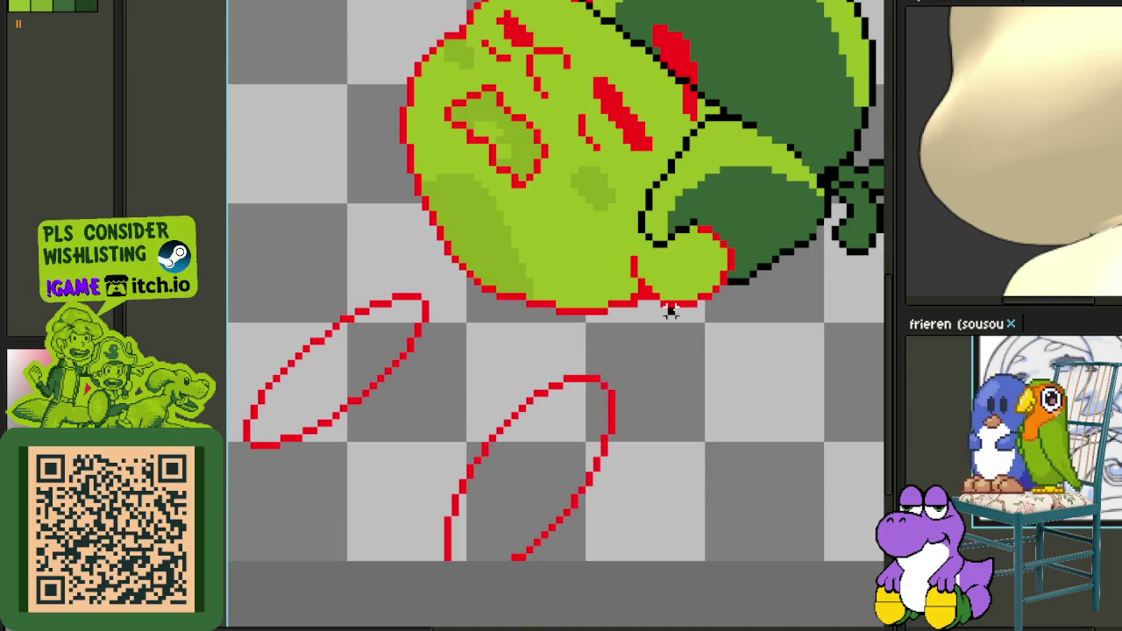
# Connect the body to the left and right legs with short red lines.
pyautogui.scroll(-2, 638, 358)
pyautogui.scroll(2, 580, 343)
pyautogui.scroll(1, 544, 295)
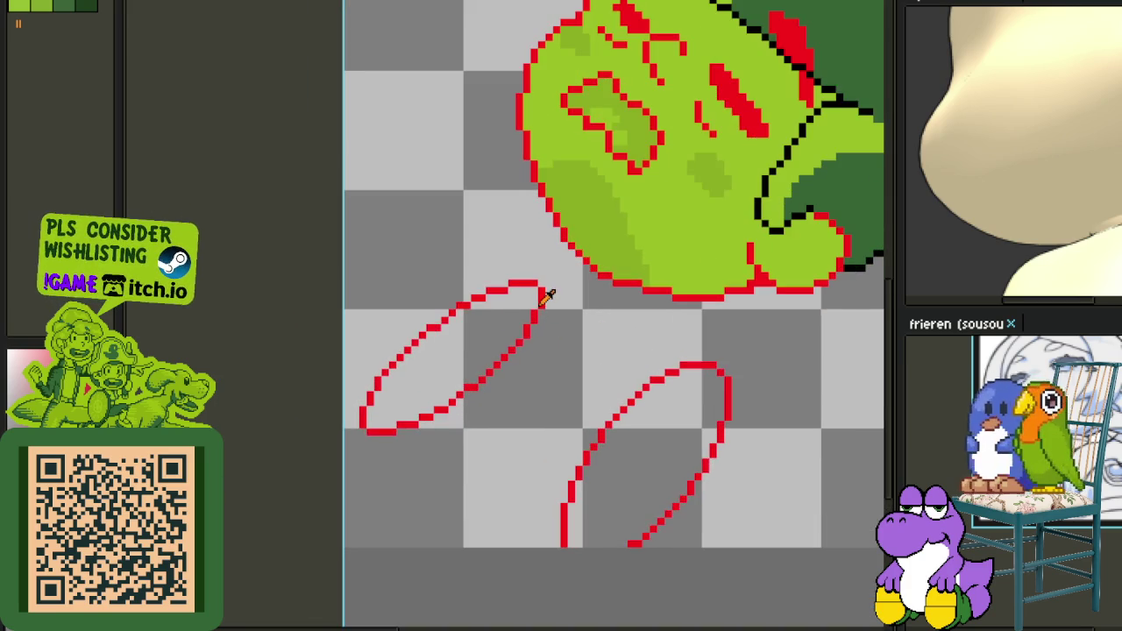
pyautogui.moveTo(550, 307); pyautogui.dragTo(534, 331)
pyautogui.scroll(2, 542, 269)
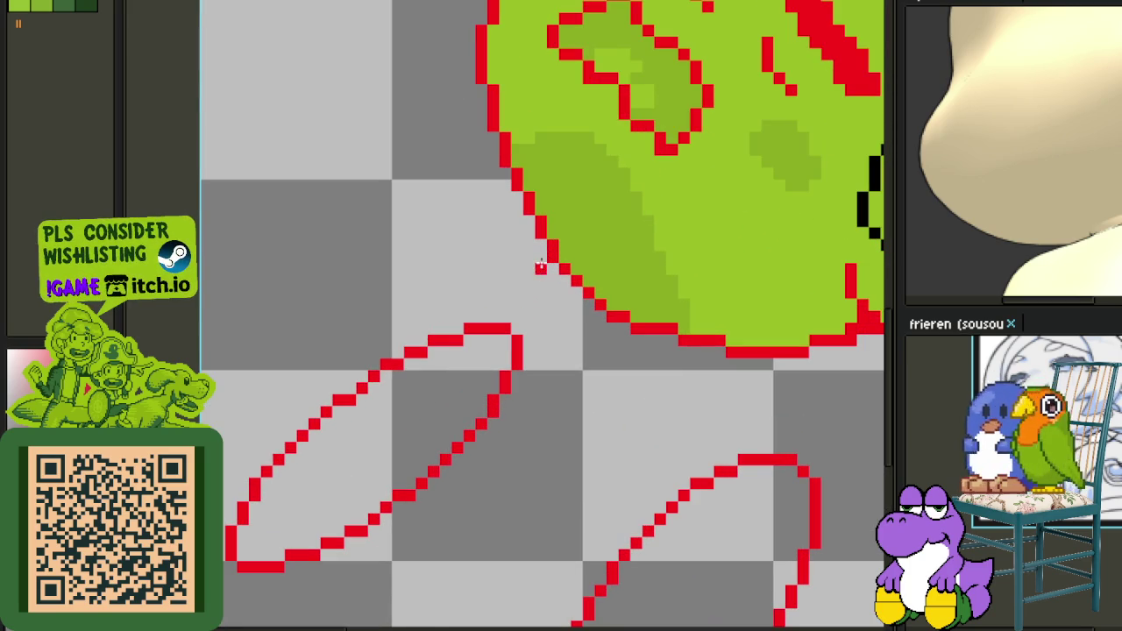
pyautogui.moveTo(531, 276); pyautogui.dragTo(508, 330)
pyautogui.moveTo(541, 281); pyautogui.dragTo(508, 331)
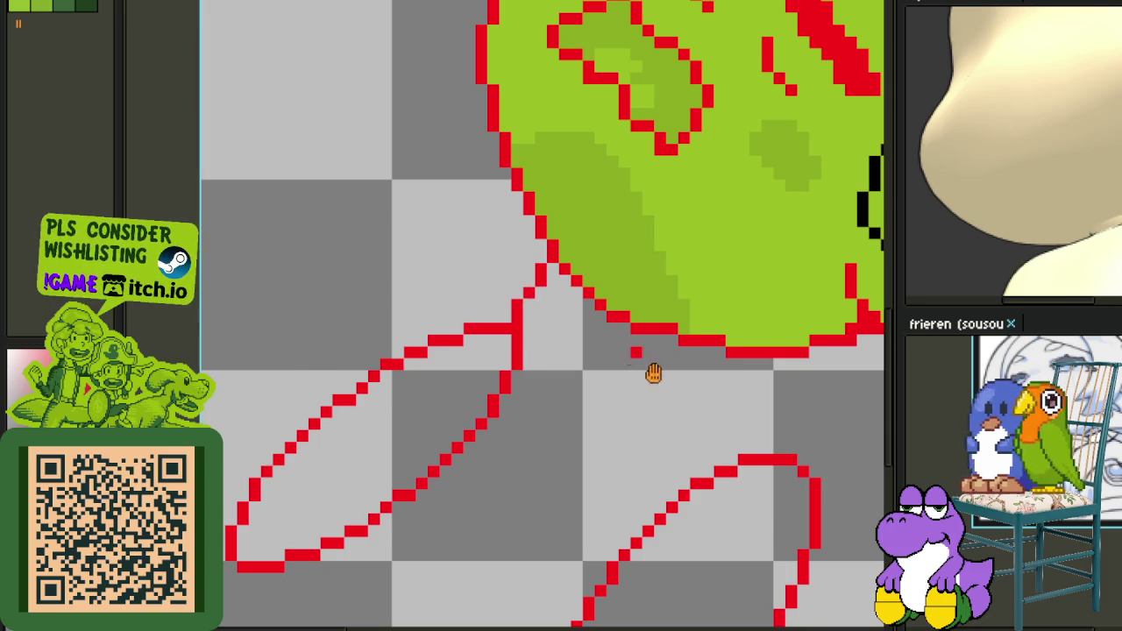
pyautogui.moveTo(653, 373); pyautogui.dragTo(609, 344)
pyautogui.moveTo(672, 329); pyautogui.dragTo(658, 373)
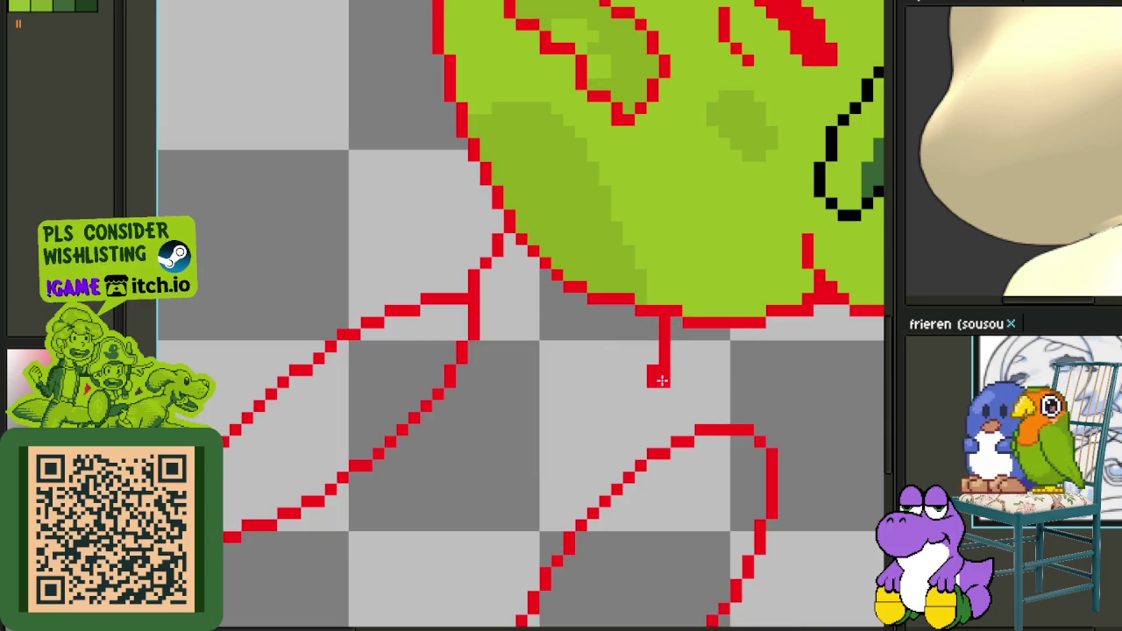
# Select the right leg sketch and nudge it up to meet its connecting line.
pyautogui.scroll(-2, 689, 419)
pyautogui.scroll(-2, 674, 386)
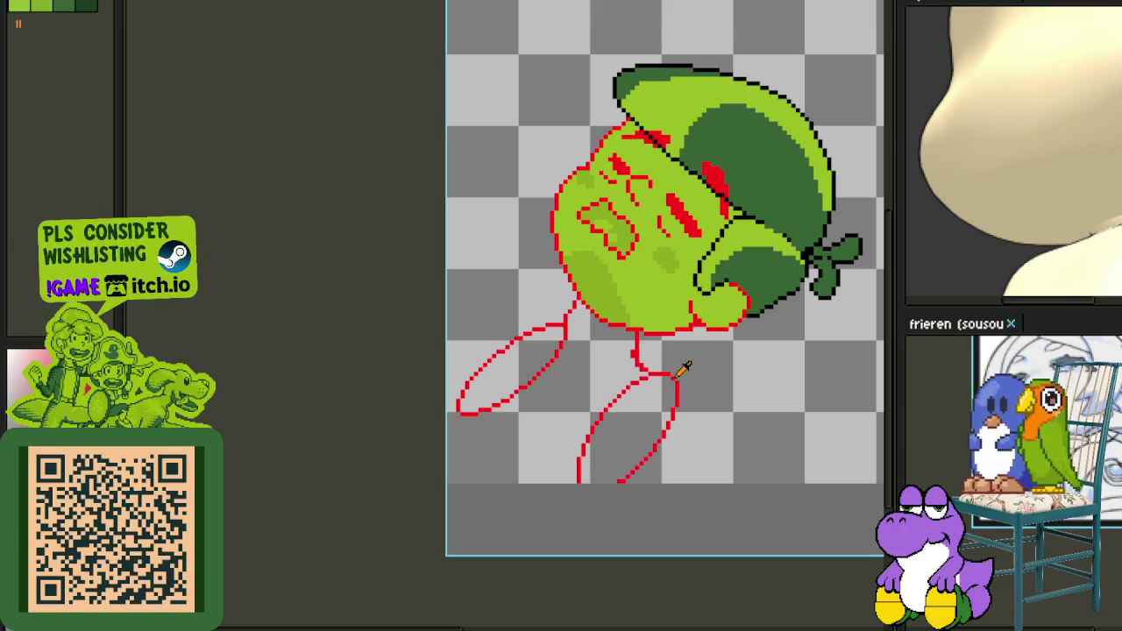
pyautogui.scroll(1, 562, 288)
pyautogui.scroll(1, 636, 341)
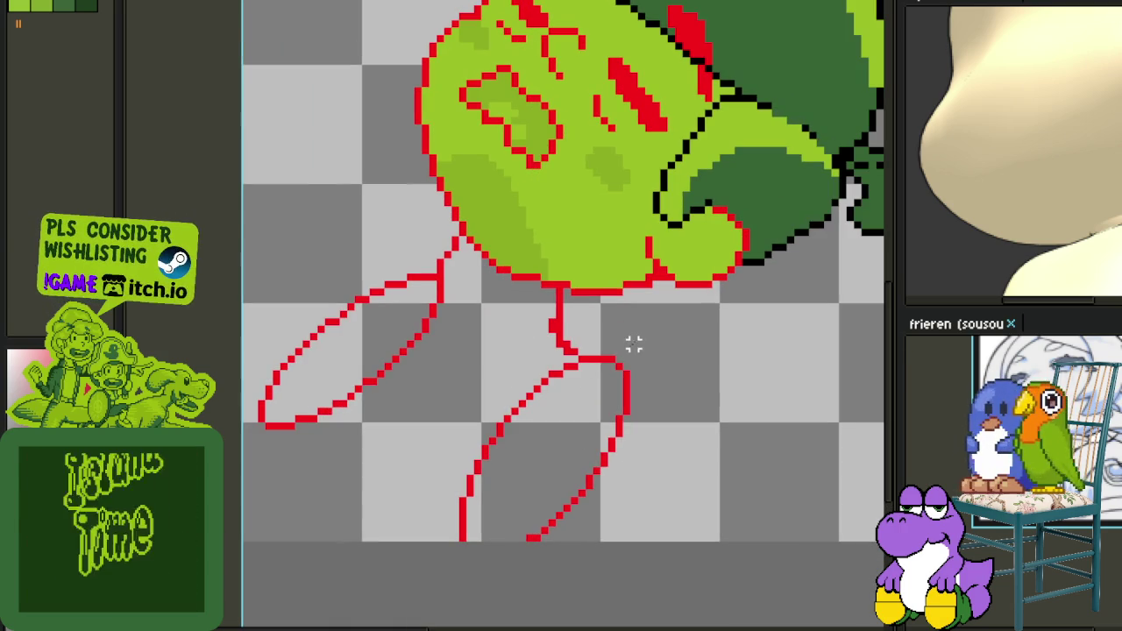
pyautogui.moveTo(631, 348); pyautogui.dragTo(521, 329)
pyautogui.hotkey('ctrl', 'z')
pyautogui.moveTo(592, 344)
pyautogui.mouseDown()
pyautogui.moveTo(491, 294)
pyautogui.moveTo(250, 325)
pyautogui.moveTo(744, 491)
pyautogui.moveTo(639, 383)
pyautogui.mouseUp()
pyautogui.moveTo(596, 474); pyautogui.dragTo(602, 454)
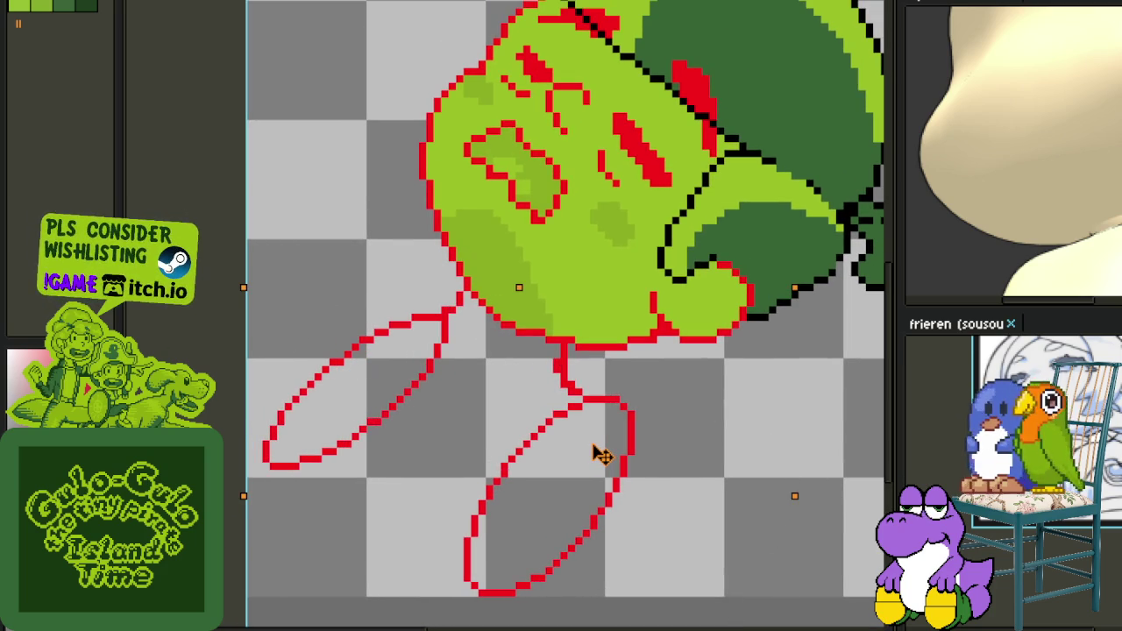